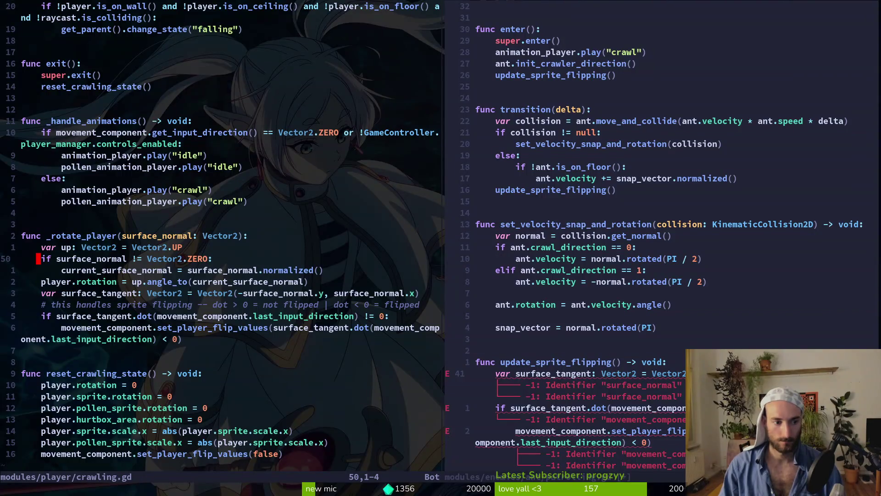
- Inspect the !raycast falling check and the surface_normal line of _rotate_player in crawling.gd
left_click(39, 17)
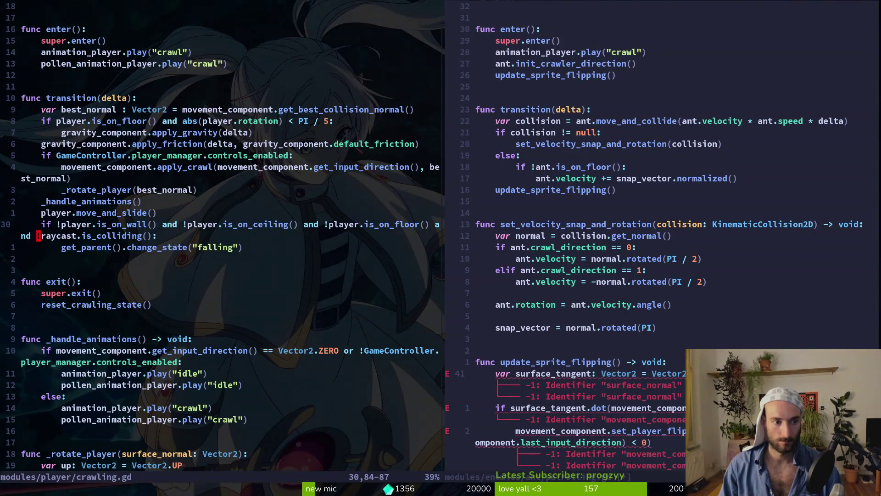
left_click(21, 6)
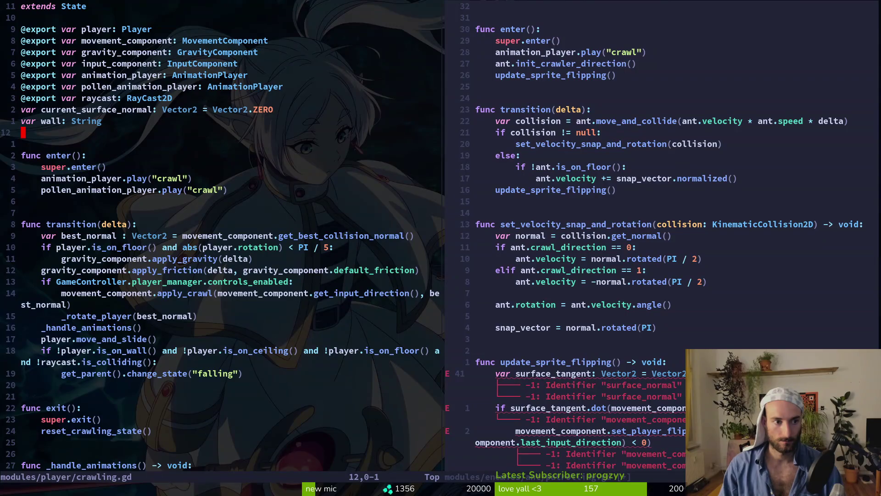
scroll(220, 239, "down", 9)
left_click(23, 235)
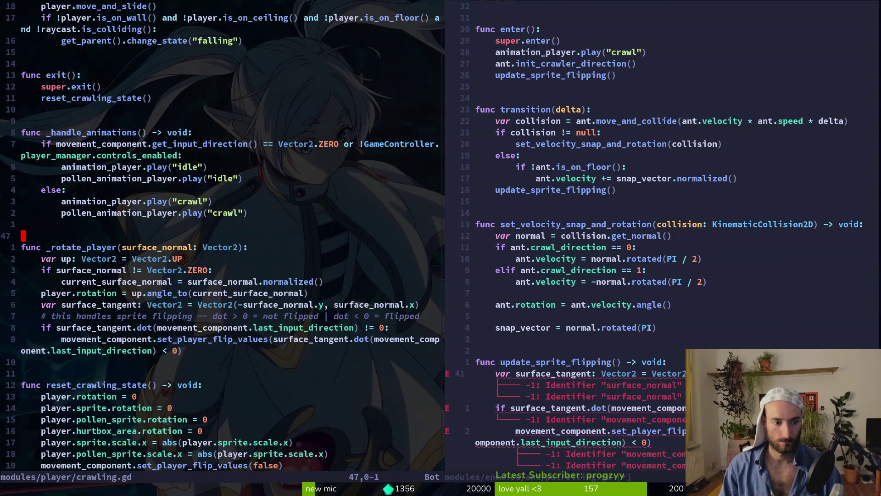
key("j")
key("j")
key("j")
key("shift+v")
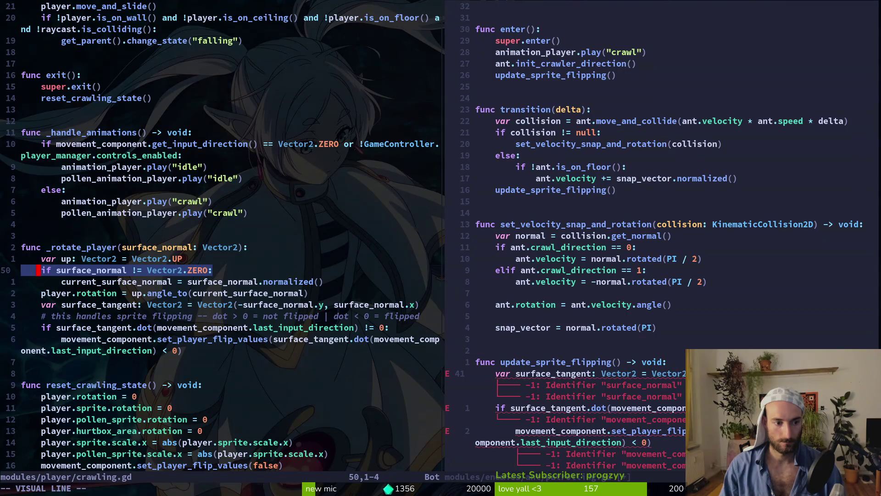
key("k")
key("k")
key("j")
key("j")
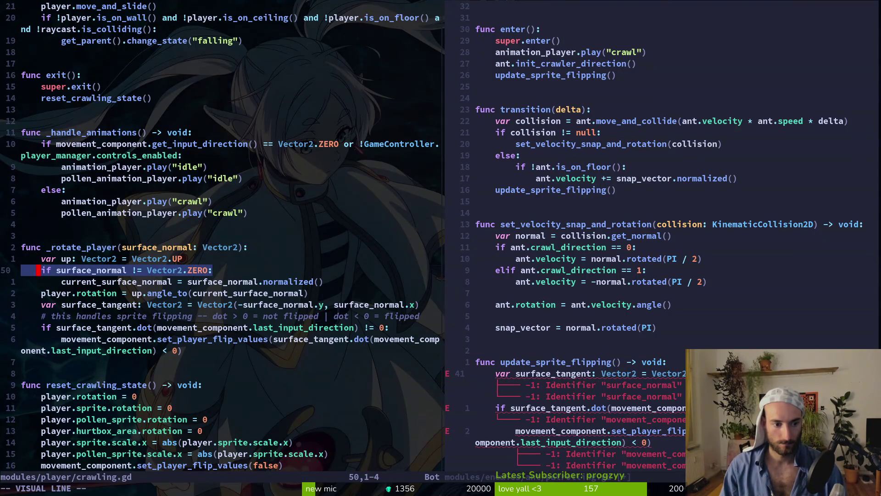
key("y")
key("ctrl+o")
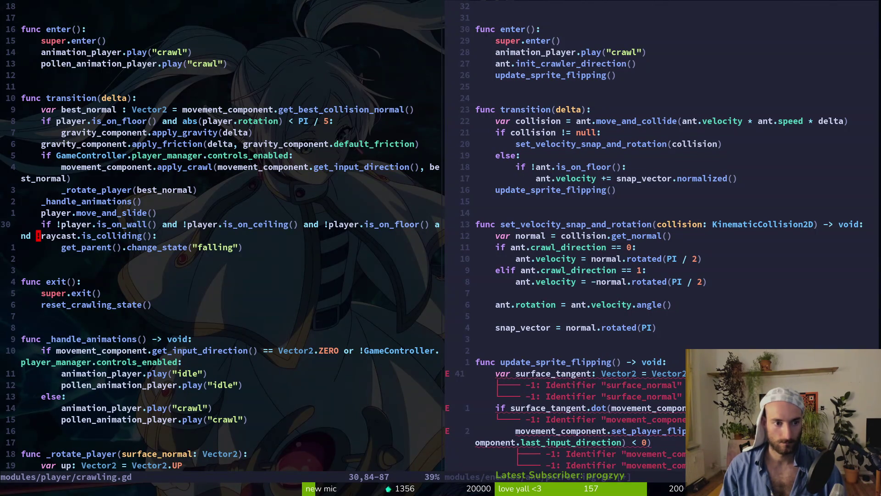
- Revisit the var up, _rotate_player(best_normal) and var best_normal lines, then open Telescope Find Files
key("ctrl+i")
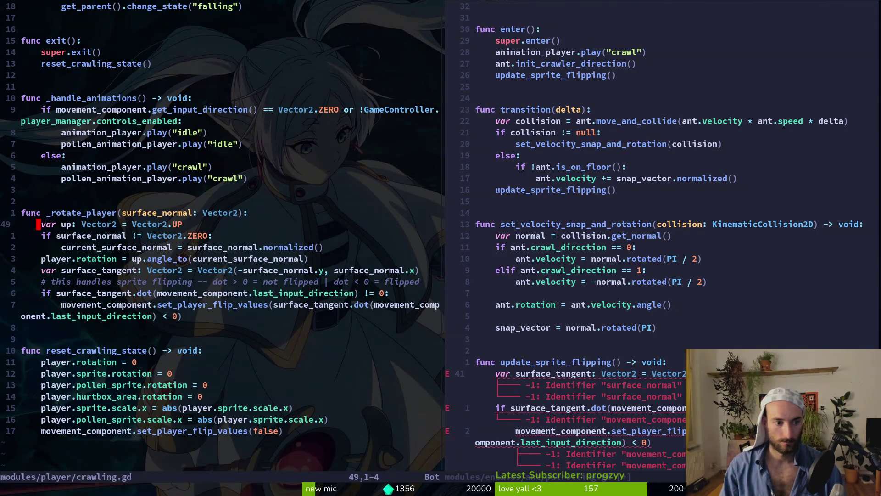
key("ctrl+o")
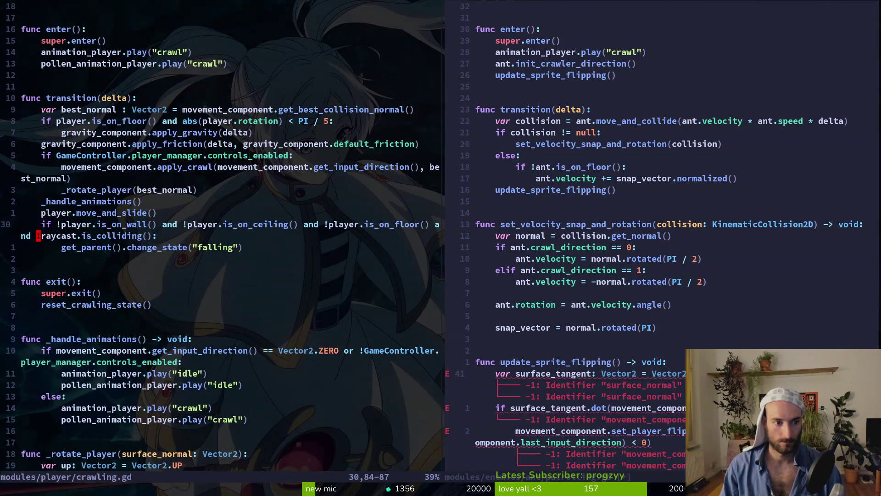
key("k")
key("k")
key("k")
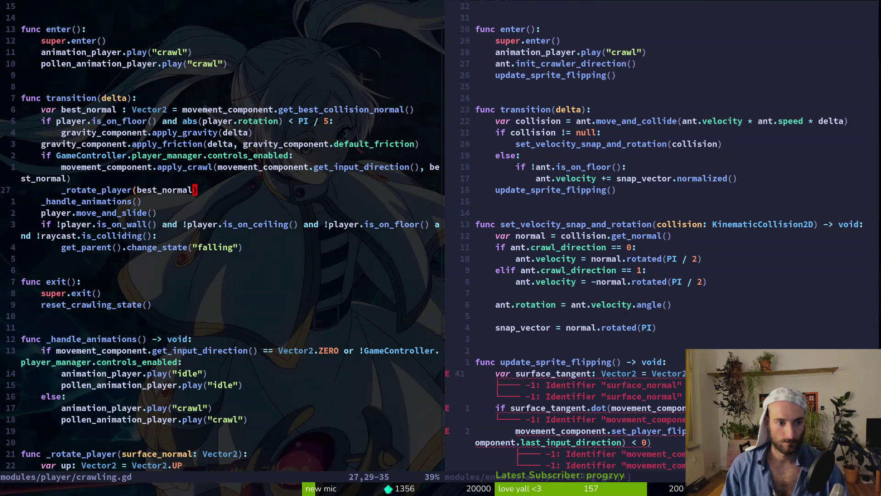
key("y")
key("y")
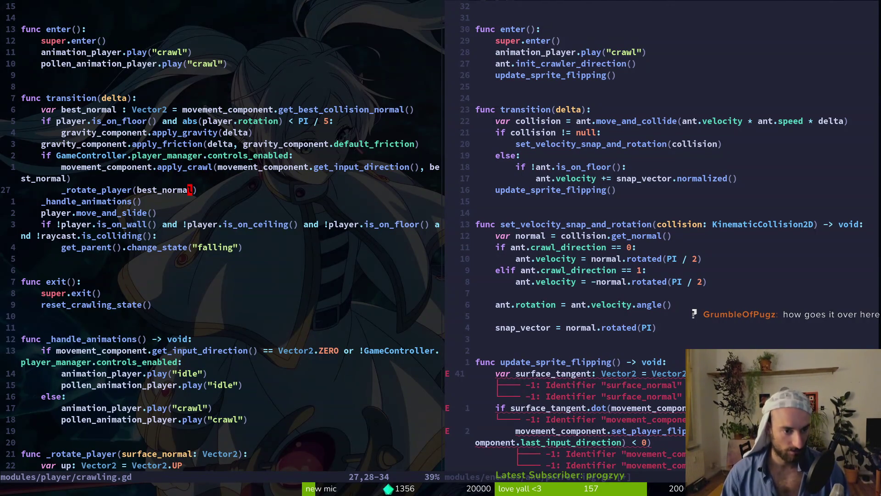
key("k")
key("k")
key("k")
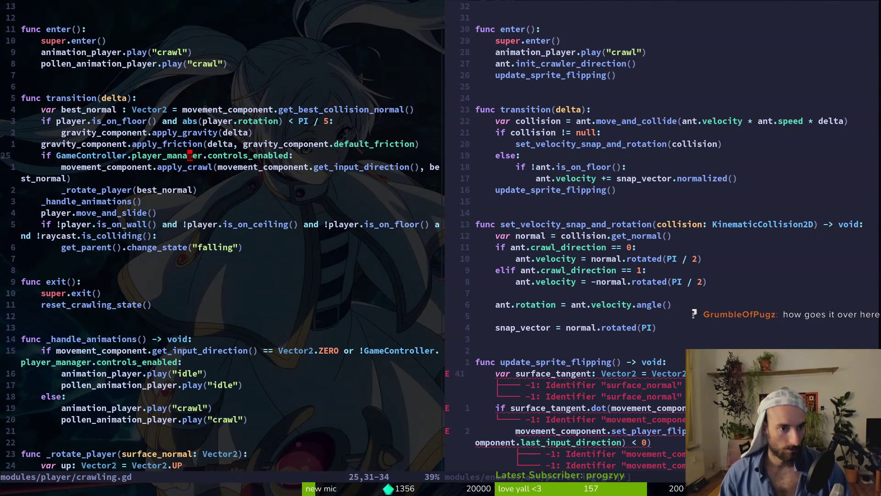
key("0")
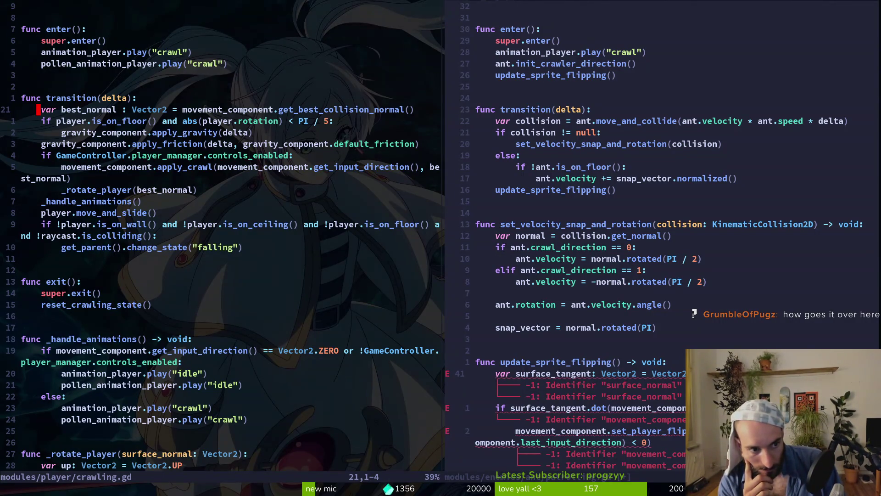
key("space")
key("f")
key("f")
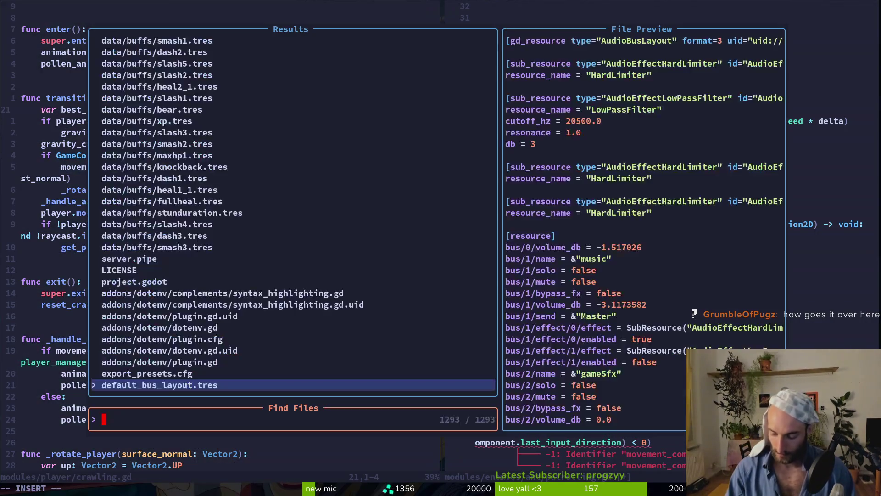
type("move")
key("Escape")
key("dollar")
key("h")
key("h")
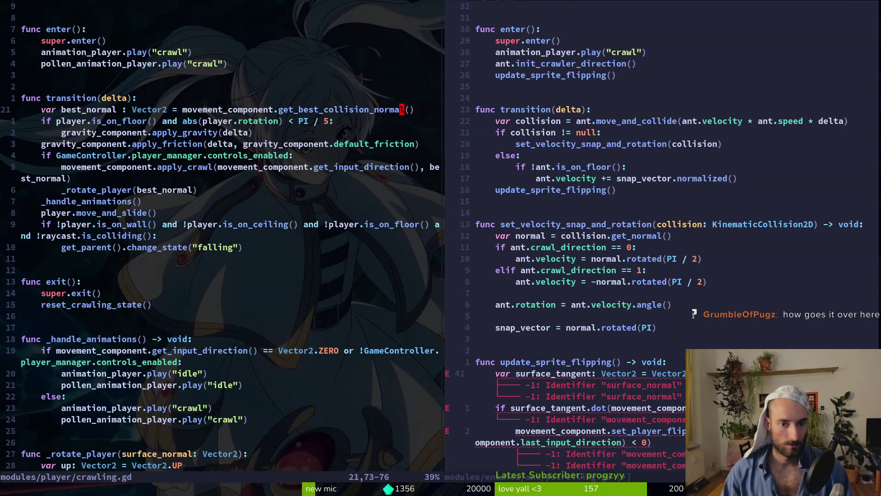
key("g")
key("d")
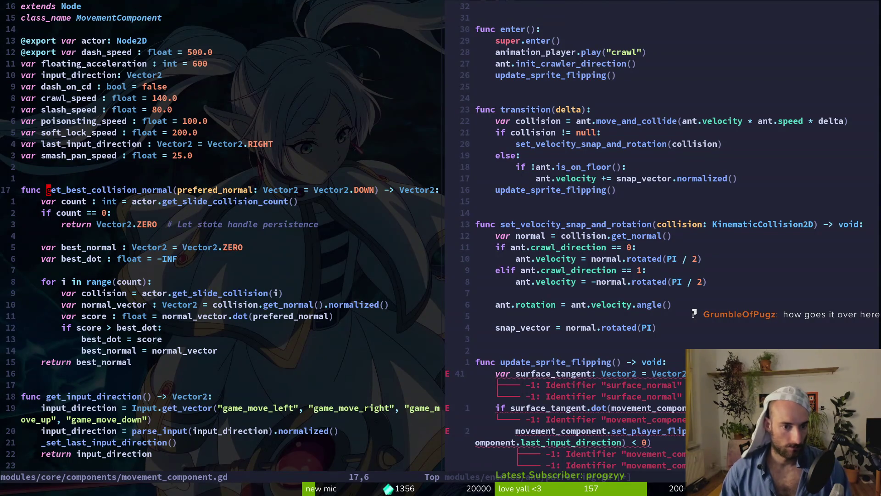
key("j")
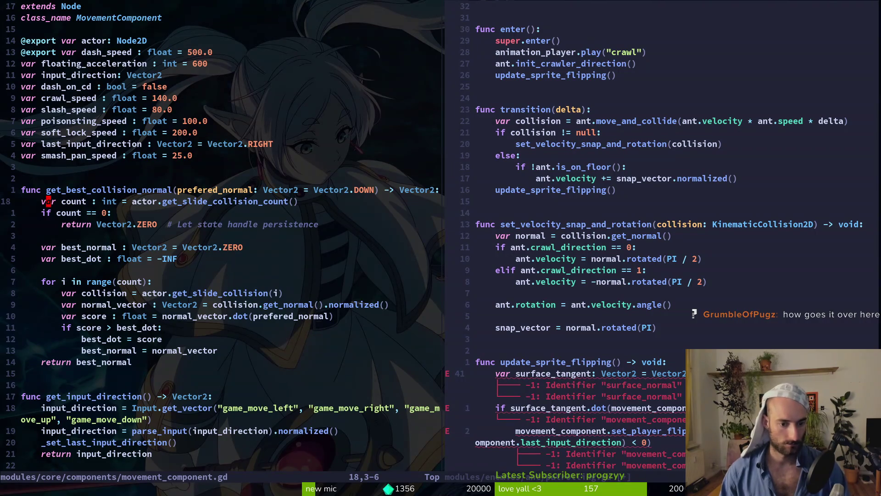
key("ctrl+o")
key("y")
key("y")
key("ctrl+w")
key("l")
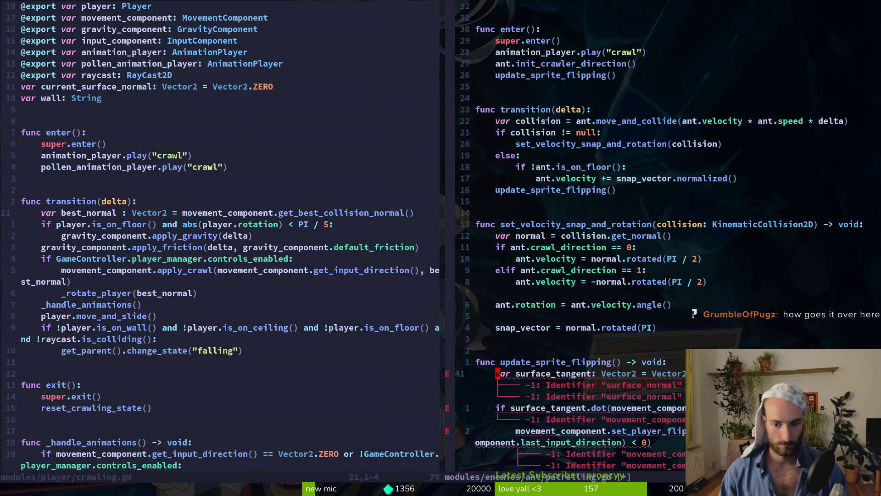
- Place the best_normal line under func transition in patrolling.gd and save
key("P")
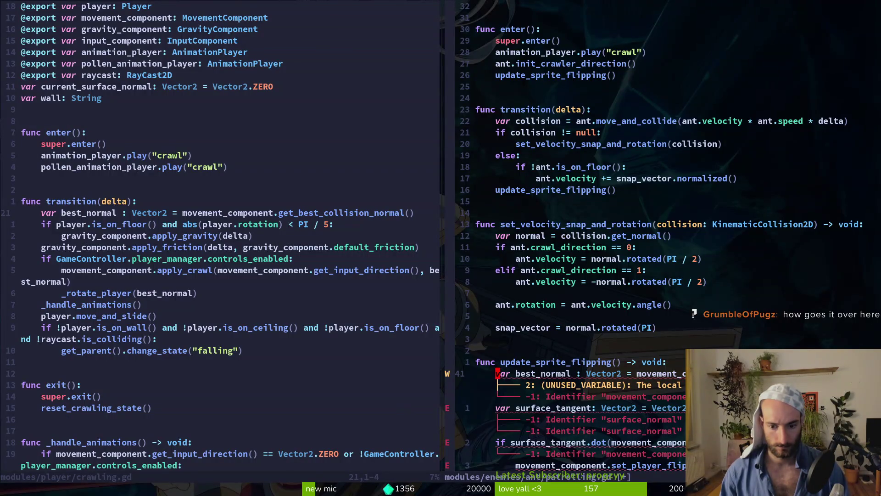
key("shift+v")
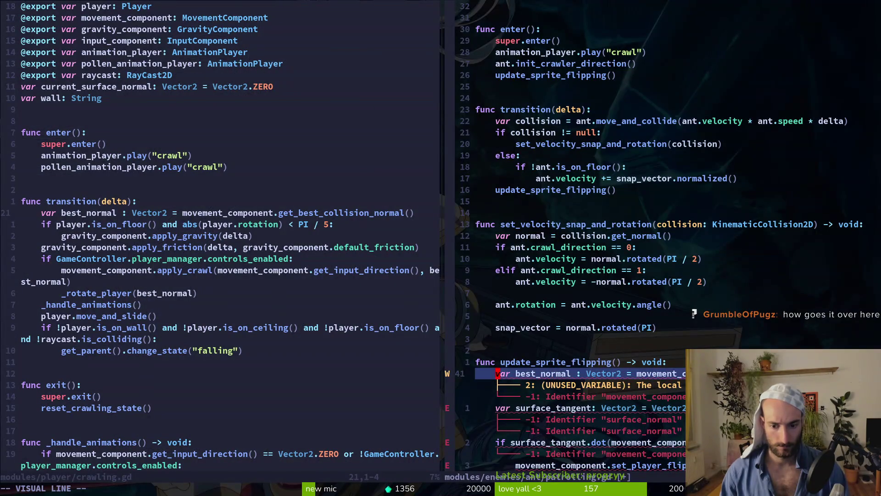
key("d")
key("2")
key("3")
key("k")
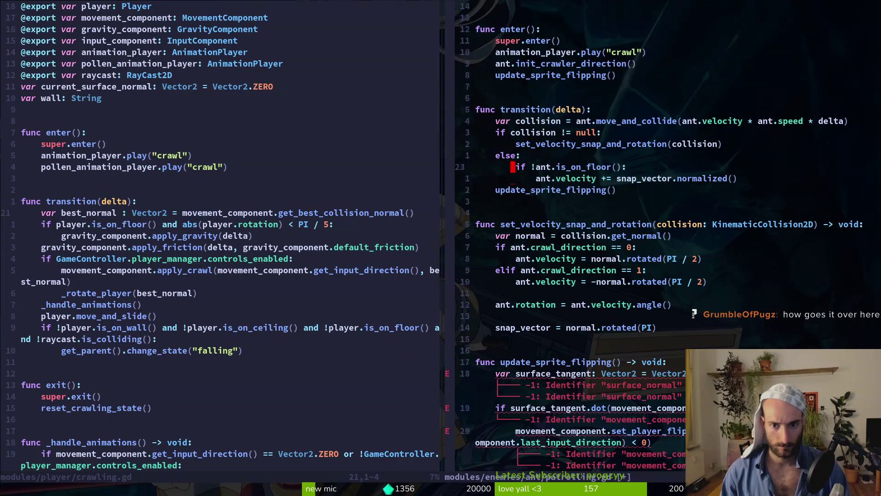
type("p:w")
key("Return")
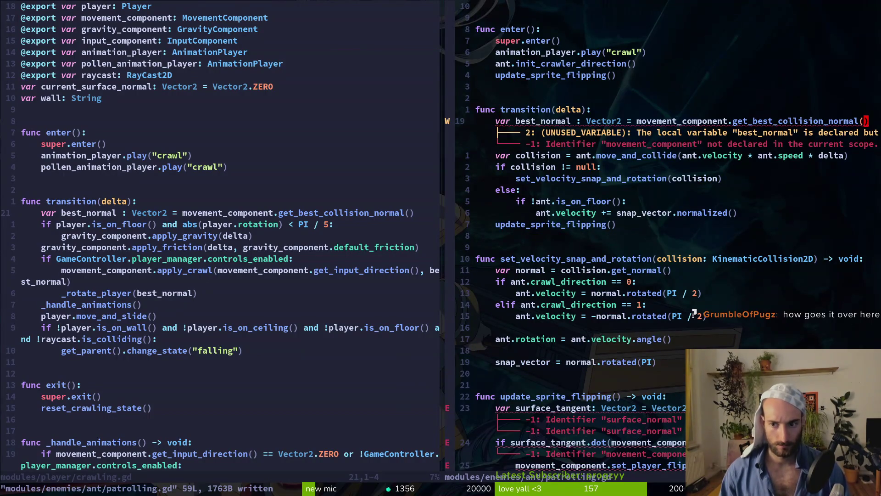
- Prefix get_best_collision_normal with 'ant.' and save
key("b")
key("b")
key("b")
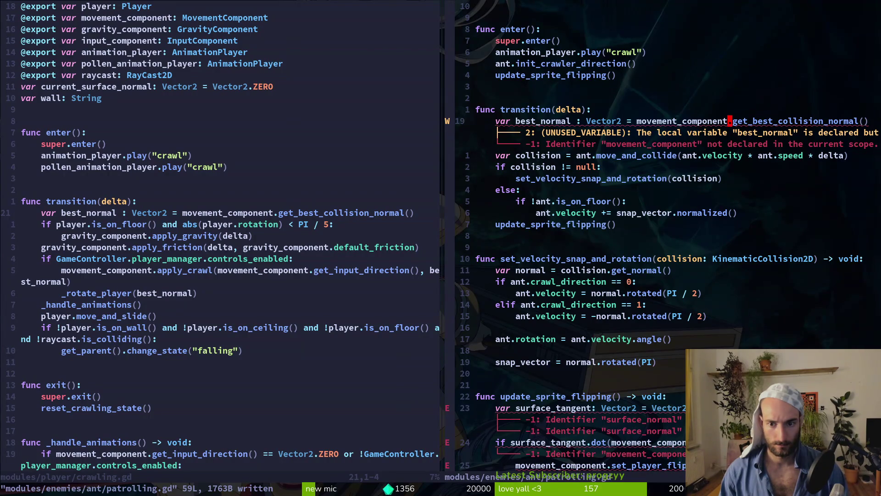
type("biant.")
key("Escape")
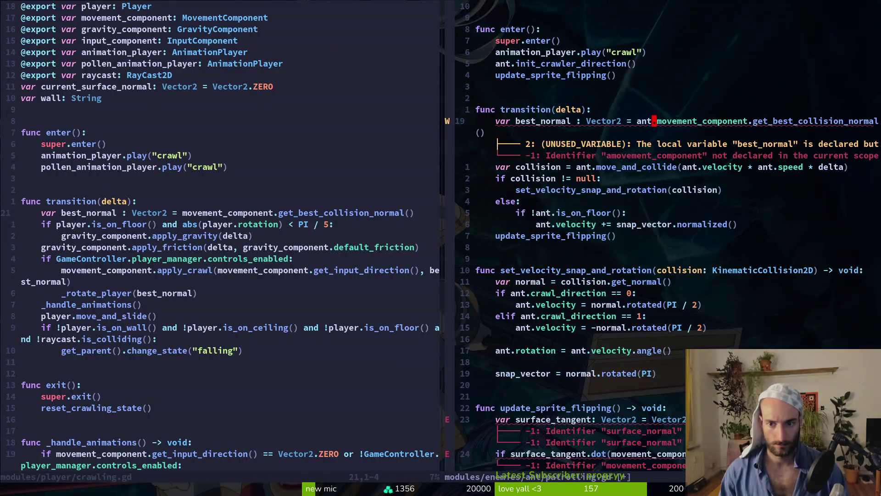
type(":w")
key("Return")
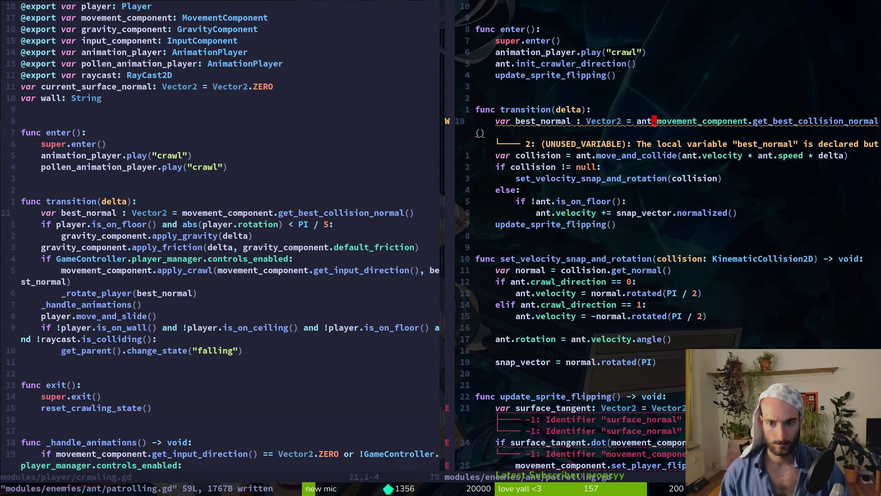
- Copy the _rotate_player(best_normal) line from crawling.gd
key("ctrl+w")
key("h")
key("j")
key("j")
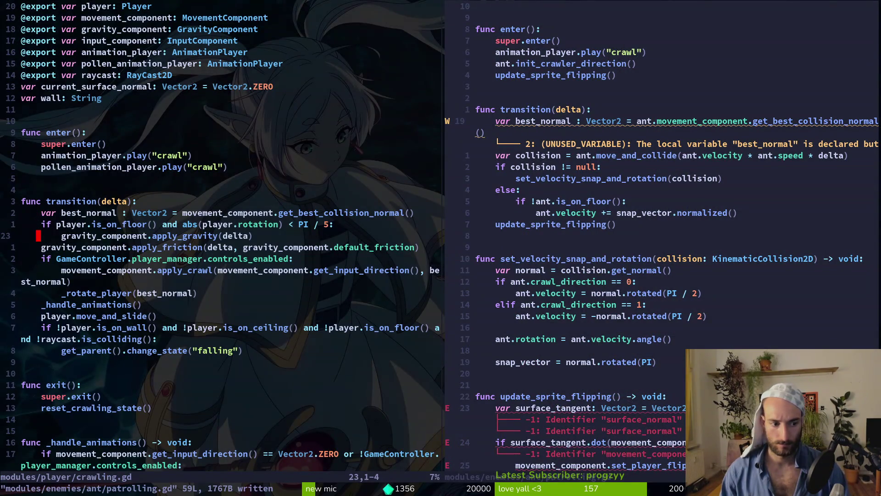
key("j")
key("j")
key("j")
key("k")
key("ctrl+w")
key("l")
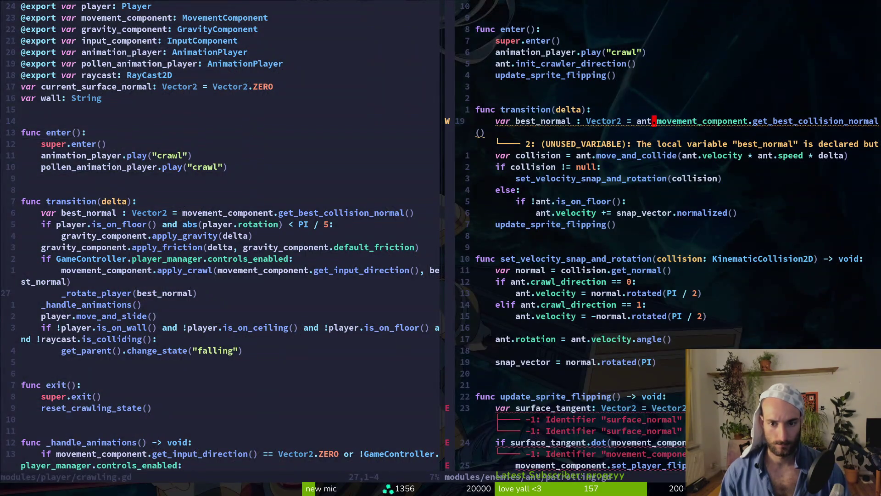
- Paste the _rotate_player(best_normal) call under best_normal, dedent it one level, and save
key("j")
key("j")
key("j")
key("k")
key("k")
key("k")
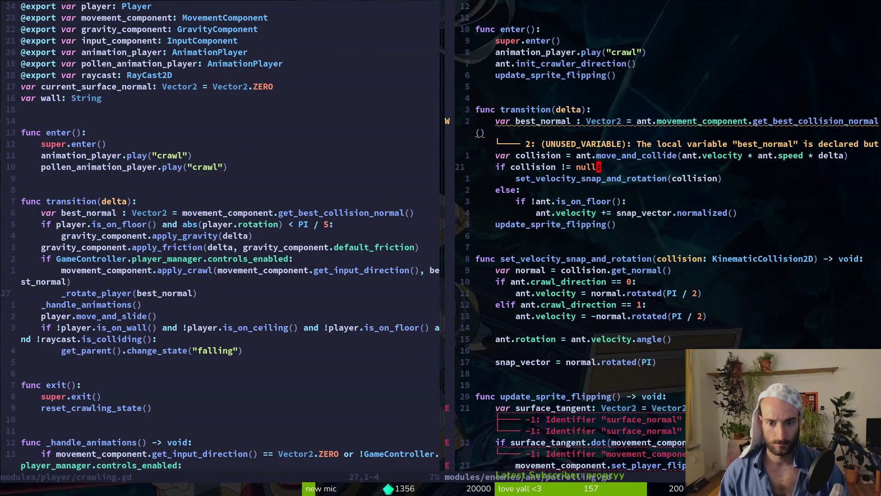
key("k")
key("k")
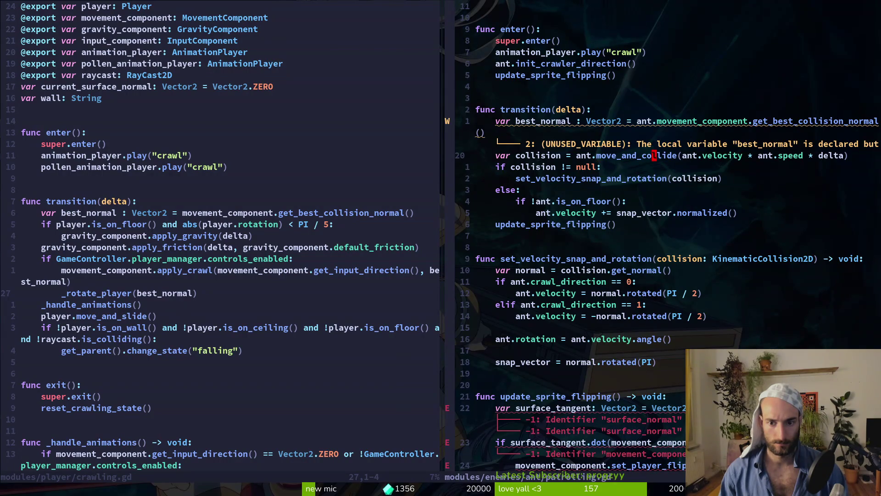
key("p")
key("V")
key("less")
type(":w")
key("Return")
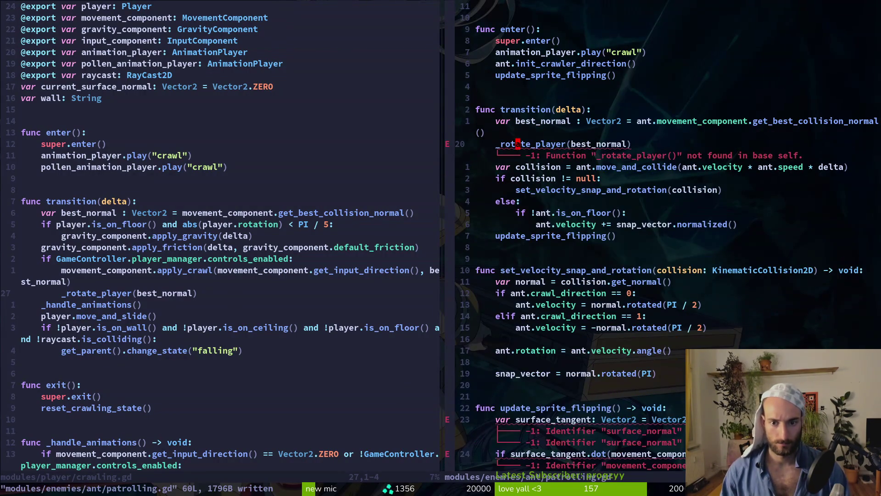
key("j")
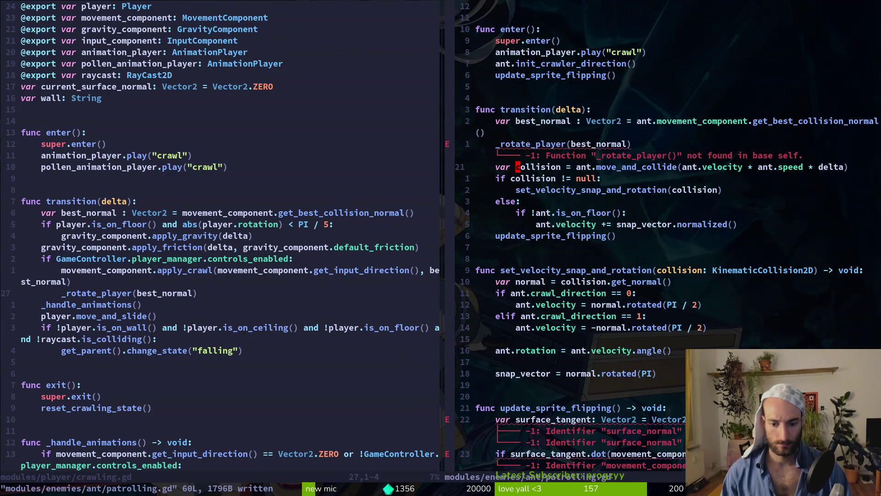
type("21jV}d:w")
- Delete the update_sprite_flipping function and move its call into enter()
key("Return")
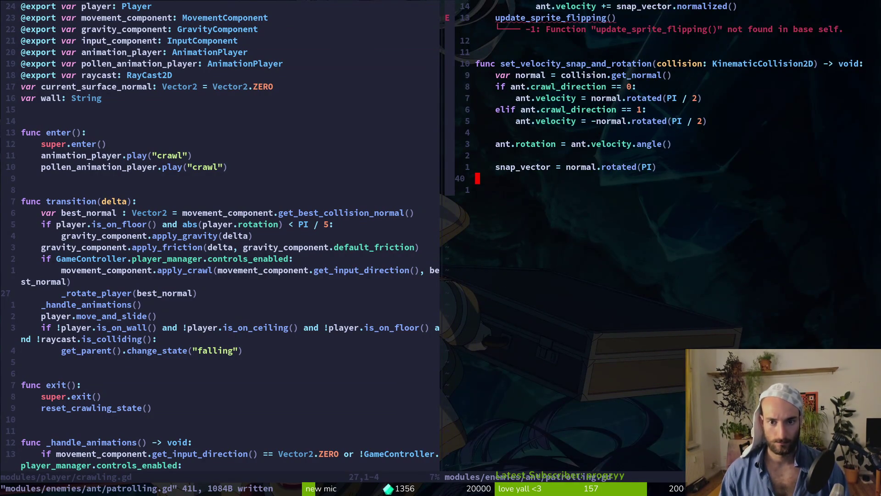
key("k")
key("k")
key("k")
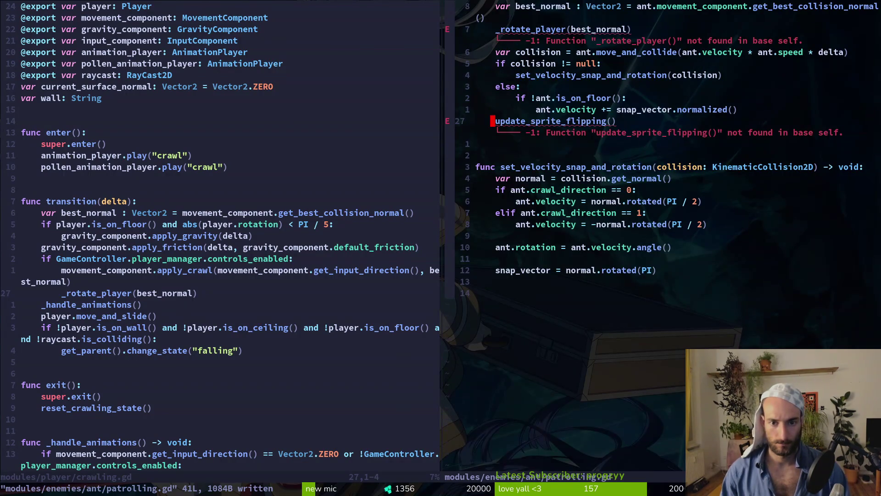
key("d")
key("d")
type(":w")
key("Return")
key("k")
key("k")
key("k")
key("p")
key("j")
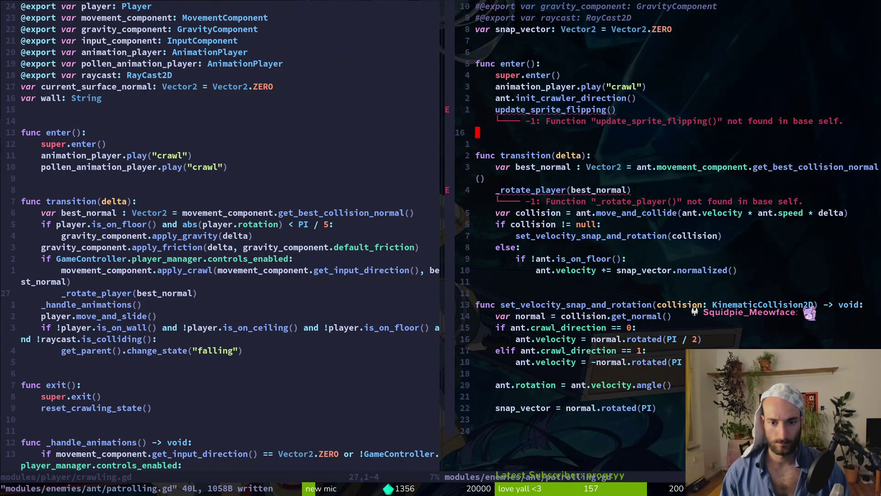
- Rename the _rotate_player(best_normal) call to _rotate_ant and save patrolling.gd
key("j")
key("j")
key("j")
key("j")
key("k")
type("jl")
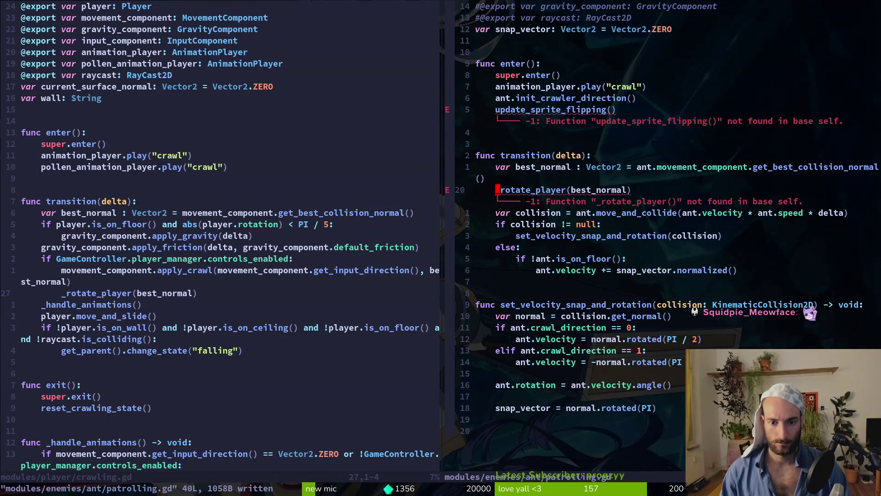
type("ct(_rotate_")
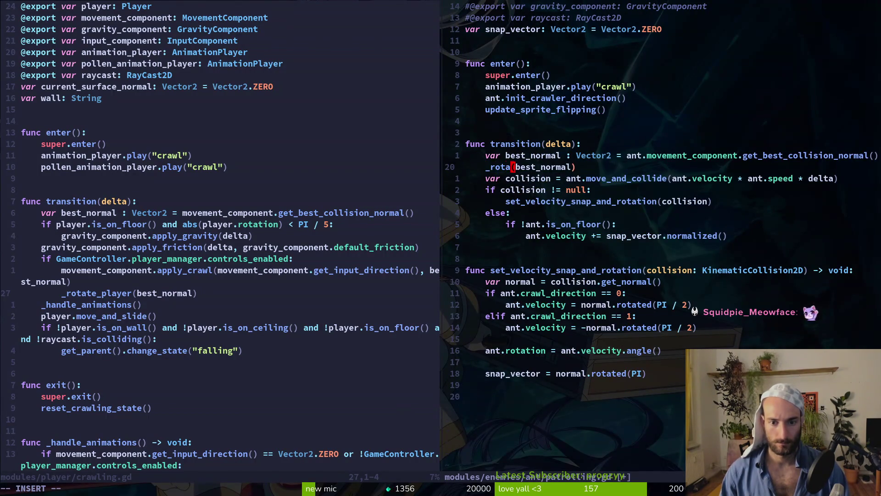
type("ant")
key("Escape")
type(":w")
key("Return")
key("ctrl+w")
- Start a line selection over the _rotate_player function in crawling.gd
key("h")
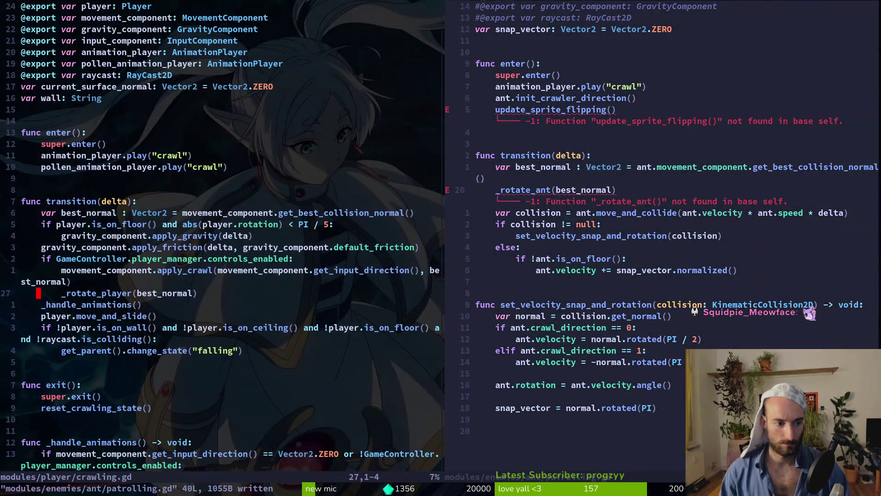
key("ctrl+d")
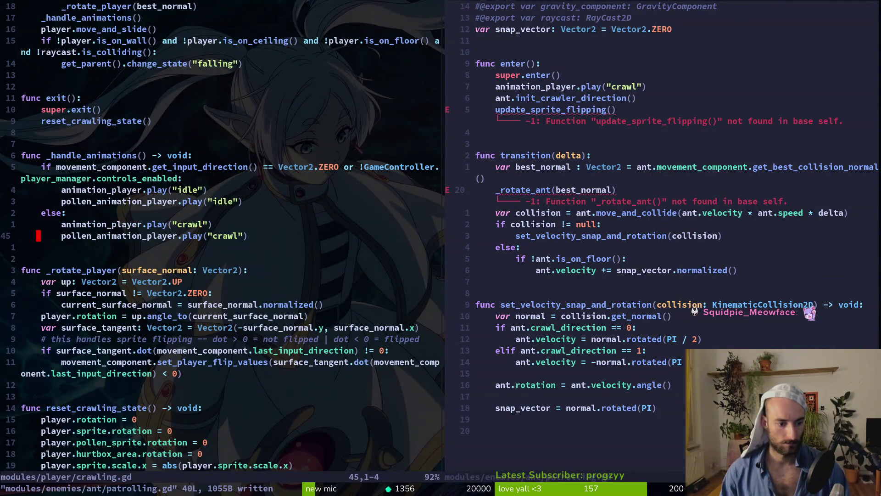
key("3")
key("j")
key("shift+v")
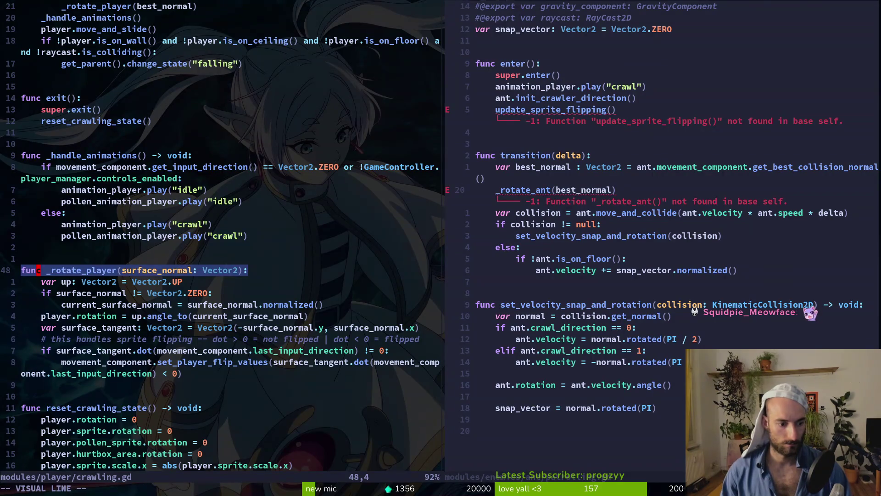
- Paste the _rotate_player function at the end of patrolling.gd as _rotate_ant and save
key("braceright")
key("y")
key("ctrl+w")
type("lG")
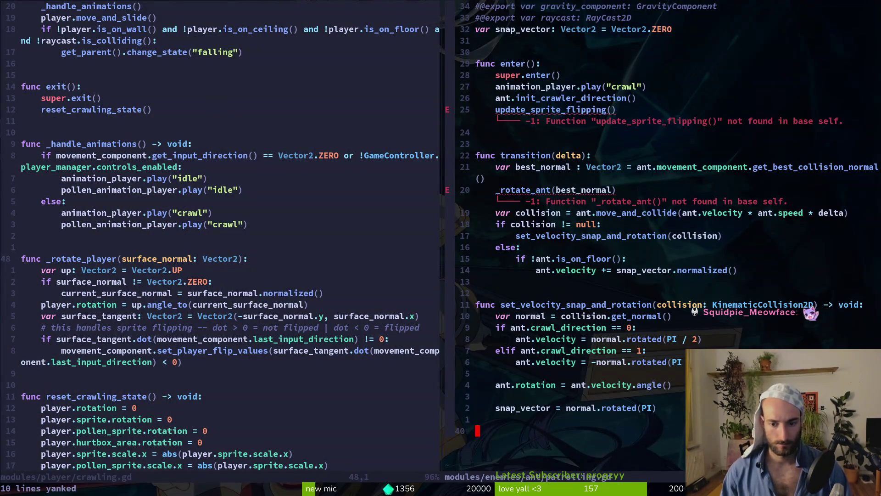
type("pok")
type("u")
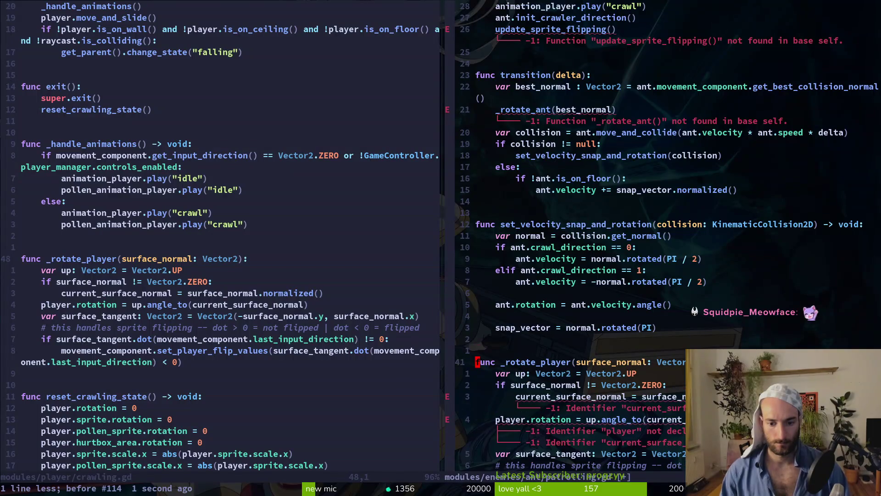
type("wcw_rotate_")
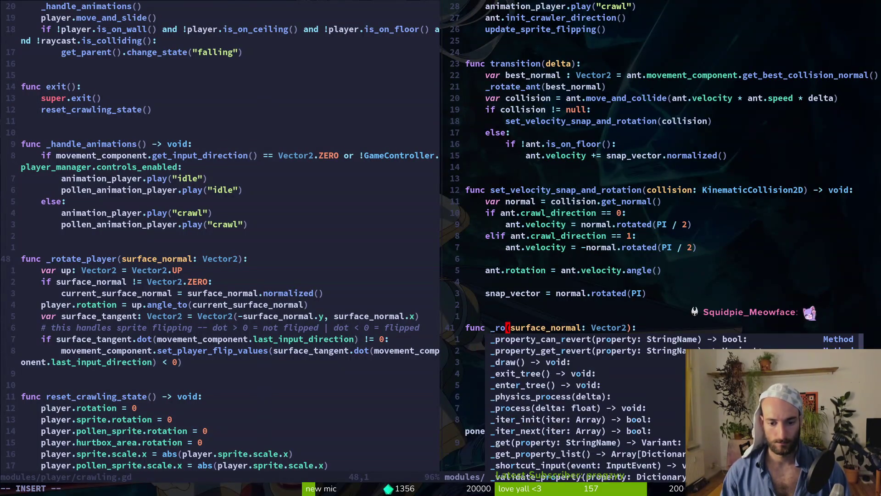
type("ant")
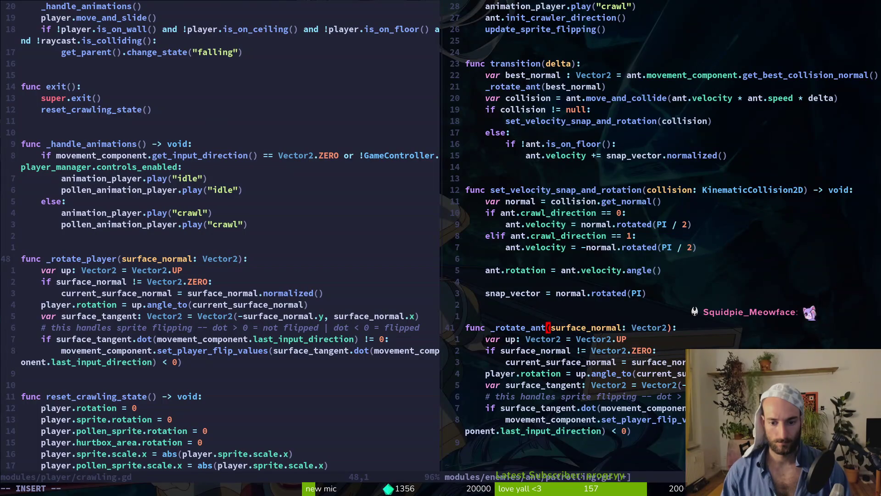
key("Escape")
type(":w")
key("Return")
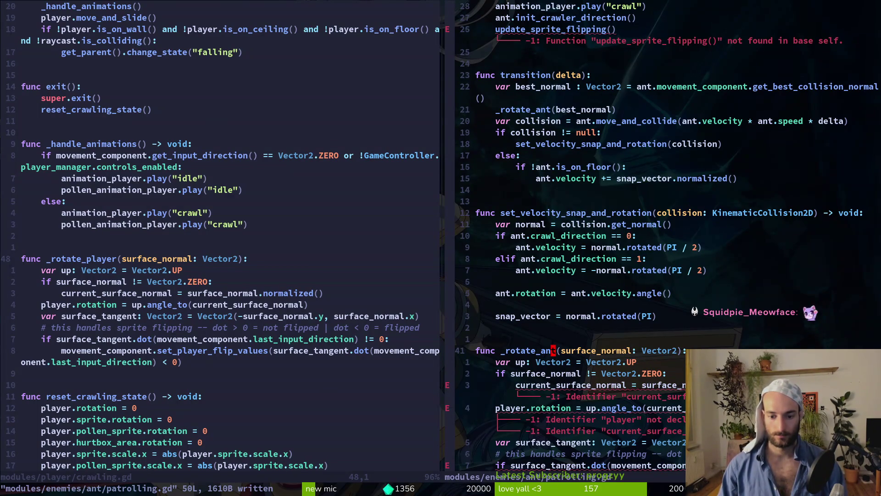
- Copy the current_surface_normal declaration from crawling.gd below snap_vector in patrolling.gd and save
key("j")
key("j")
key("j")
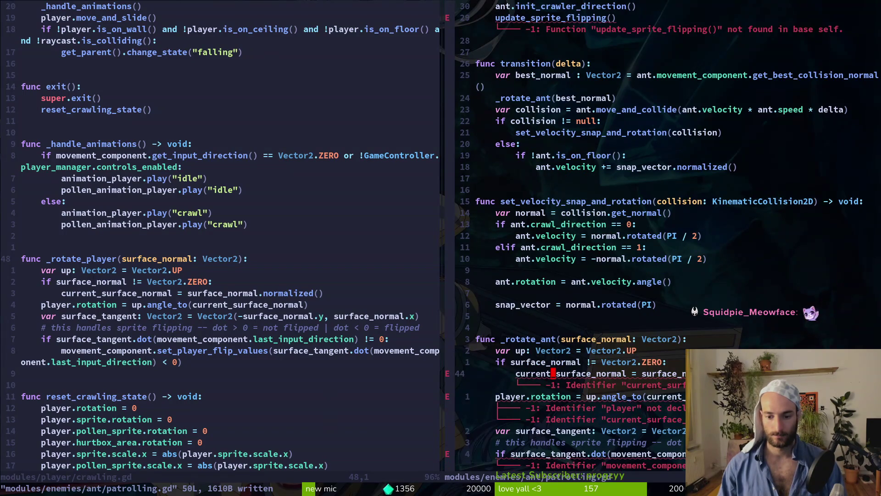
key("ctrl+w")
key("h")
key("ctrl+o")
key("k")
key("ctrl+w")
key("l")
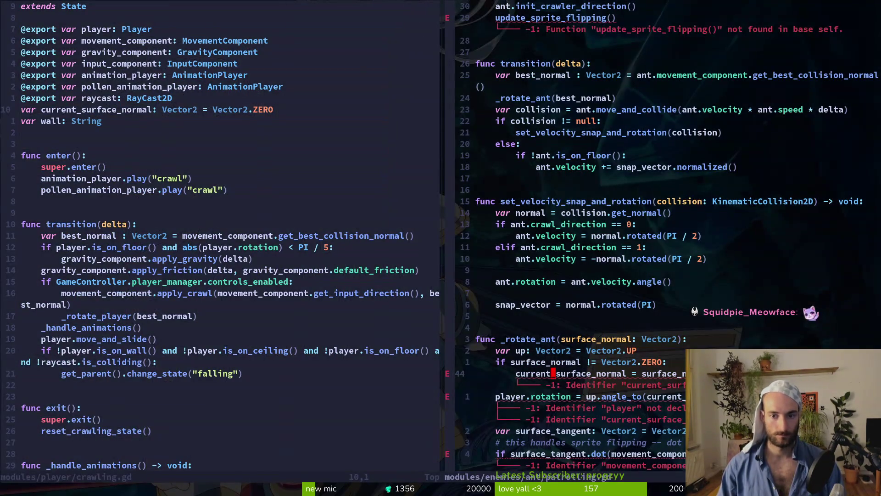
key("ctrl+o")
key("j")
key("j")
key("j")
type("p")
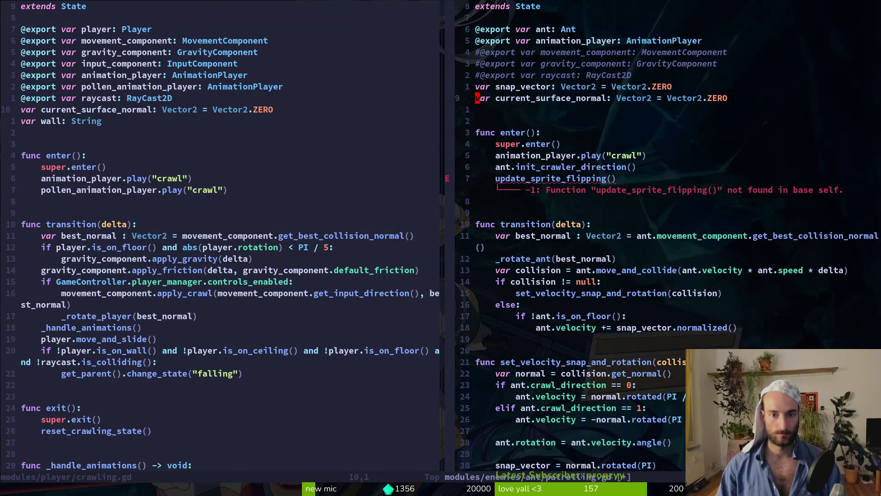
type(":w")
key("Return")
- Delete the update_sprite_flipping() call from enter()
key("j")
key("j")
key("j")
key("j")
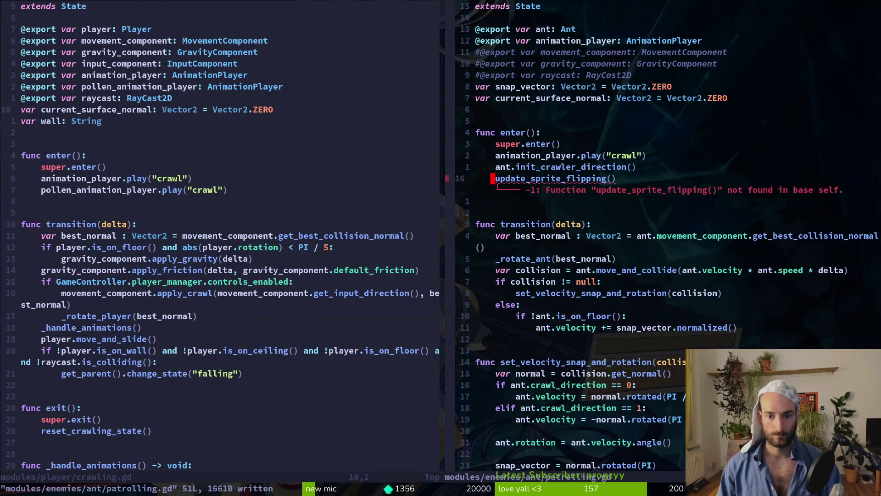
key("d")
key("d")
type(":w")
key("Return")
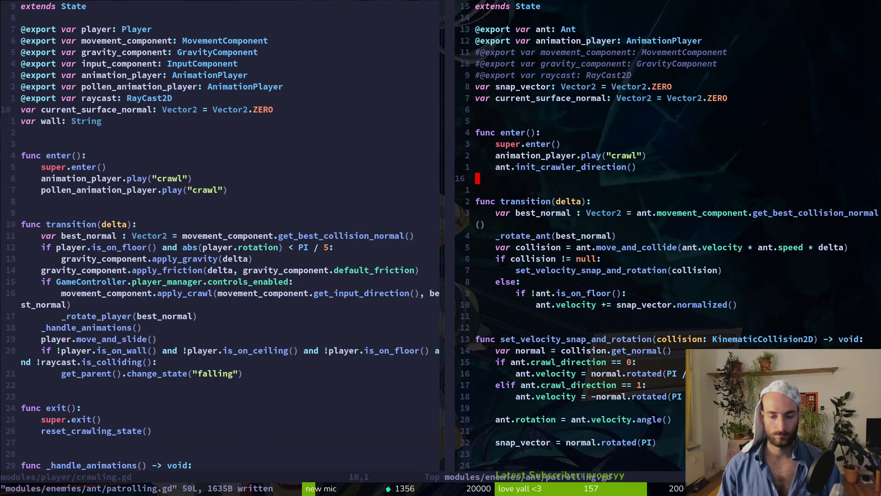
- In _rotate_ant, change player.rotation to ant.rotation and use ant.velocity as the surface_tangent.dot() argument
key("braceright")
key("braceright")
type("10j")
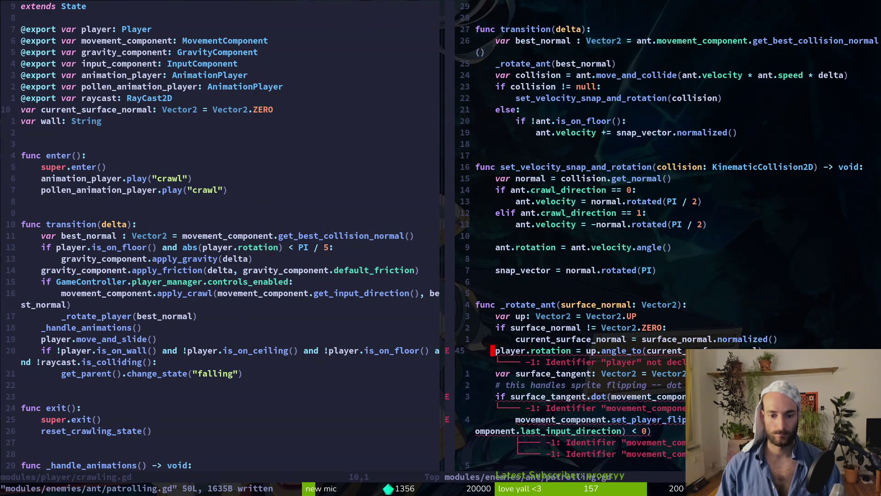
type("cwant")
key("Escape")
key("w")
key("w")
key("w")
key("j")
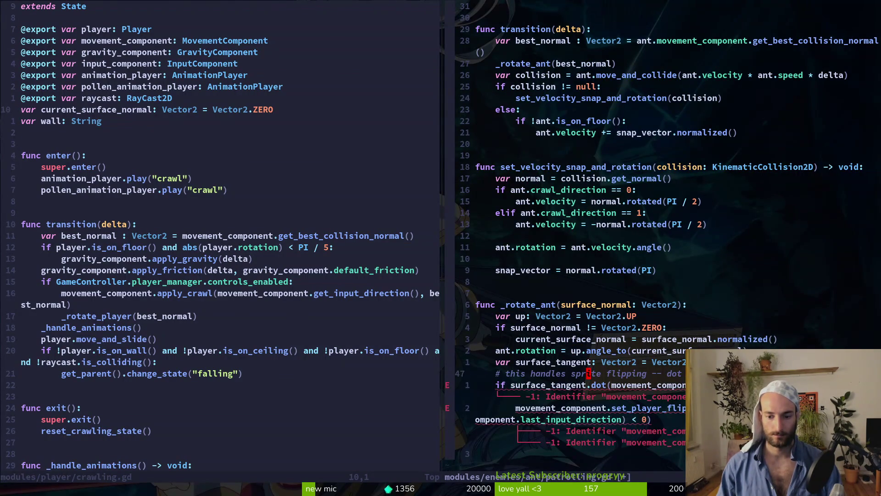
key("j")
key("j")
key("w")
key("w")
key("w")
key("v")
key("e")
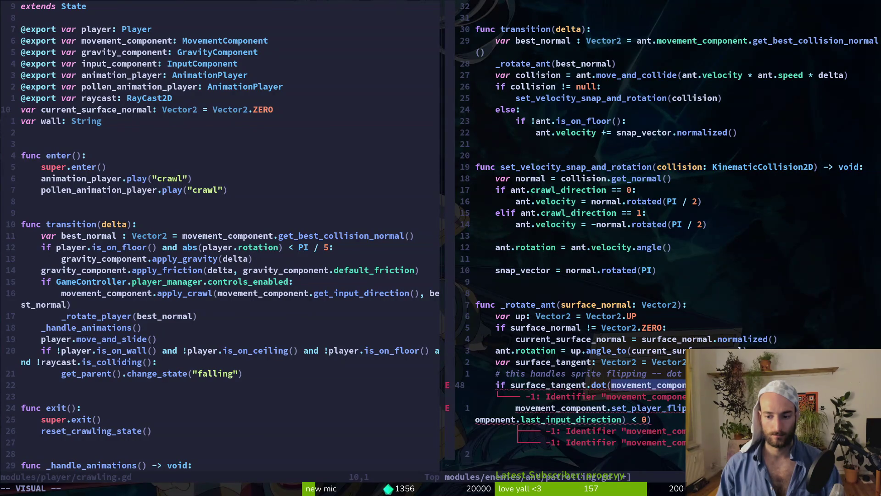
key("c")
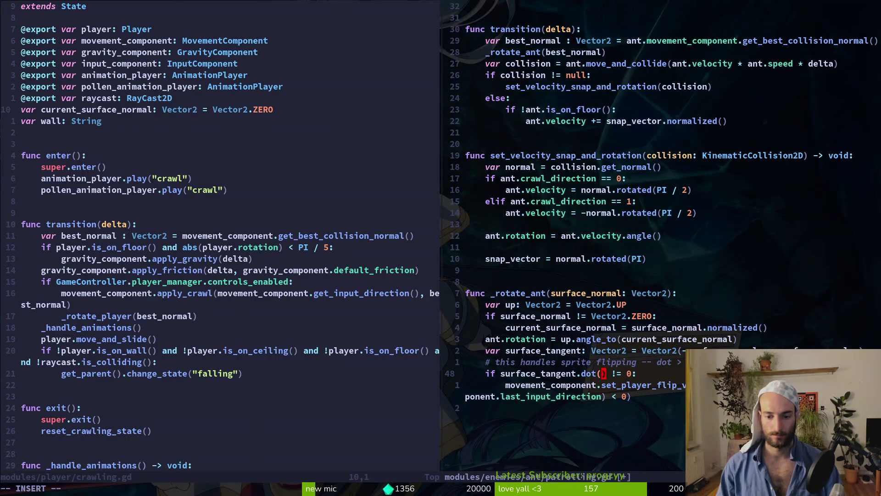
type("ant.vel")
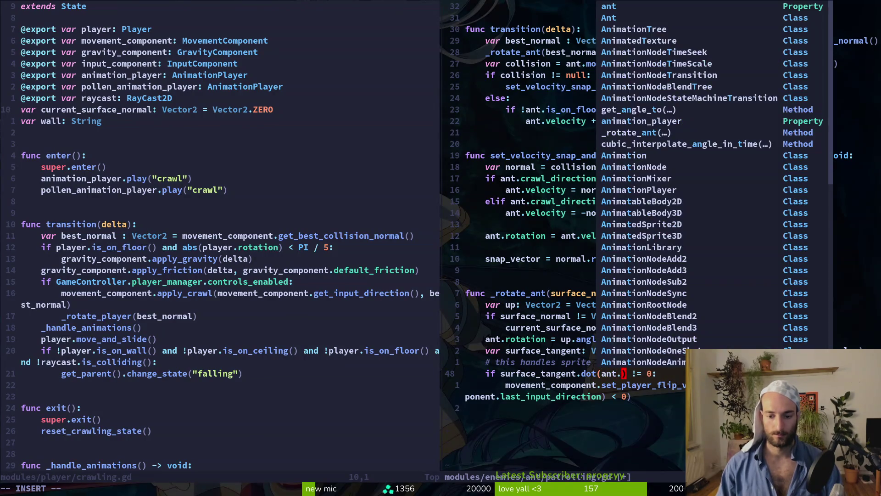
type("ocity")
key("Down")
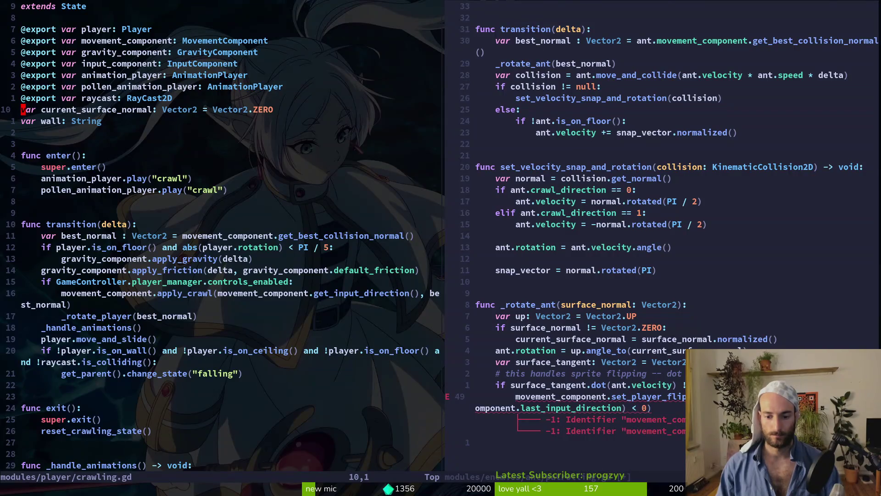
- Add the line ant.enemy_sprite.flip_h = surface_tangent.dot(ant.velocity)
type("Oant.ene")
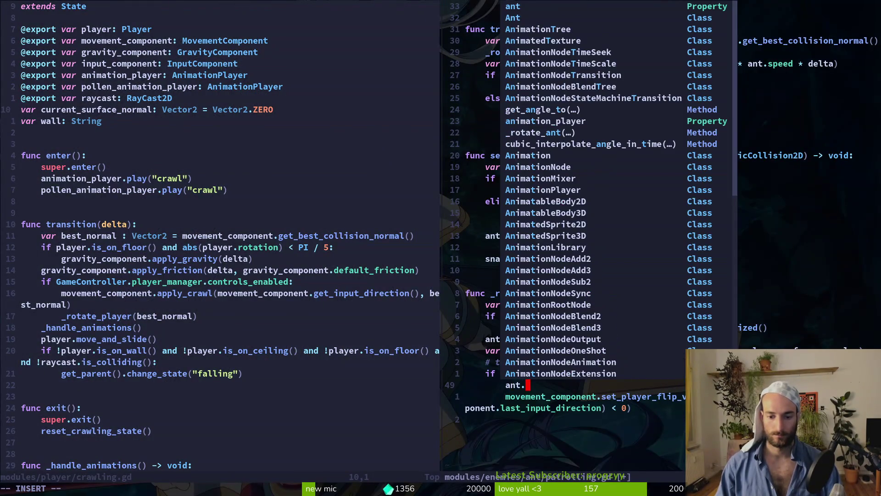
type("my_sprite.fl")
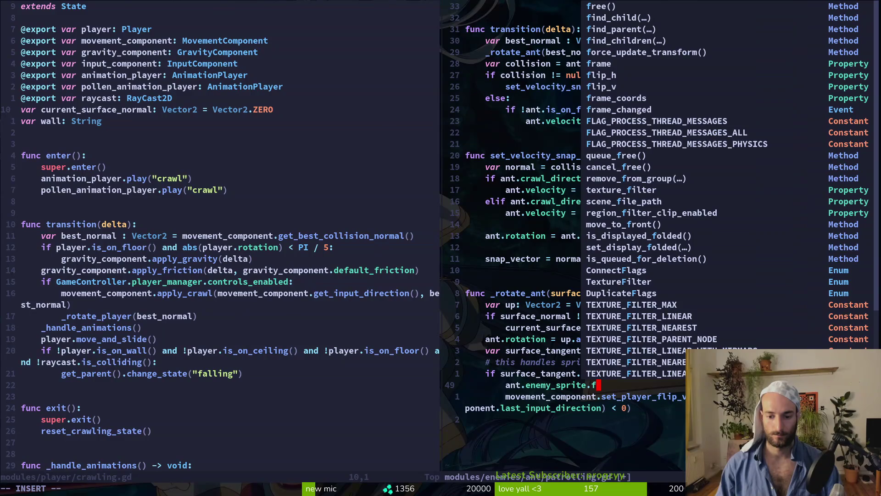
key("Return")
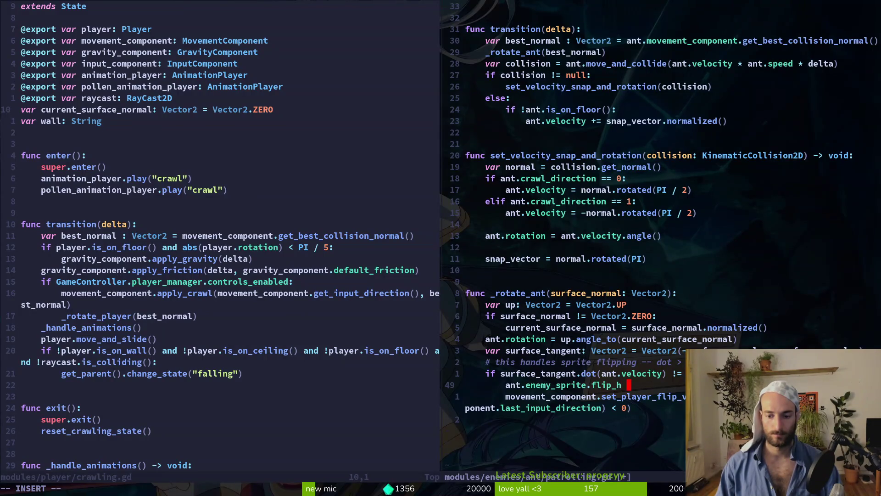
type("=")
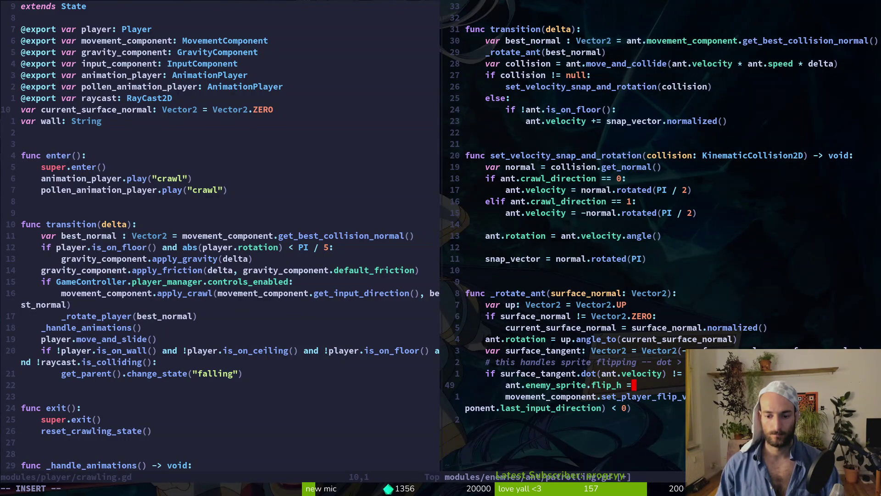
type(" surface_tangent.")
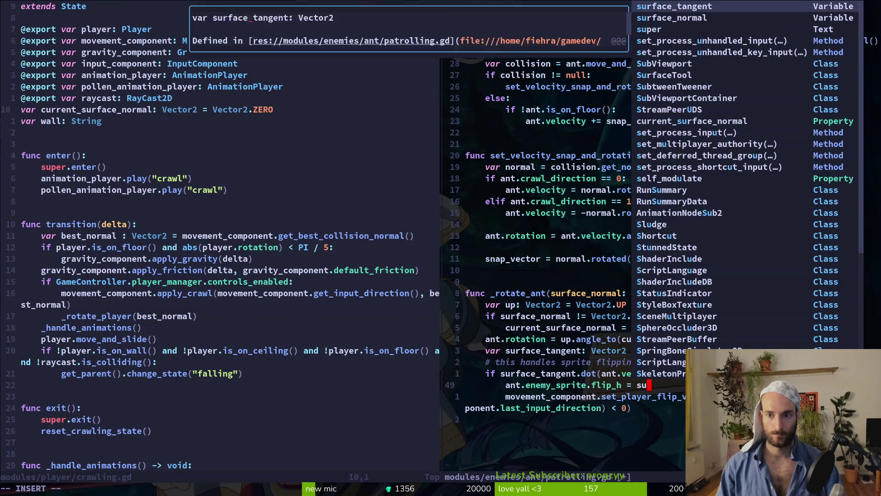
key("ctrl+e")
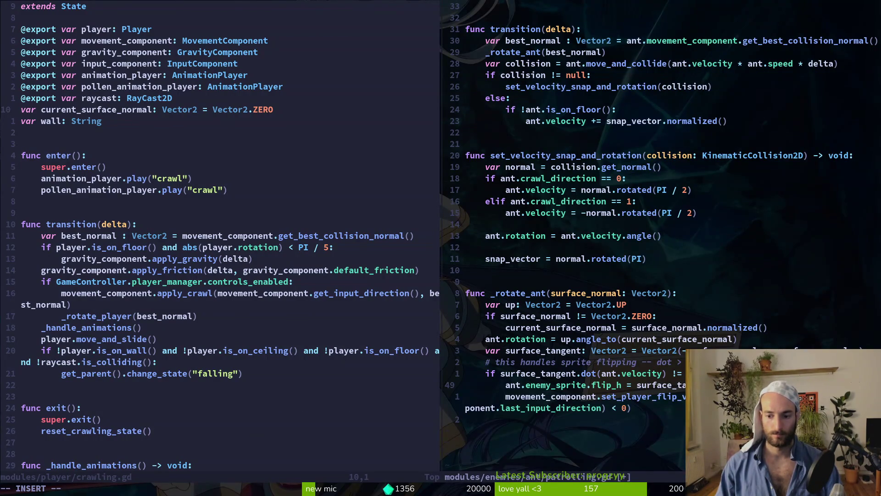
type("dot(ant.velocity)")
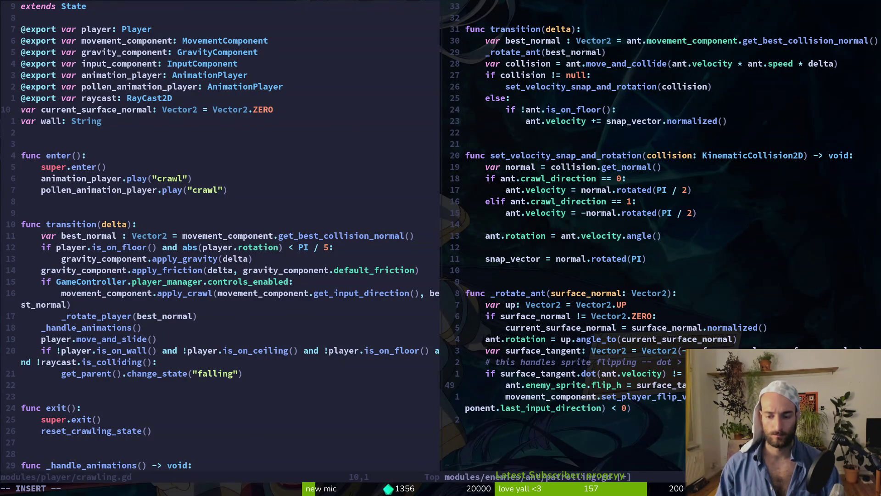
key("j")
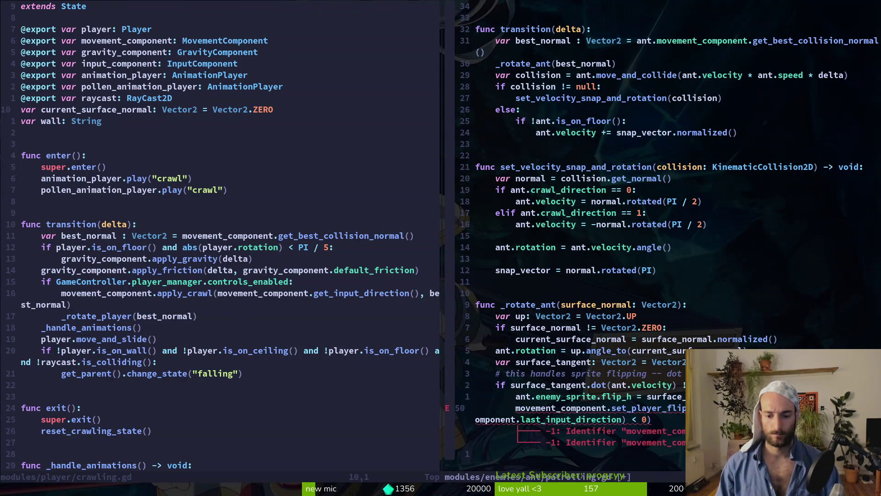
- Delete the erroring movement_component flip line and save patrolling.gd
key("d")
key("d")
type(":w")
key("Return")
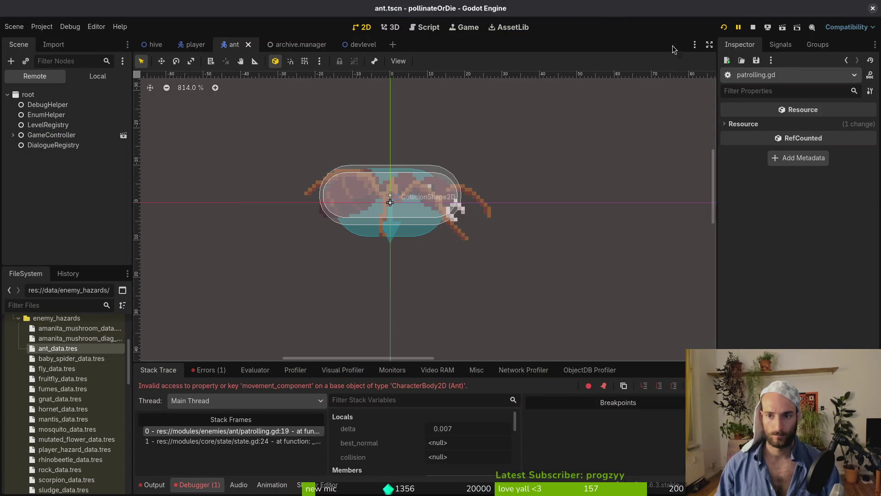
- Stop the running game and show the debugger's Errors list
left_click(753, 27)
key("alt+Tab")
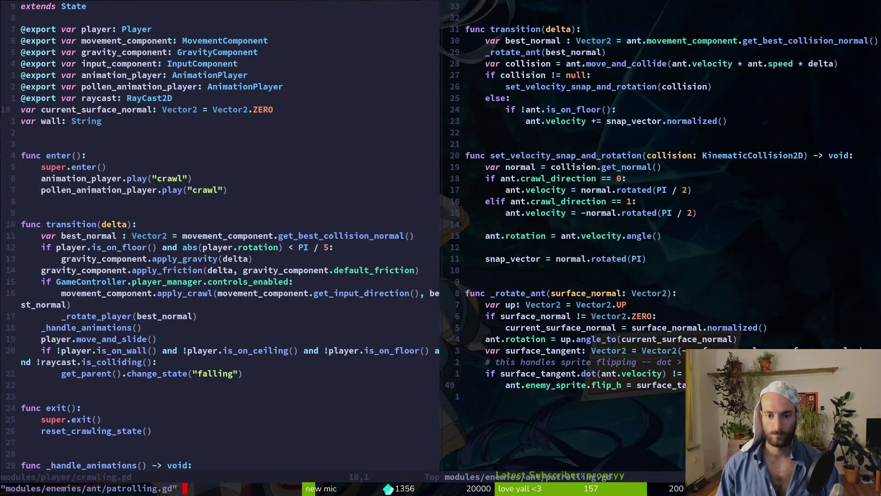
key("ctrl+o")
key("alt+Tab")
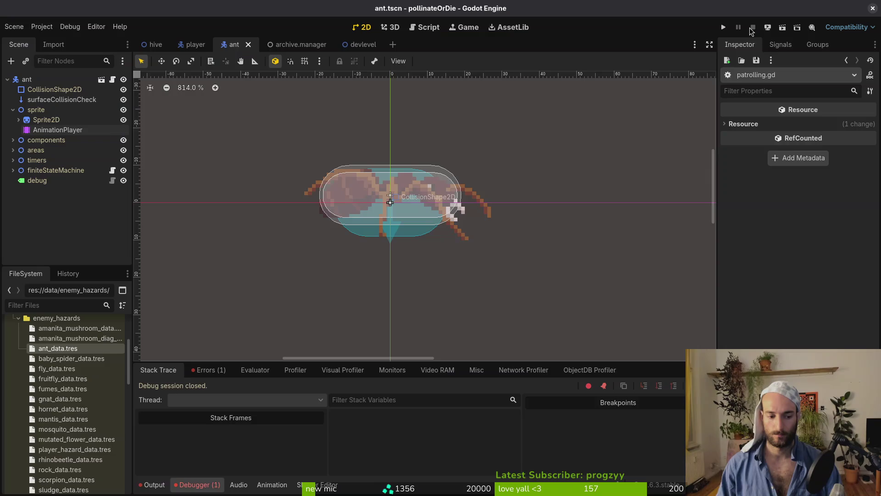
left_click(210, 370)
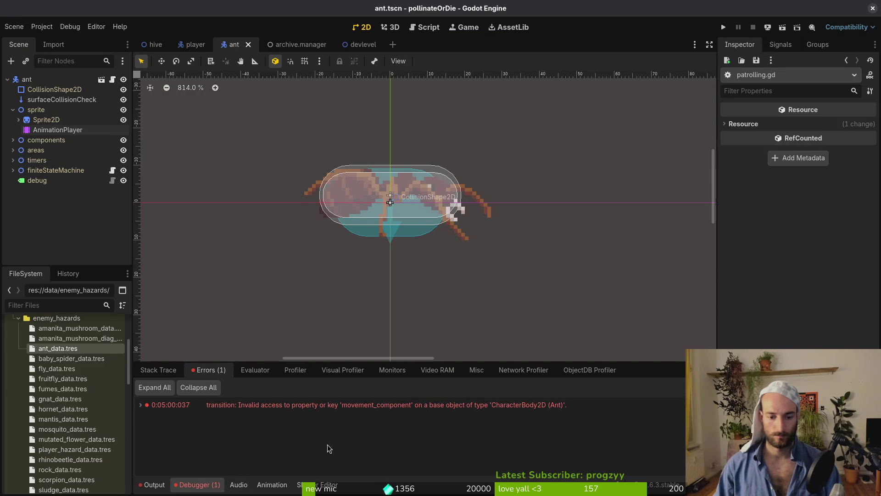
- Add a MovementComponent child under the ant's components node
key("alt+Tab")
key("alt+Tab")
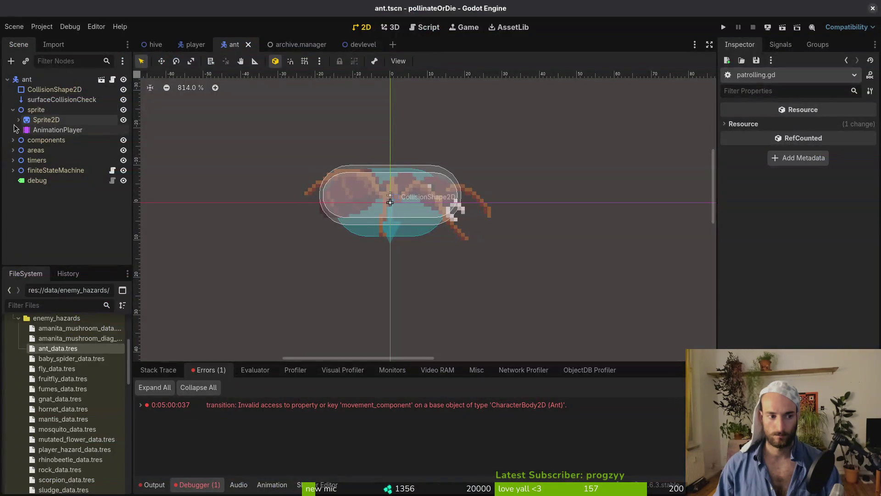
left_click(13, 110)
left_click(20, 120)
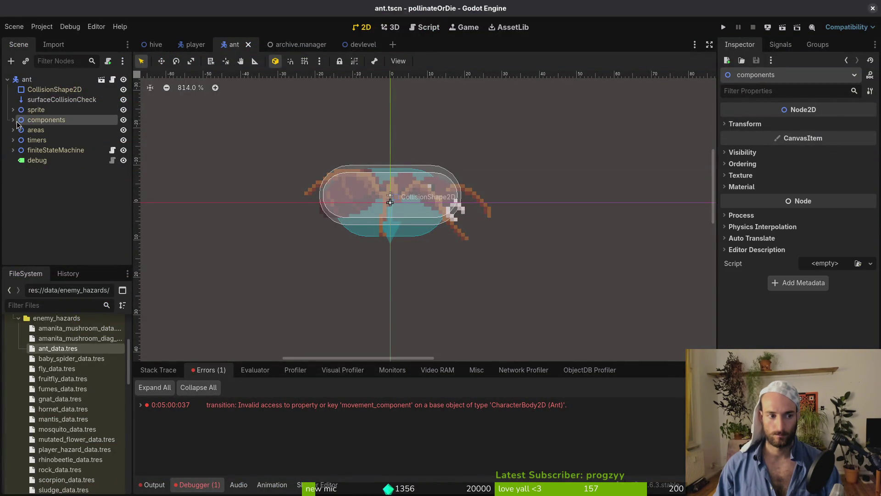
left_click(13, 119)
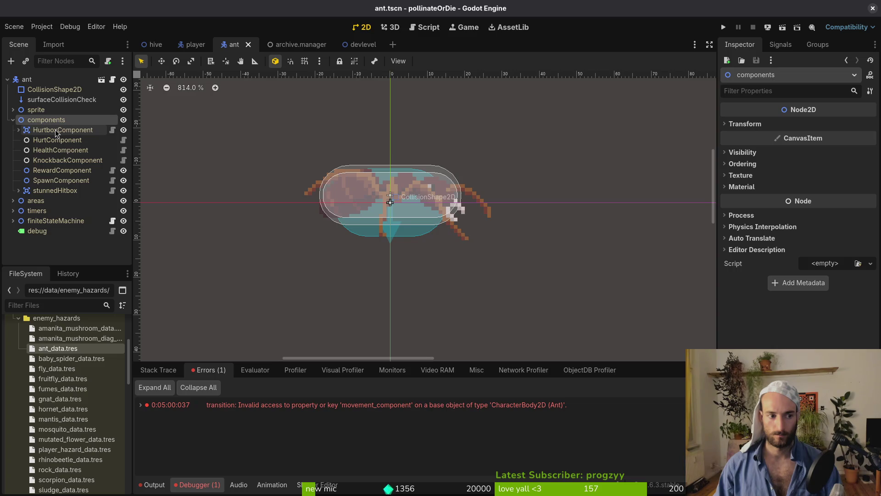
key("ctrl+a")
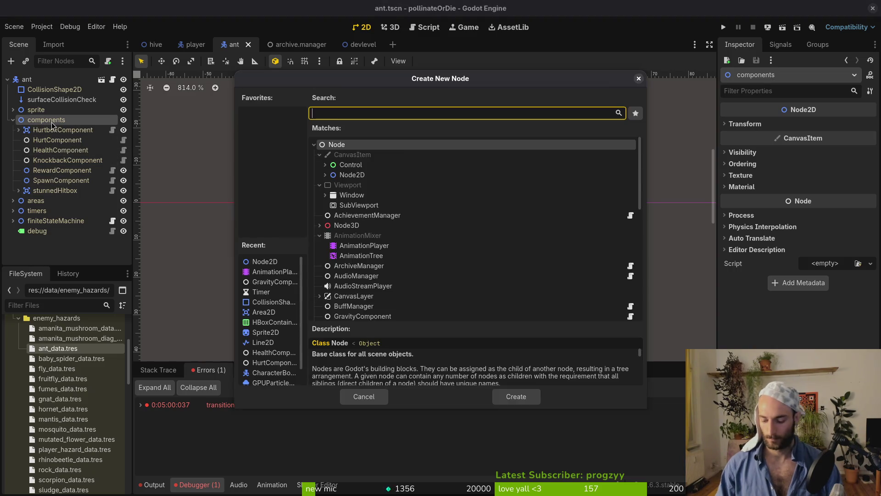
type("moveme")
key("Return")
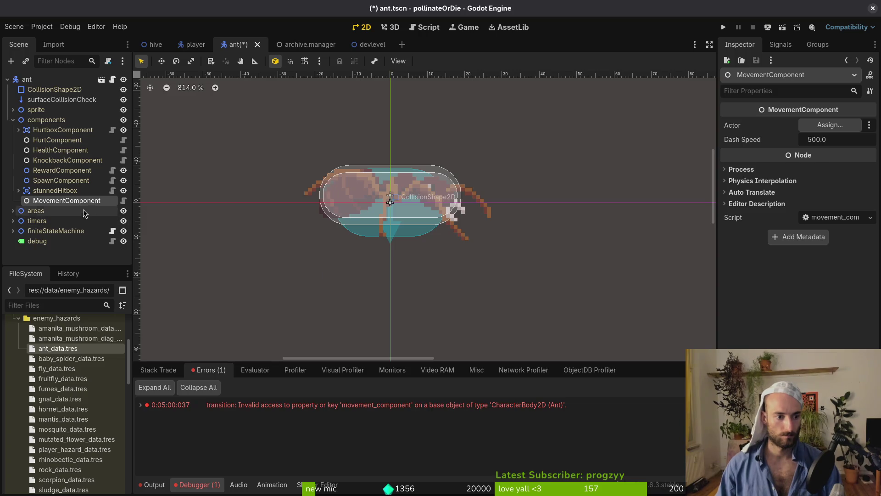
key("alt+Tab")
left_click(519, 132)
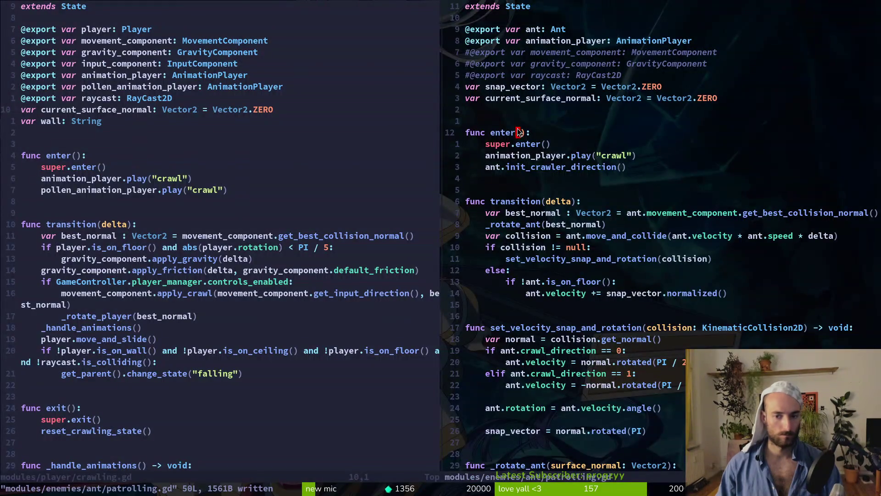
- Uncomment the movement_component export in patrolling.gd and save
key("k")
key("k")
key("k")
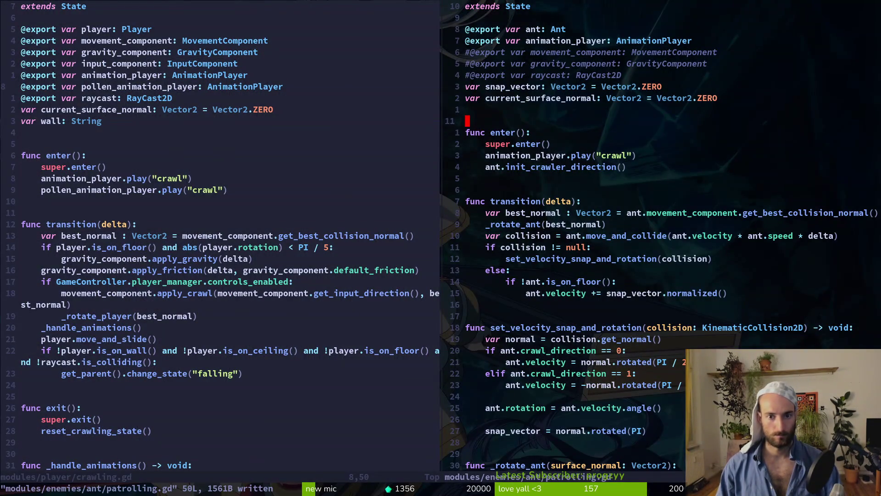
key("x")
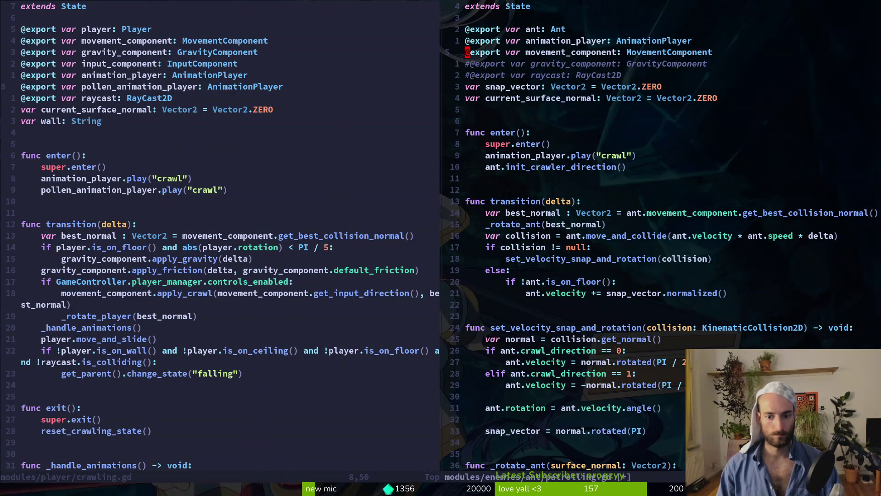
scroll(661, 238, "down", 13)
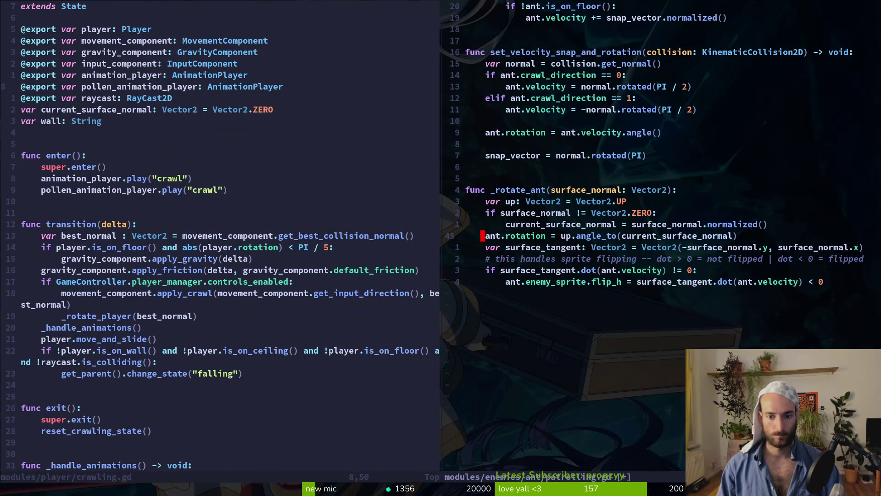
type(":w")
key("Return")
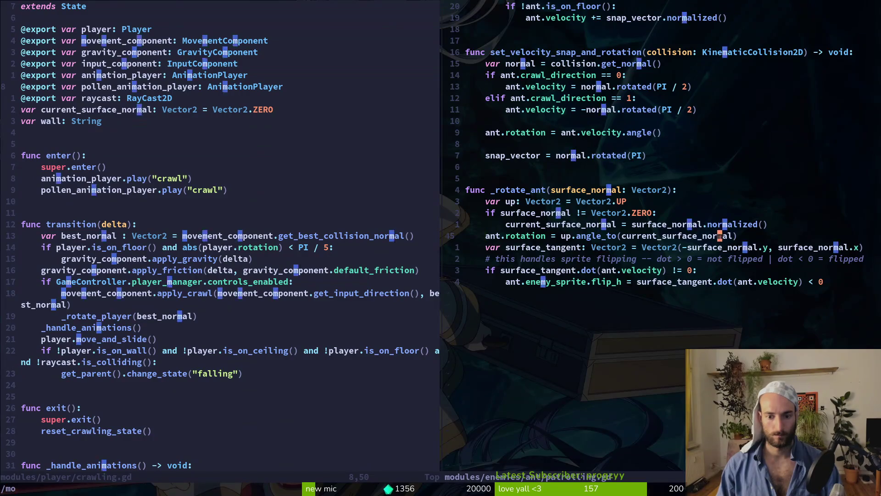
- Remove 'ant.' before movement_component in transition and save
type("/movement_")
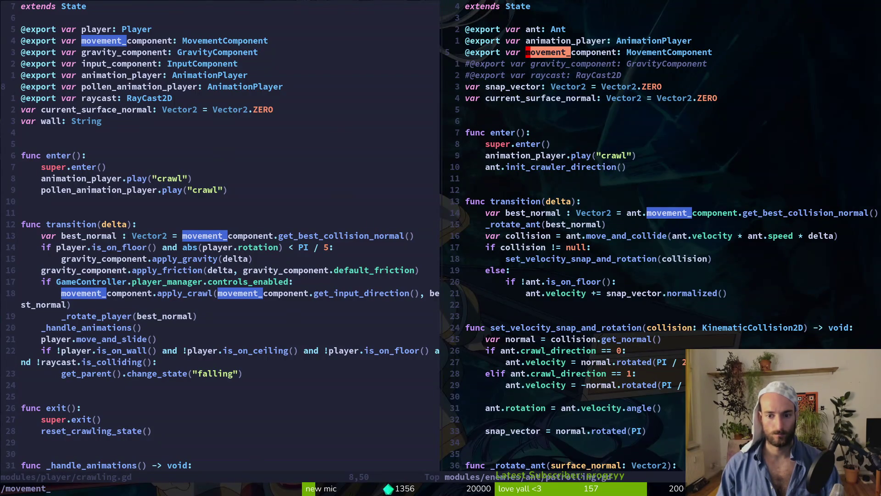
key("Escape")
type("dwx")
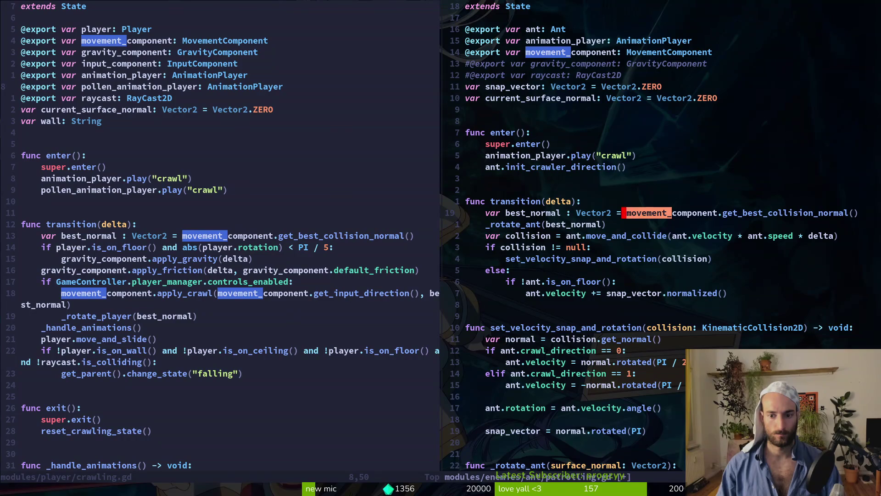
type(":w")
key("Return")
key("g")
key("g")
- Close the crawling.gd split with :wq and save patrolling.gd again
key("ctrl+w")
type("h")
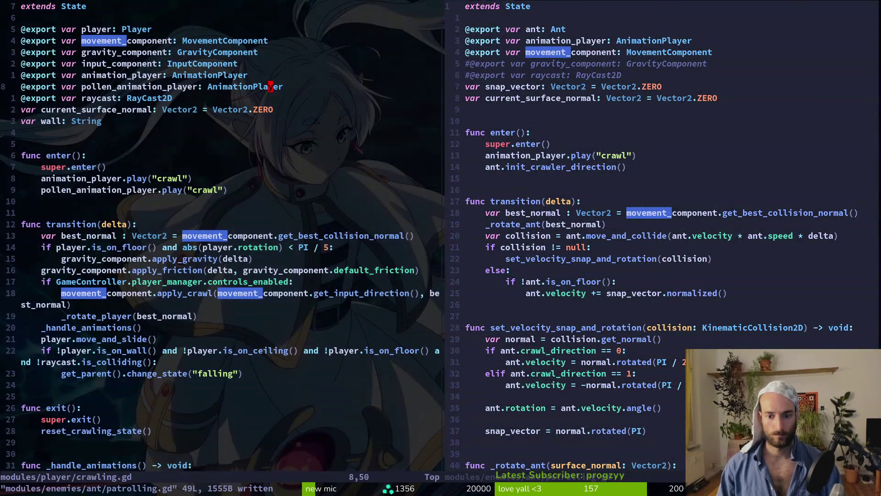
type(":wq")
key("Return")
type(":w")
key("Return")
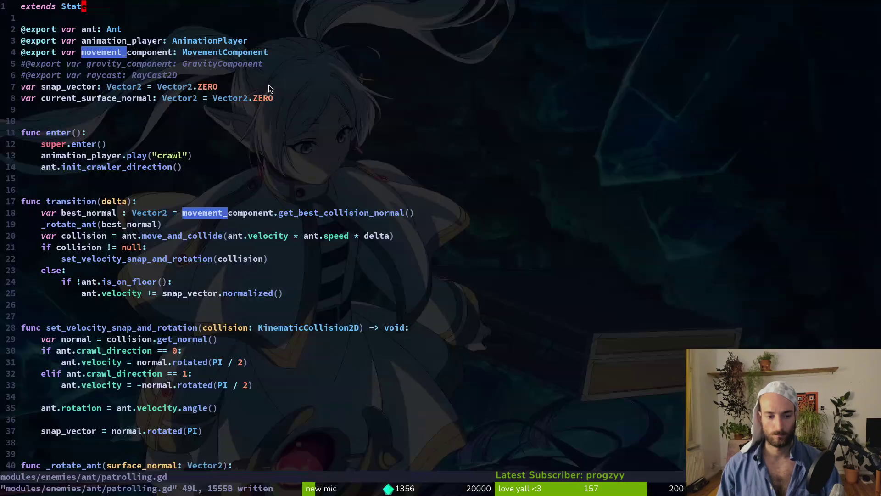
key("alt+Tab")
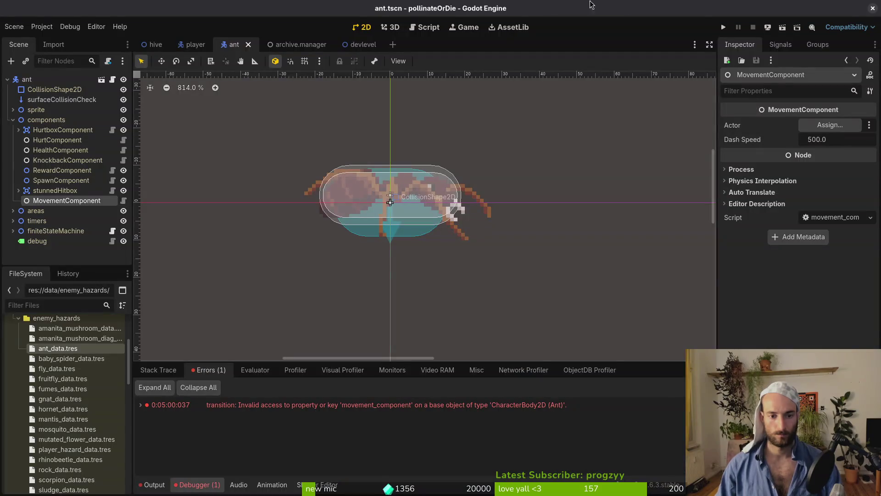
- Run the game from Godot and switch to the terminal
left_click(724, 27)
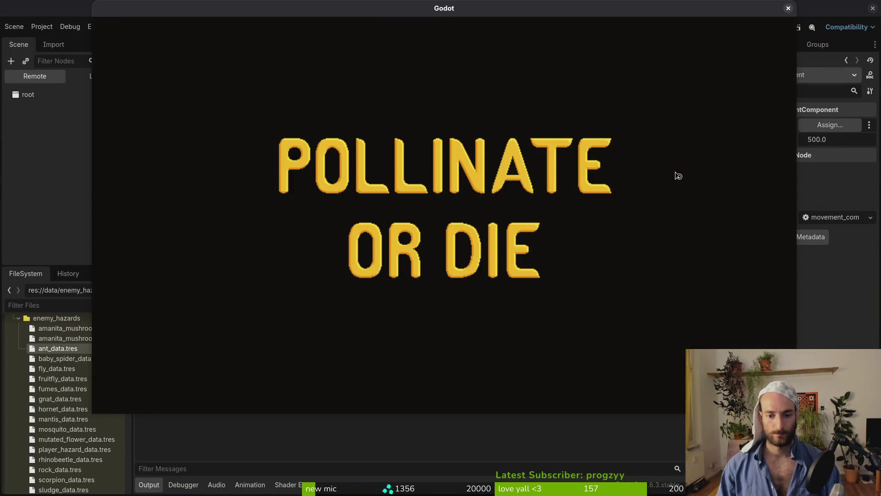
key("Return")
key("alt+Tab")
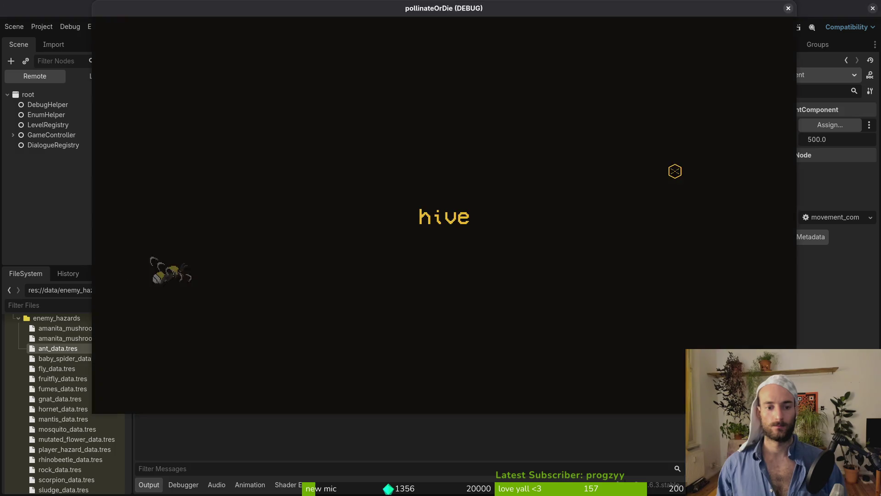
- Launch Neovim on the project, open patrolling.gd via Telescope, and return to Godot
type("im .")
key("Return")
key("space")
key("f")
key("f")
type("an")
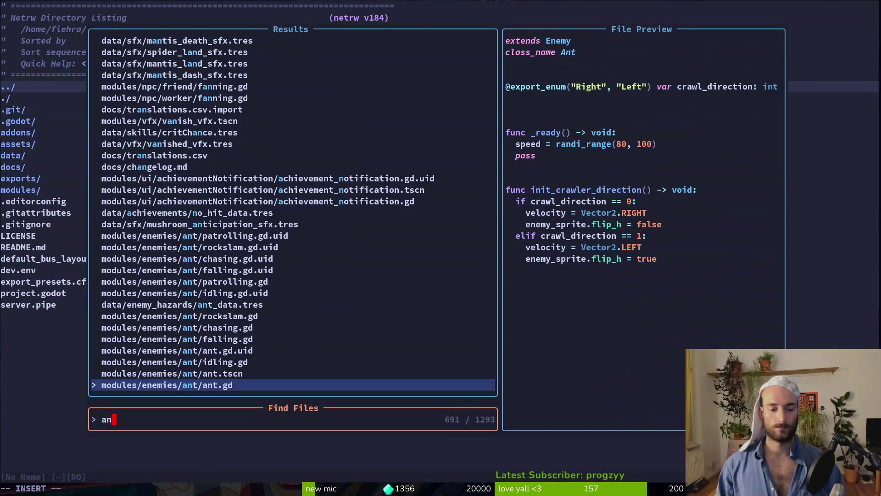
type("t/pat")
key("Return")
key("alt+Tab")
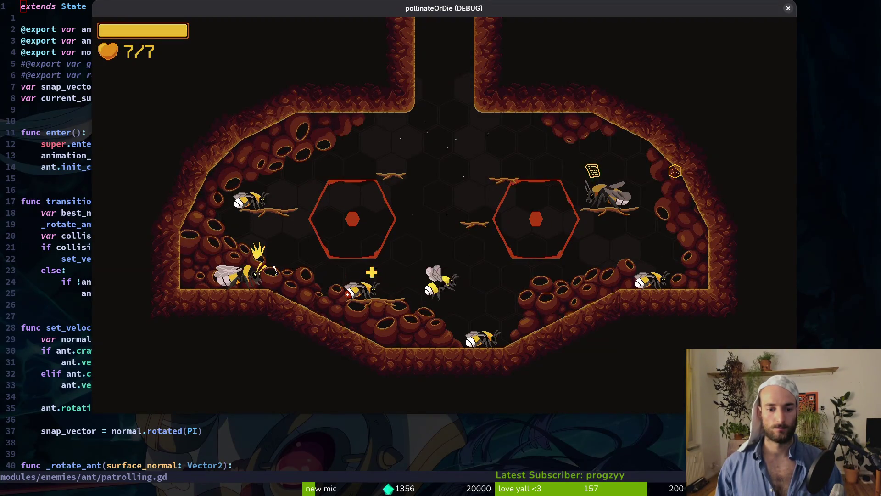
key("alt+Tab")
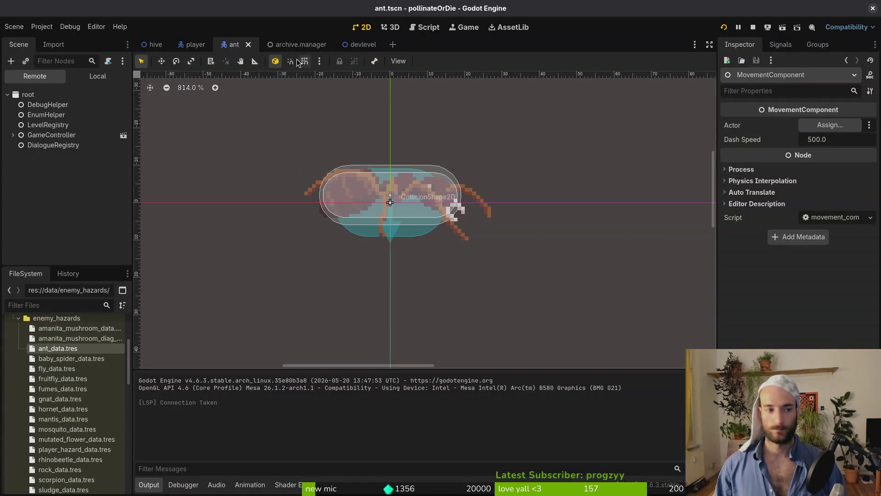
- Set the patrolling state's Movement Component property to the MovementComponent node
left_click(95, 77)
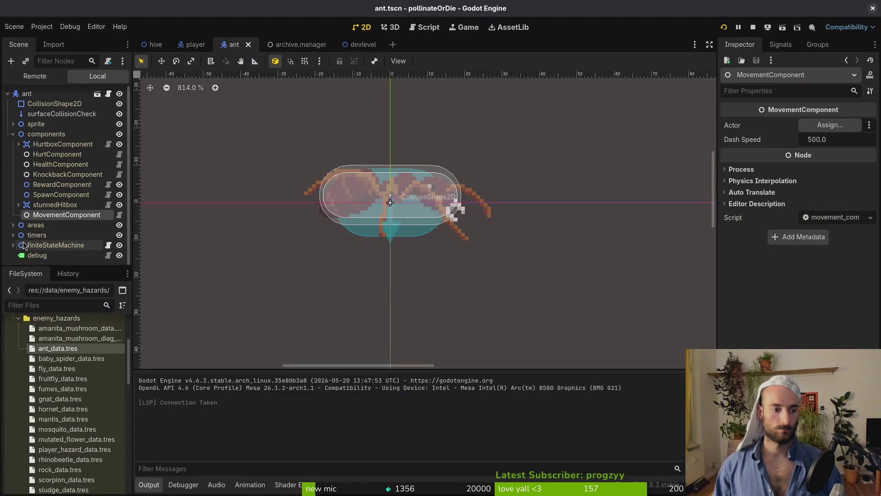
scroll(41, 223, "down", 4)
left_click(47, 225)
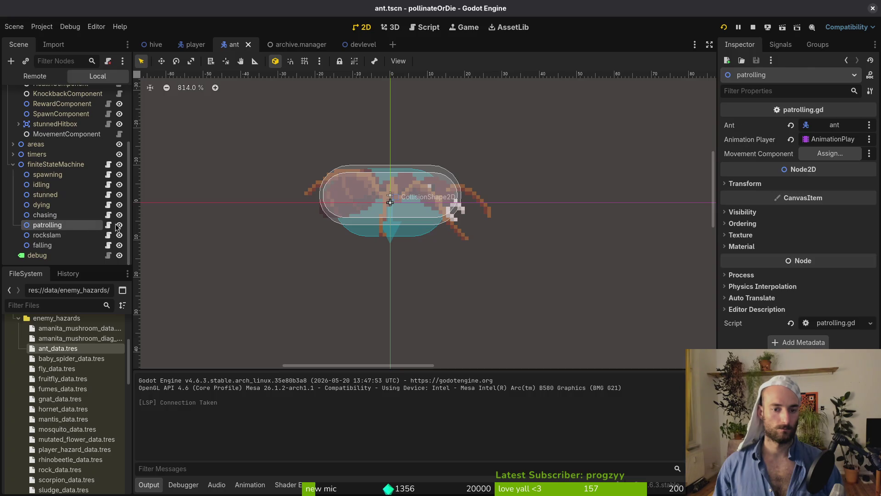
left_click(849, 153)
left_click(441, 151)
left_click(473, 394)
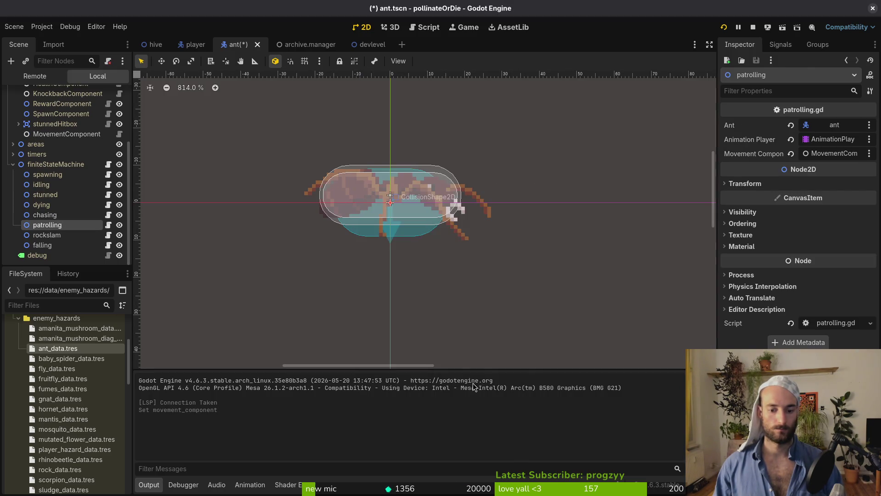
- Playtest into the ant test level and check the get_slide_collision_count Nil error
left_click(725, 27)
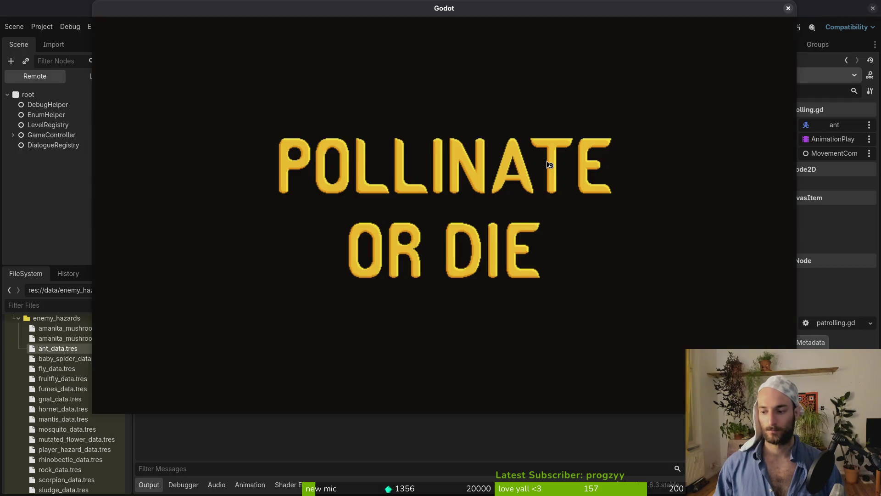
key("Return")
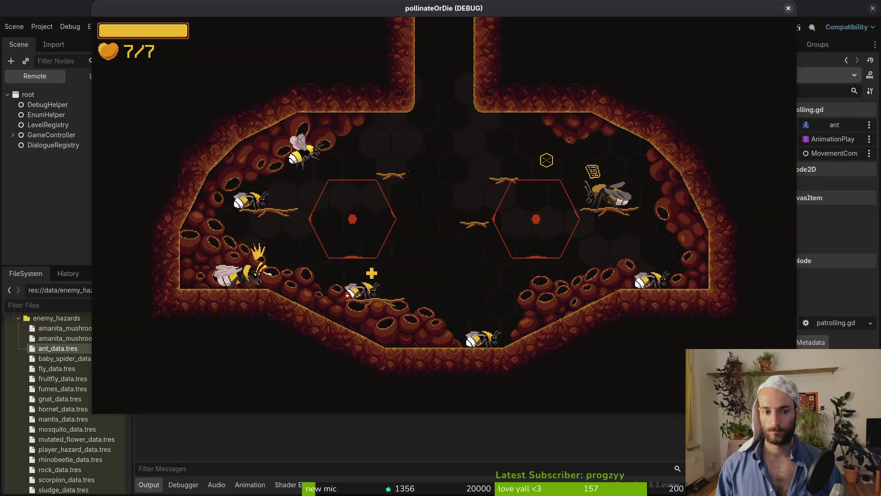
key("d")
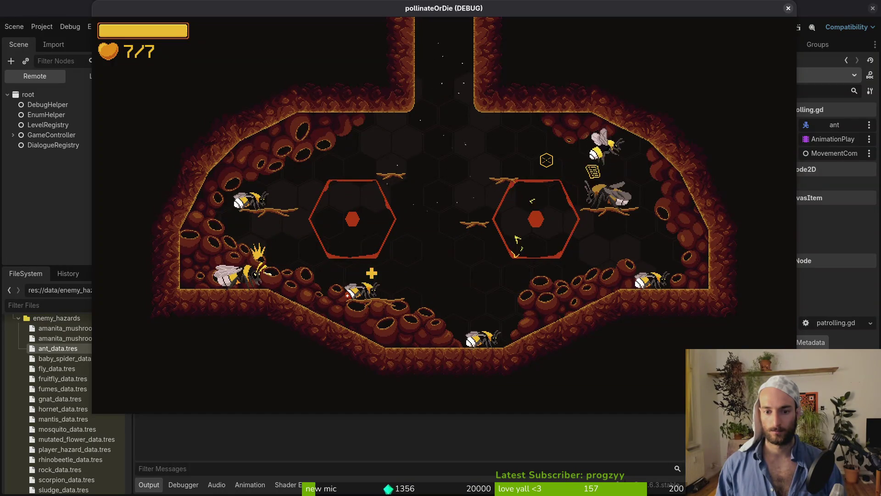
key("s")
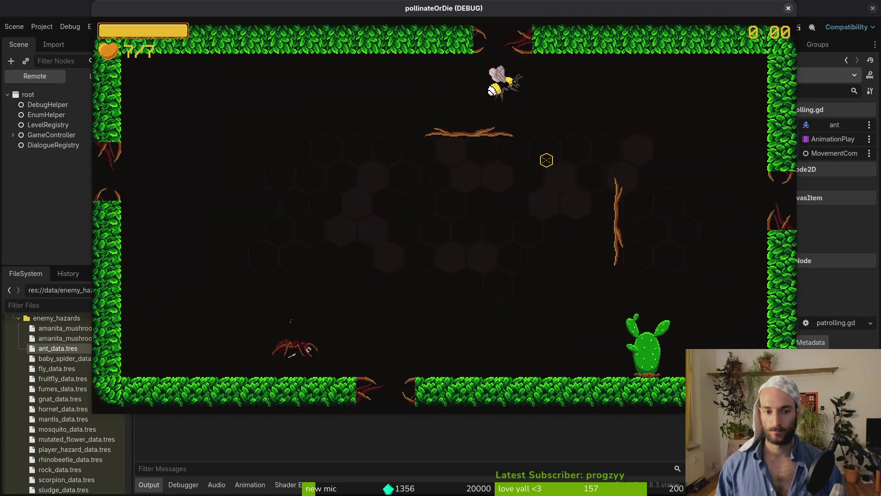
key("s")
key("d")
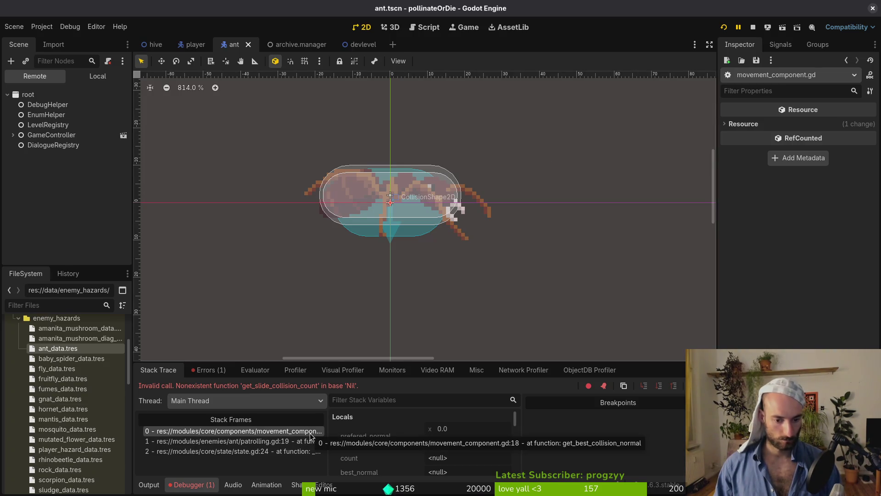
left_click(207, 370)
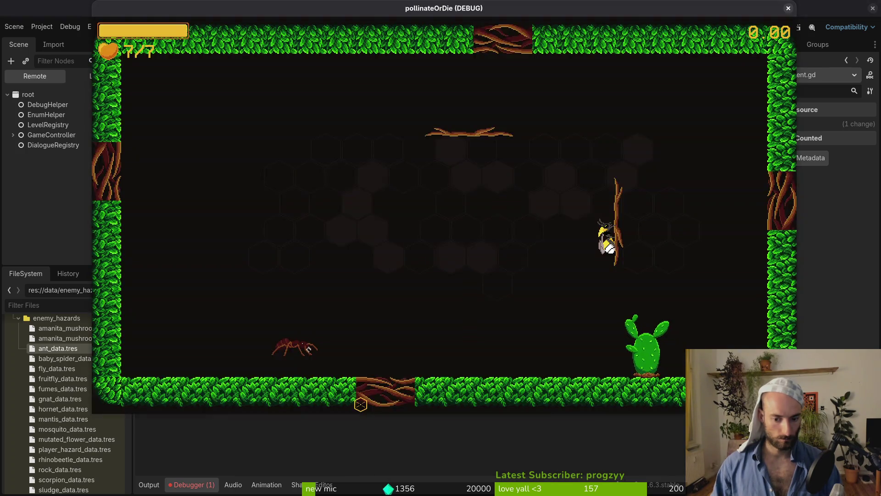
key("alt+Tab")
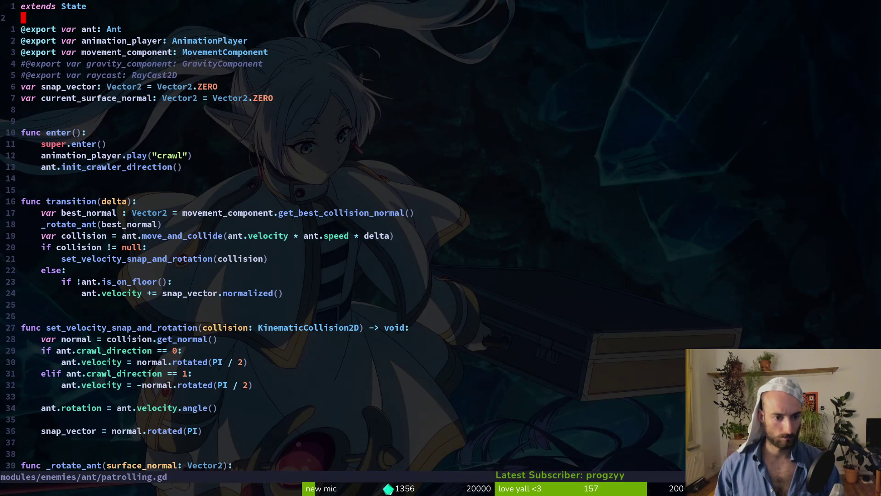
- Grep for get_slide_col and preview both matches in movement_component.gd (lines 18 and 26)
key("j")
key("j")
key("j")
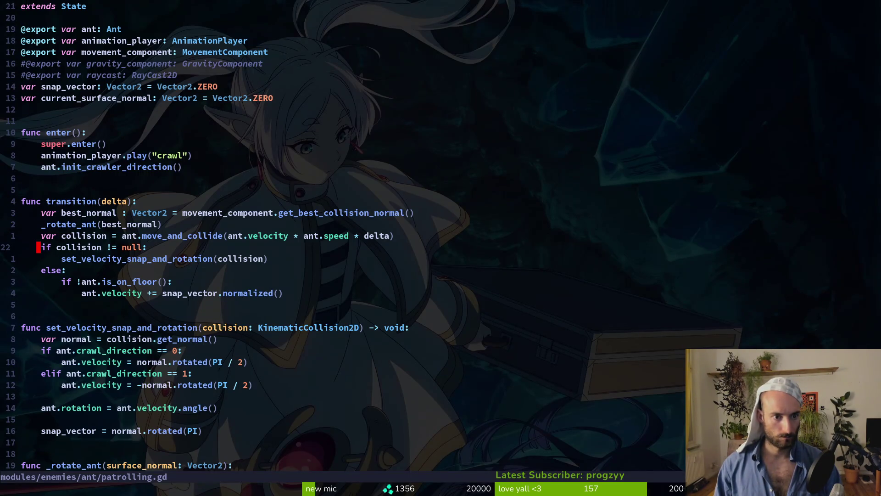
type("get_slide_col")
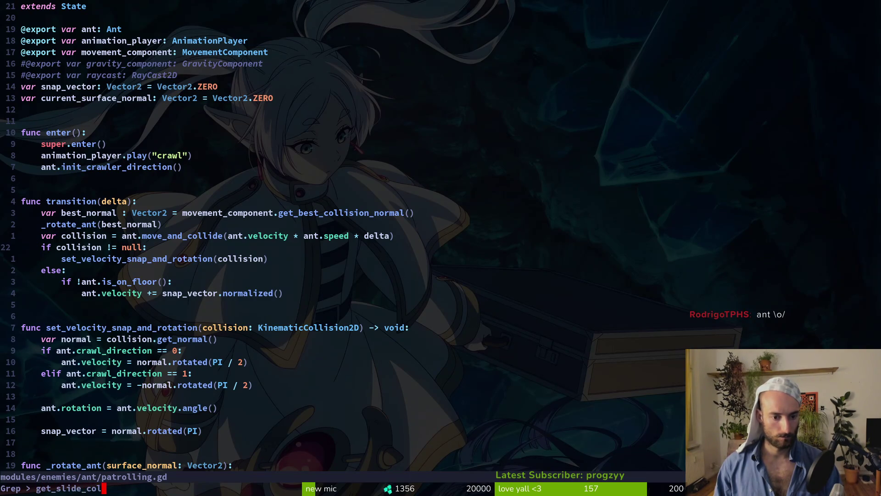
key("Return")
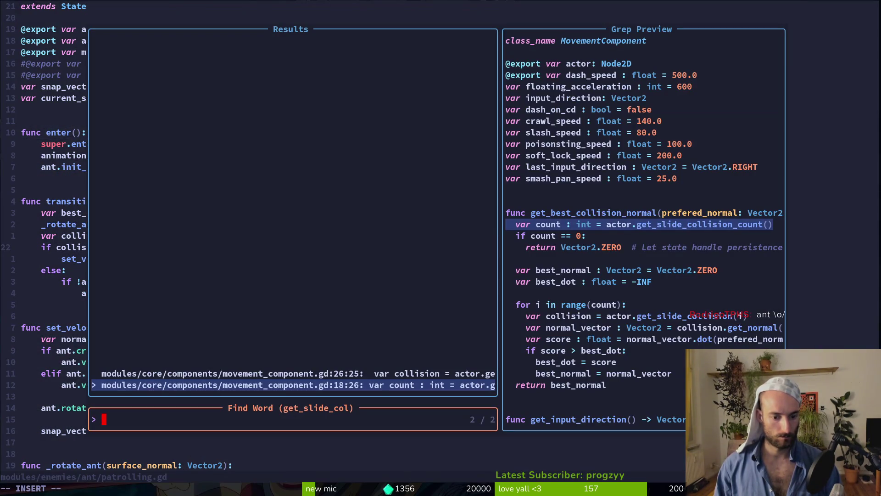
key("ctrl+p")
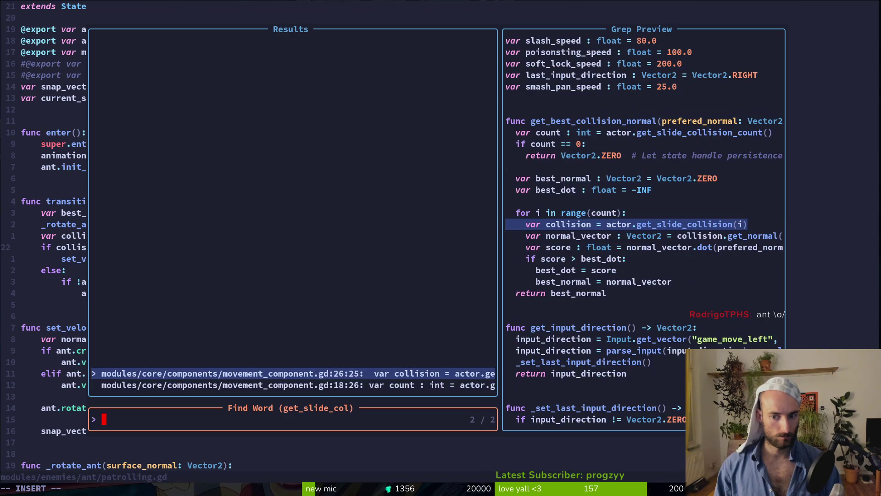
key("ctrl+n")
key("Escape")
key("Escape")
key("alt+Tab")
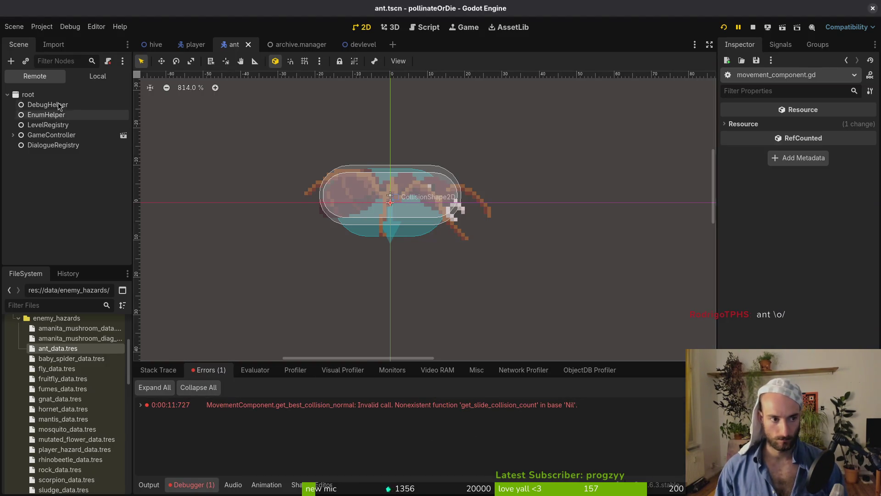
- Assign the ant node as MovementComponent's Actor, then save and rerun the game
left_click(89, 79)
left_click(830, 125)
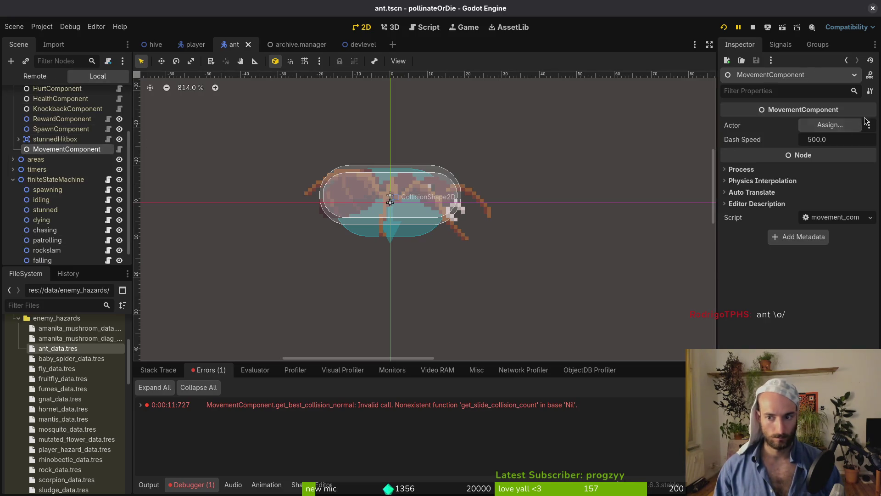
left_click(459, 133)
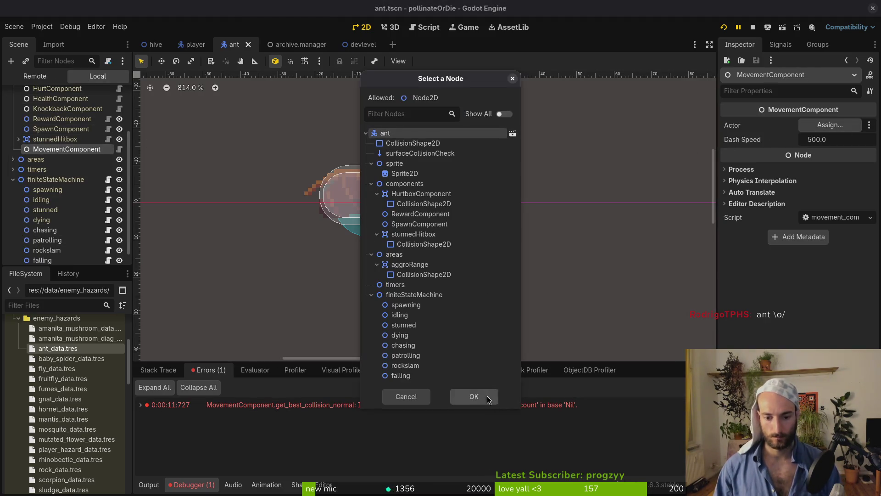
left_click(473, 397)
key("F5")
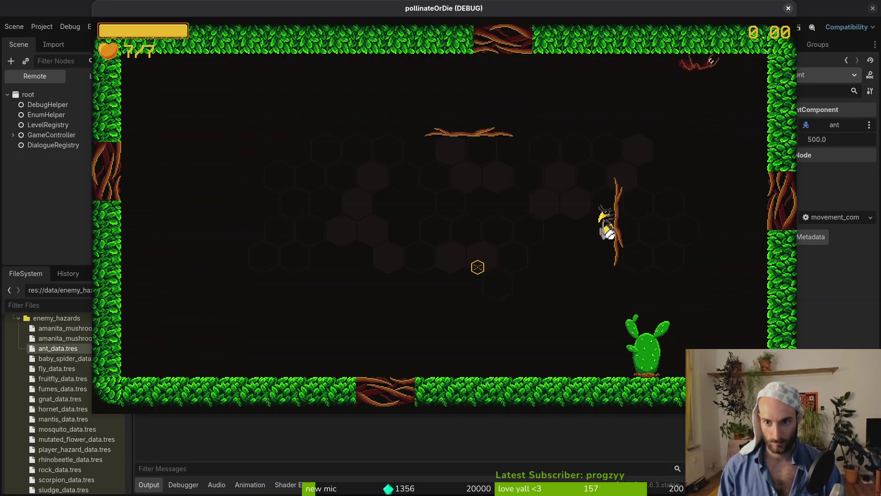
key("Escape")
key("alt+Tab")
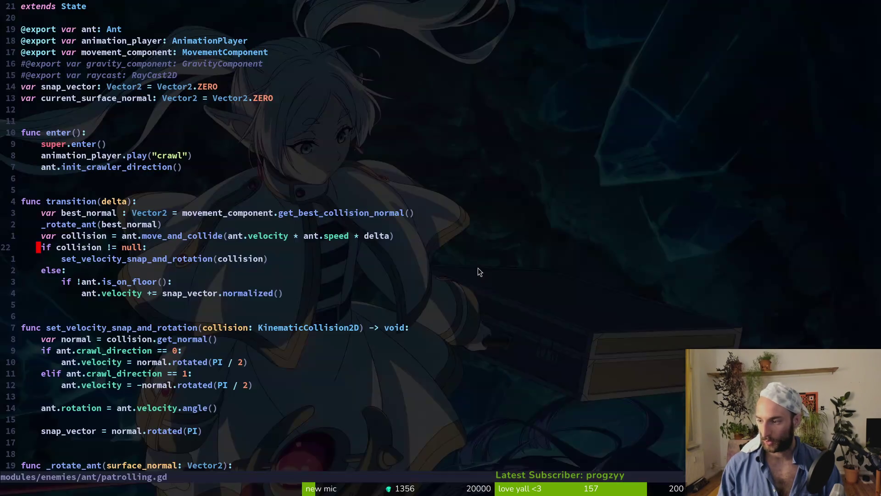
key("j")
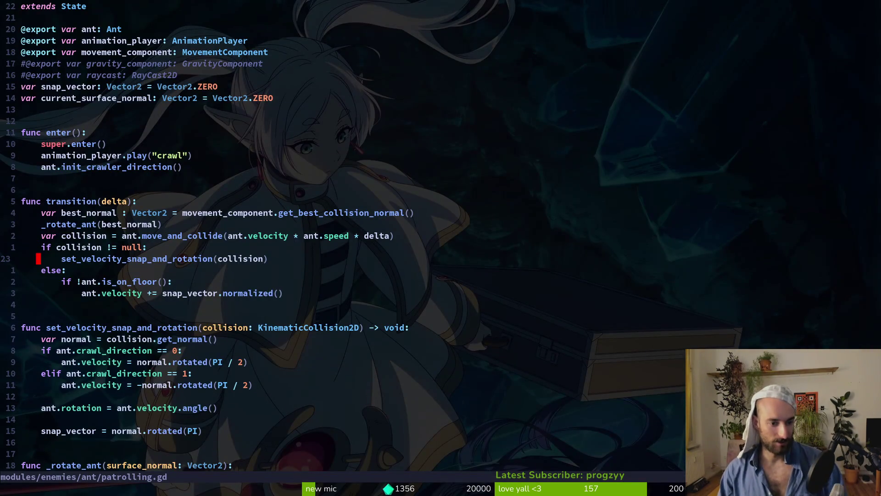
key("space")
key("x")
key("space")
key("f")
key("f")
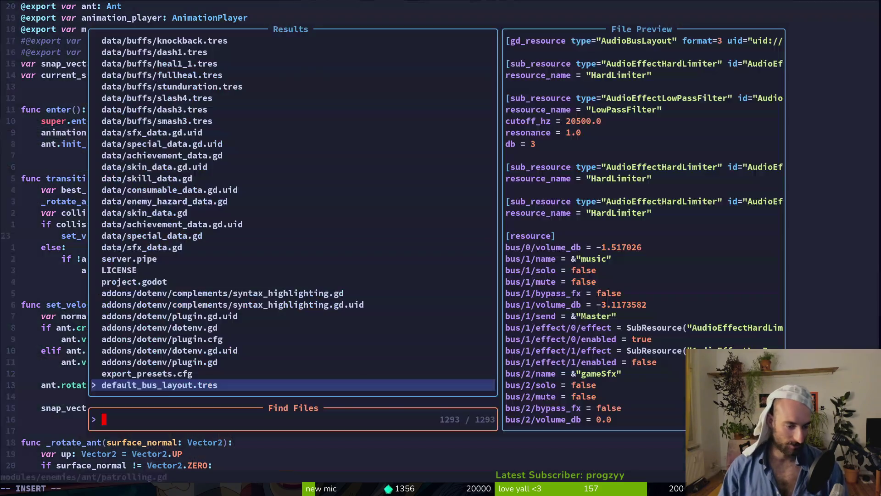
type("craw")
key("Return")
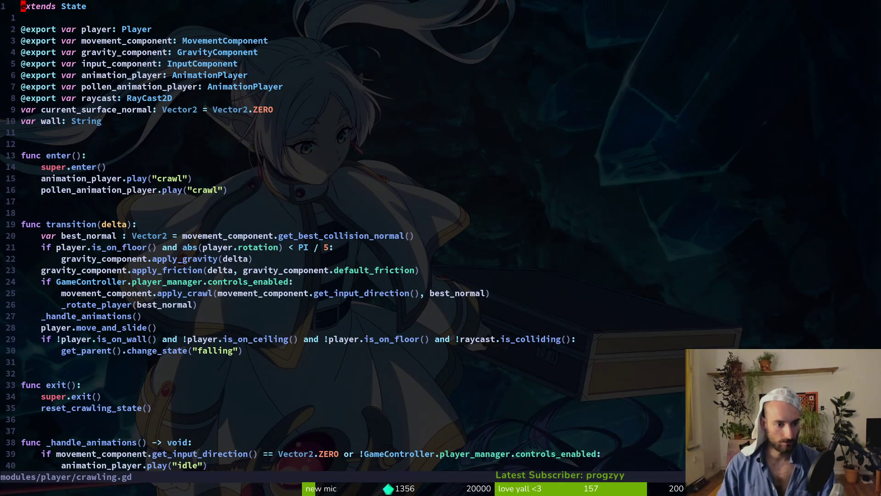
left_click(39, 304)
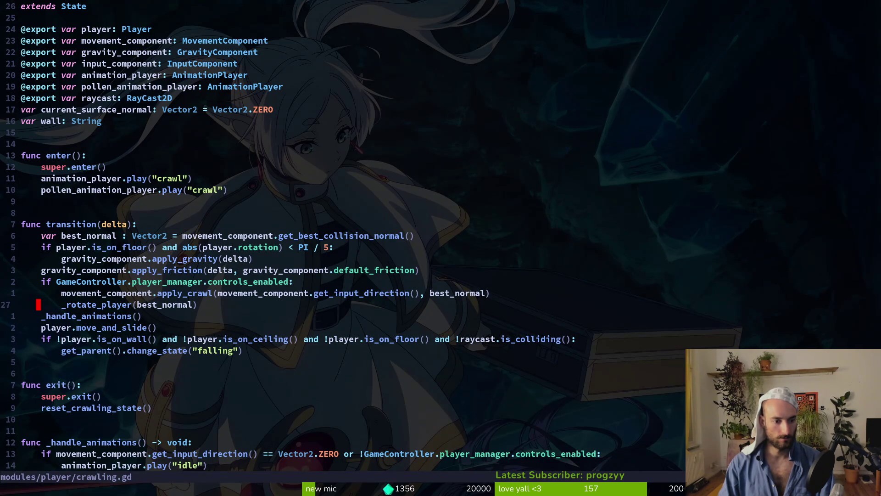
key("ctrl+6")
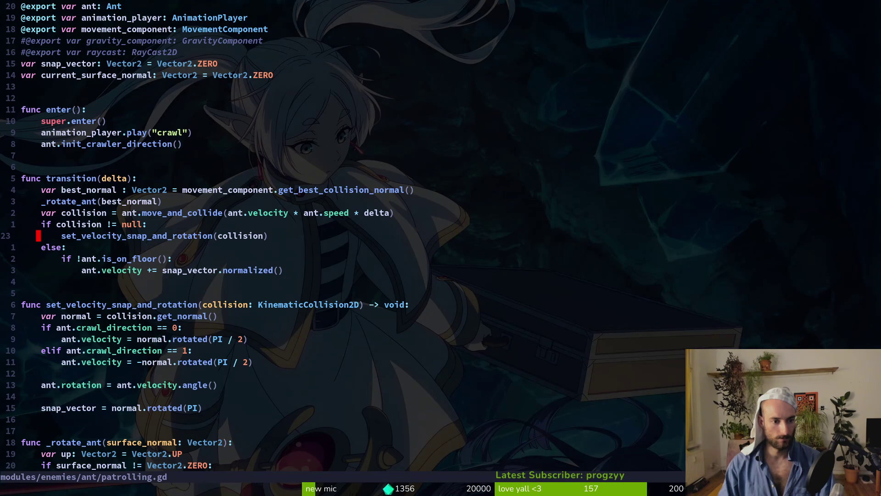
key("ctrl+6")
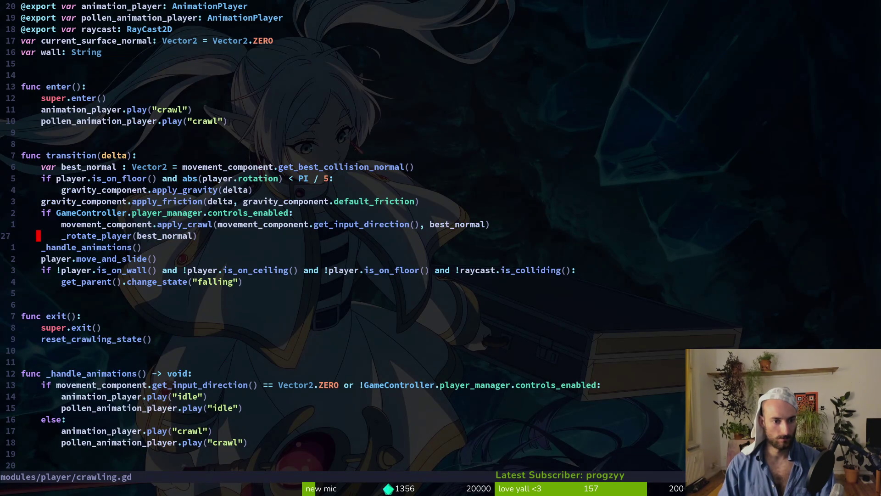
key("shift+v")
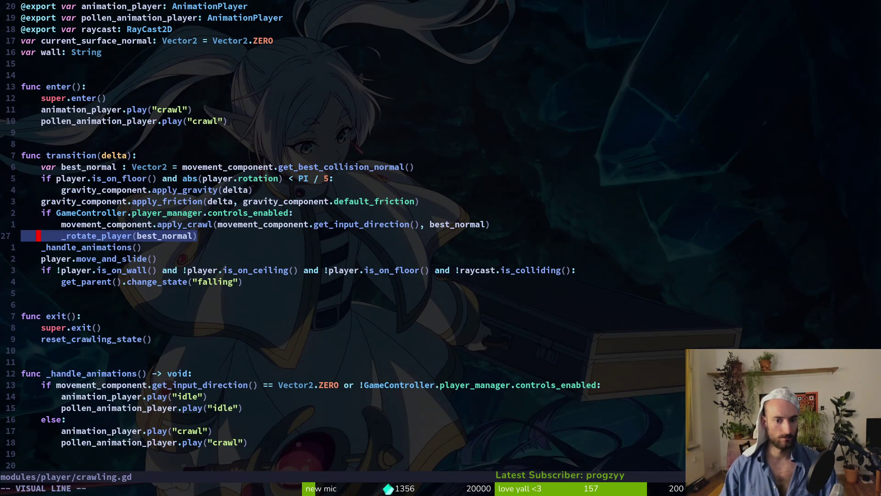
key("Escape")
key("space")
key("f")
key("f")
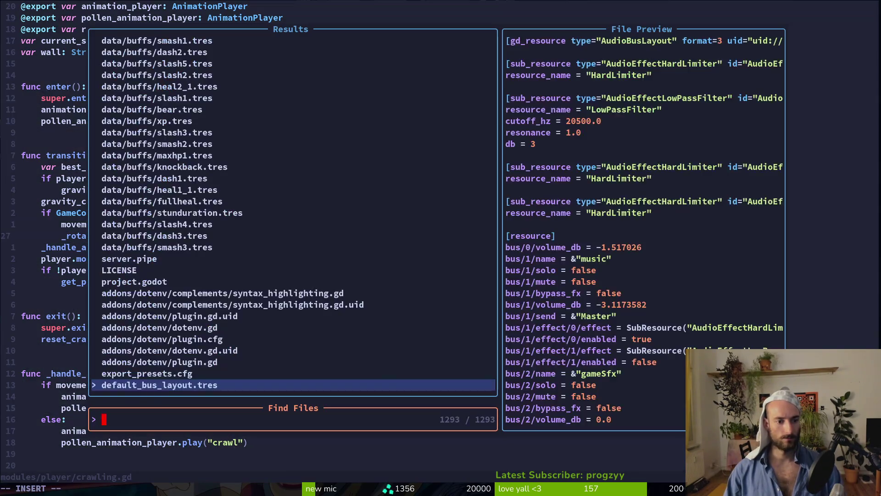
type("movecom")
key("Escape")
key("Escape")
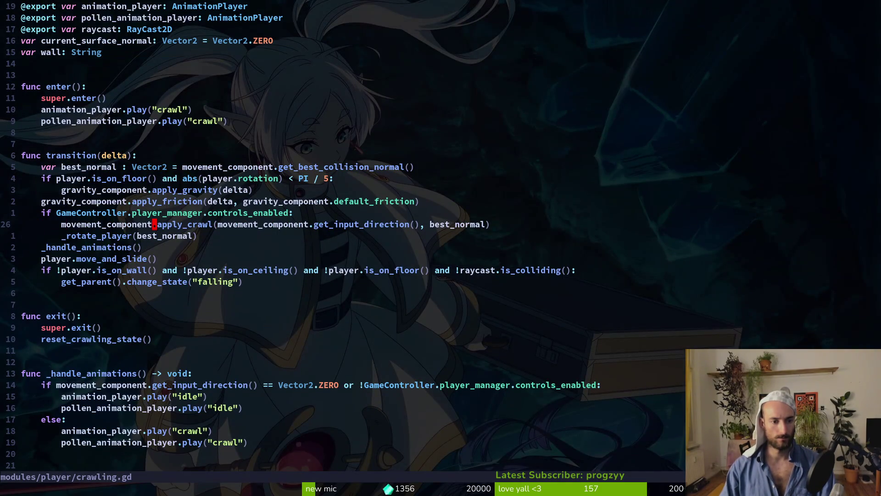
key("g")
key("d")
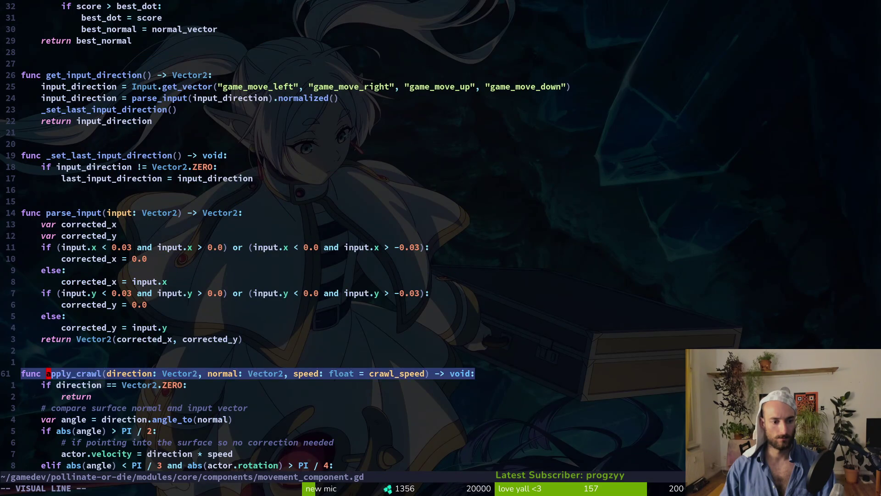
key("j")
key("j")
key("j")
key("k")
key("k")
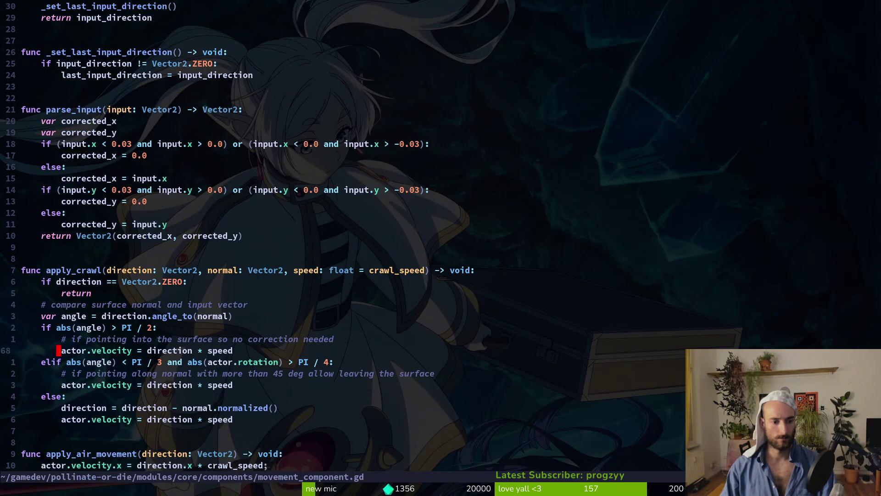
key("ctrl+o")
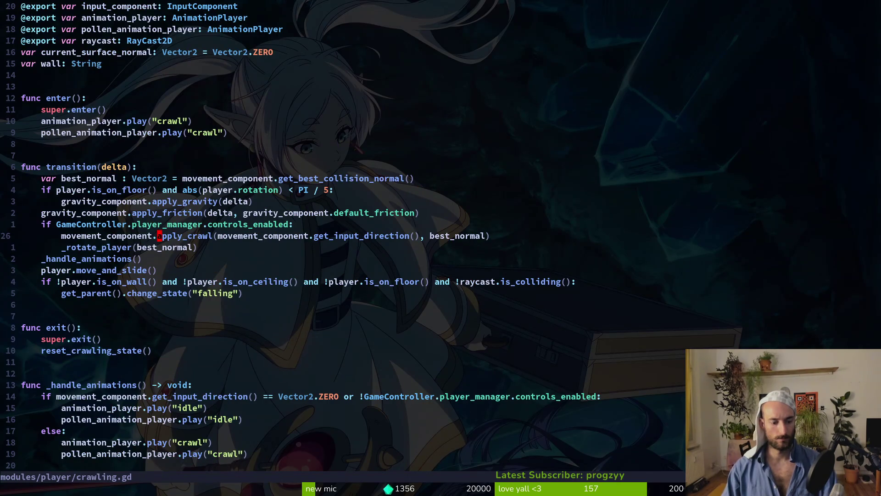
key("space")
key("f")
key("f")
type("patro")
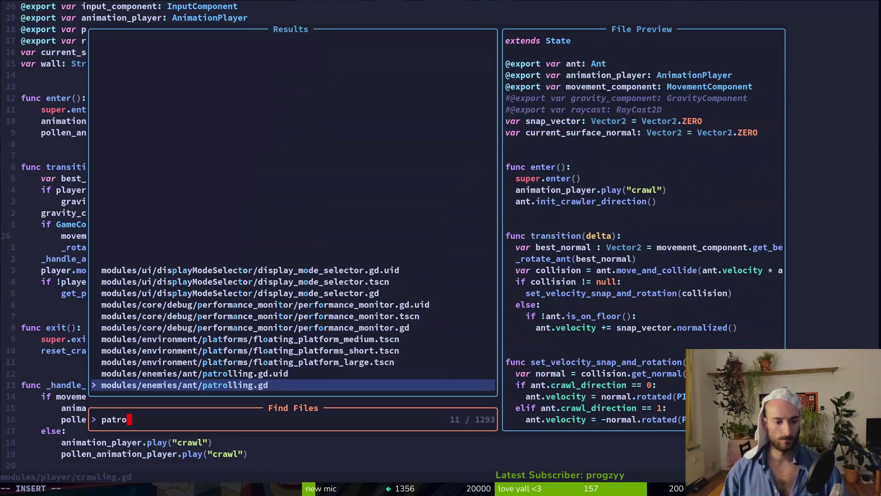
key("Return")
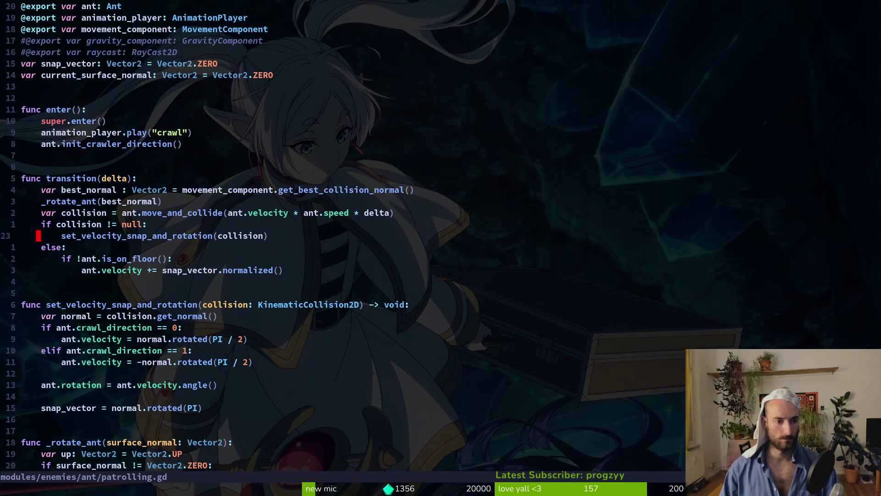
- Paste the velocity assignment into transition(), change actor to ant, and save
key("k")
key("k")
key("k")
key("p")
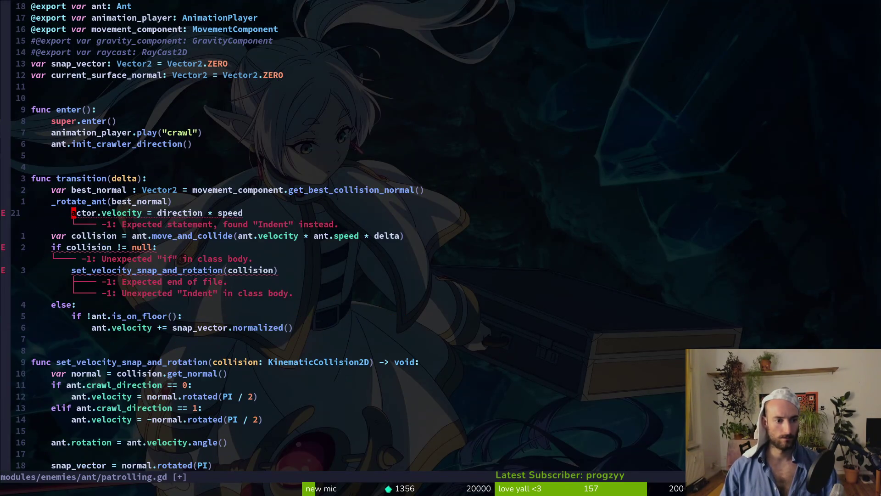
type("e")
type("ciwant")
key("Escape")
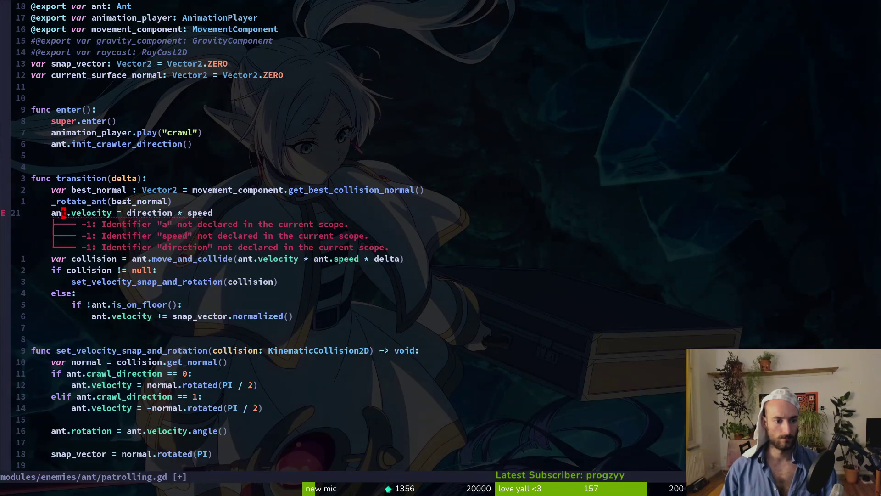
type(":w")
key("Return")
key("k")
- Move the crawl_direction if/elif branches above the collision check and delete the old velocity lines
key("j")
key("w")
key("w")
key("w")
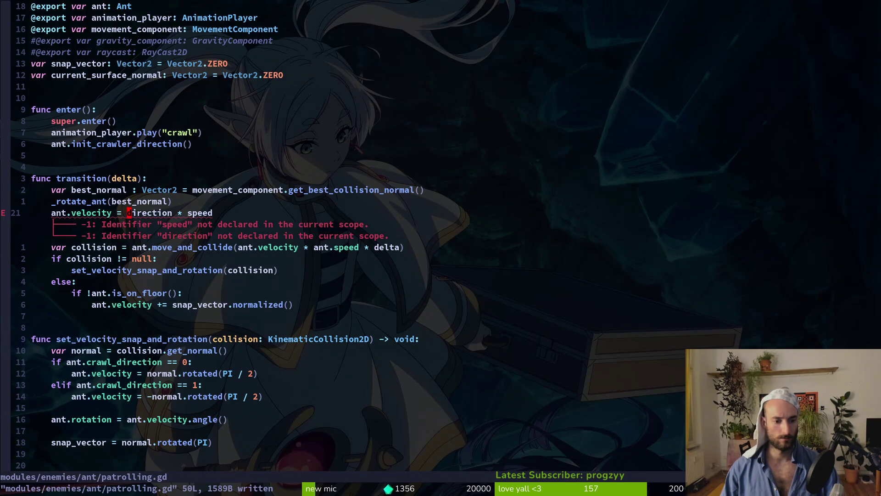
key("j")
key("j")
key("j")
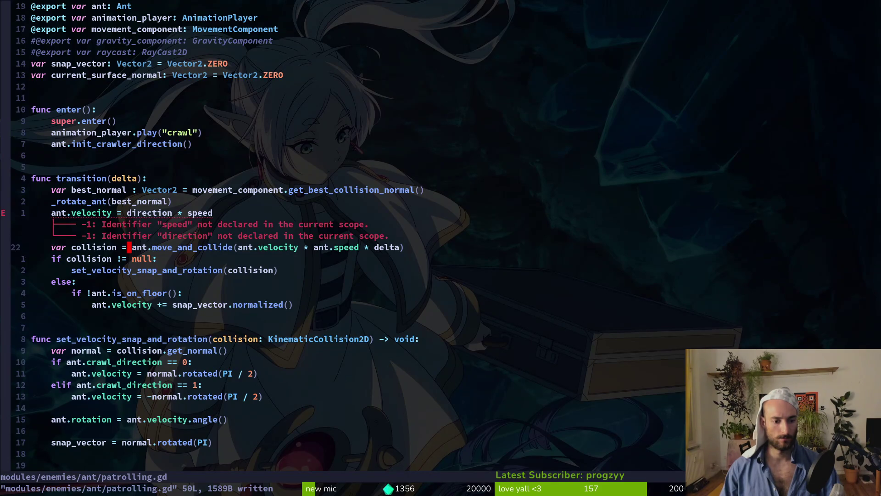
key("shift+v")
key("j")
key("j")
key("j")
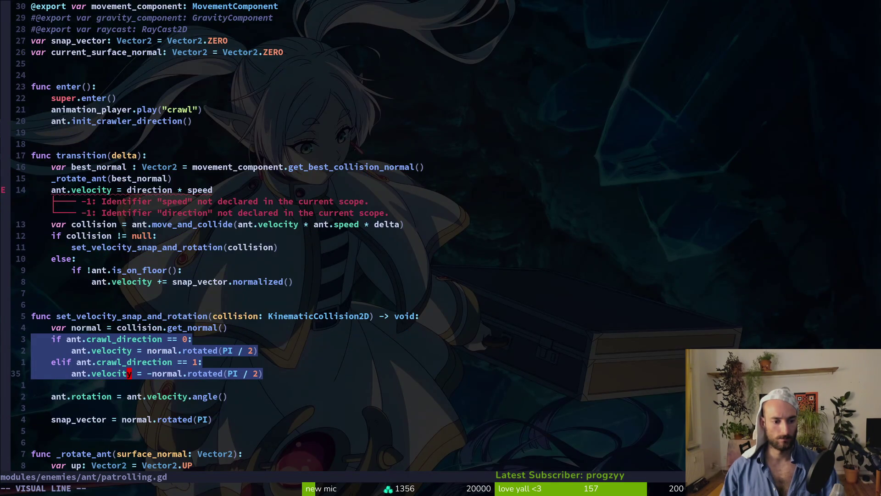
key("shift+k")
key("shift+k")
key("shift+k")
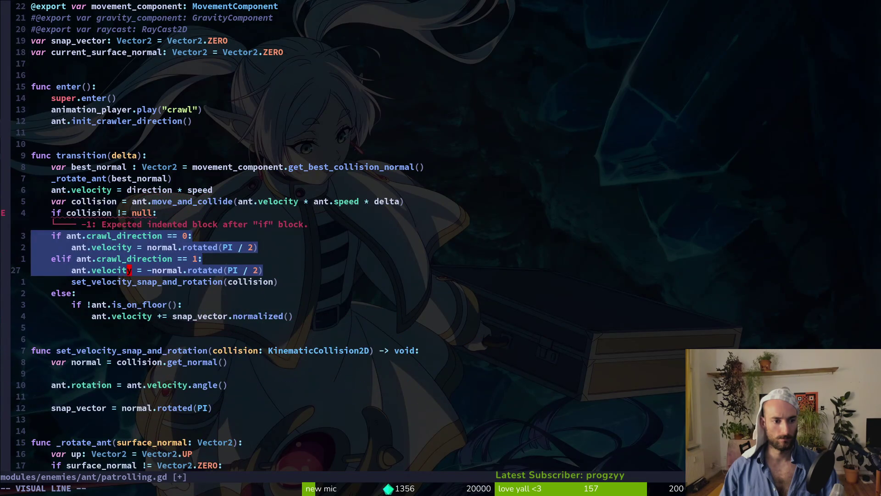
key("shift+k")
key("Escape")
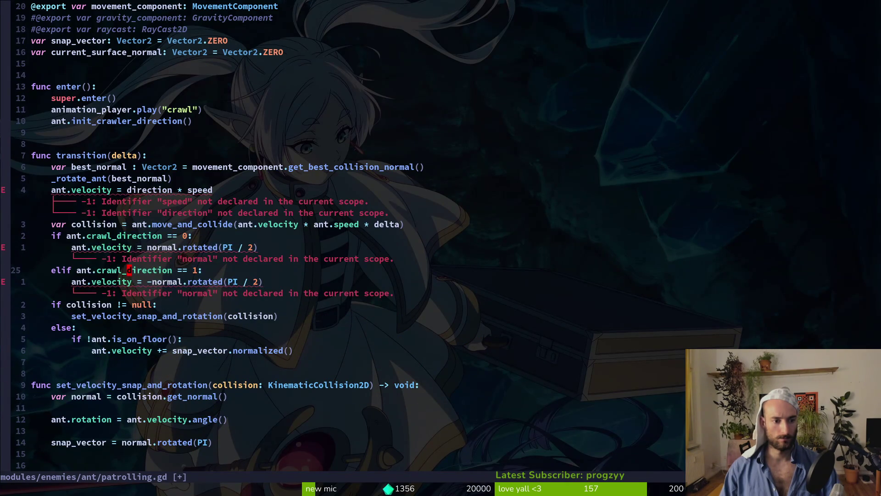
key("k")
key("k")
key("k")
key("k")
key("shift+v")
type("kd")
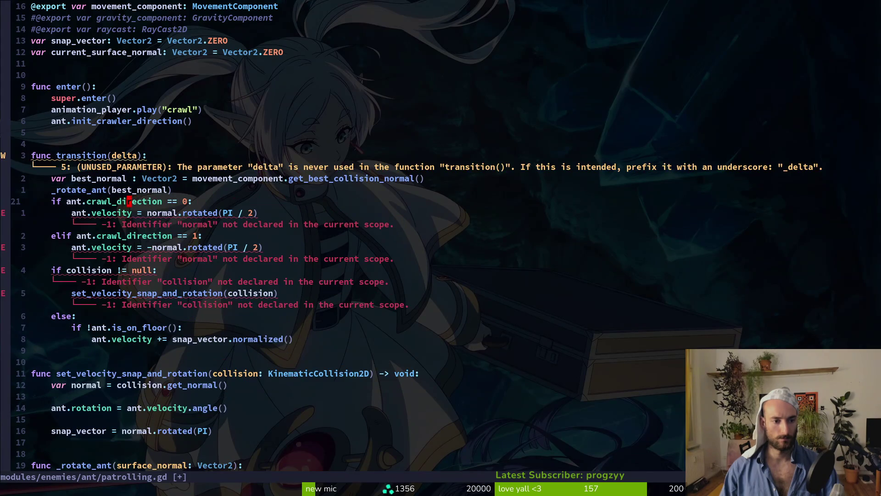
type(":w")
key("Return")
- Paste the var normal = collision.get_normal() declaration into transition(), then view crawling.gd
key("j")
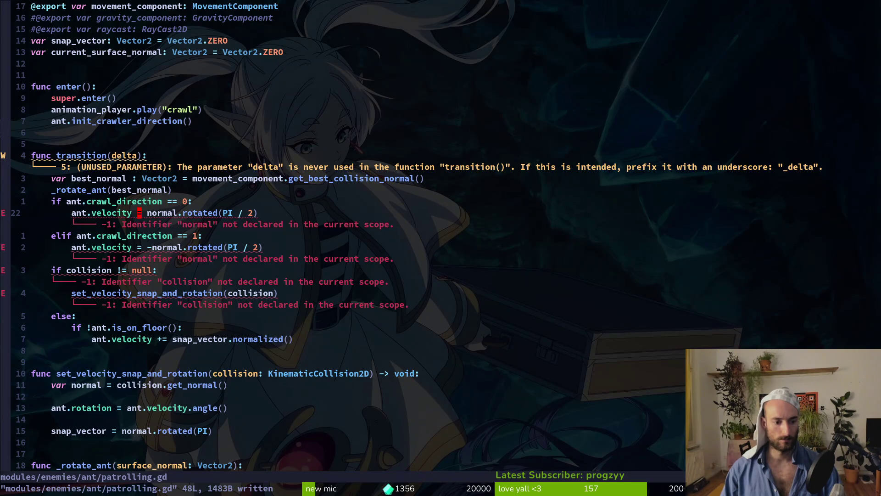
key("1")
key("1")
key("j")
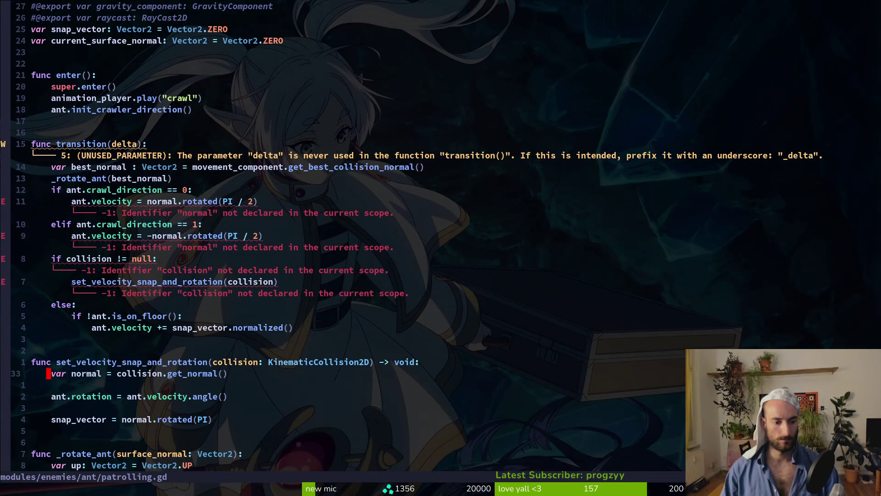
key("y")
key("y")
key("k")
key("k")
key("k")
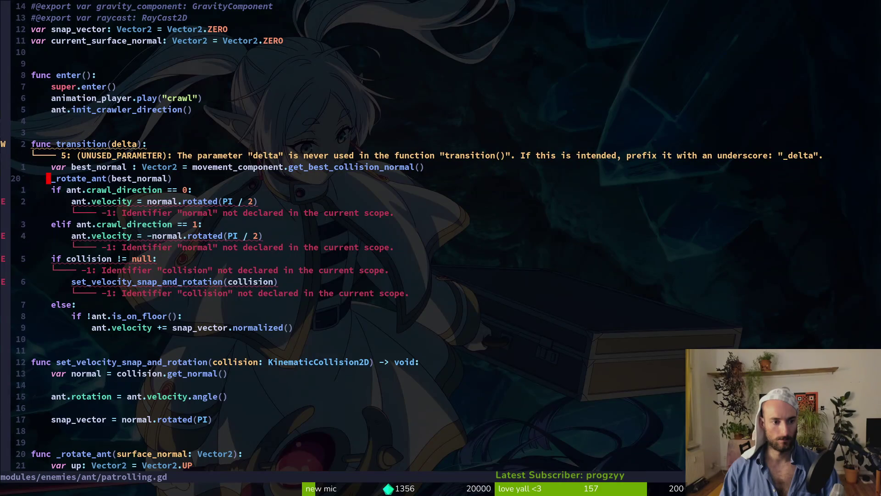
key("p")
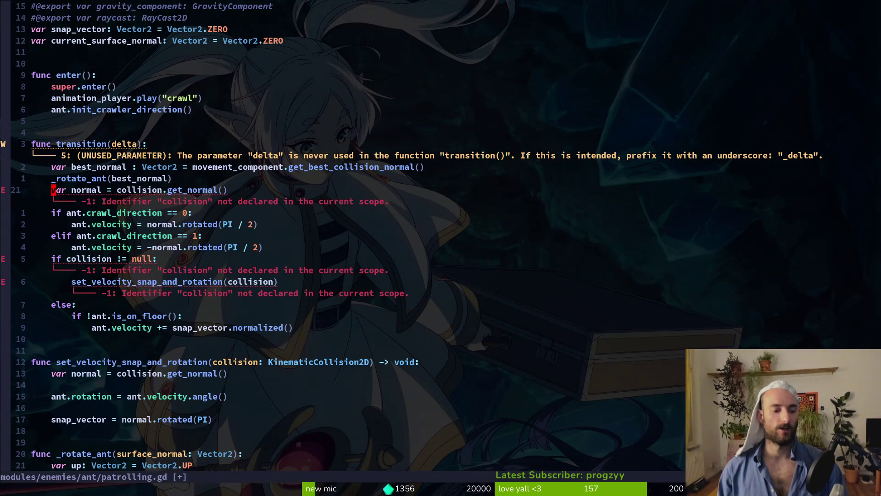
key("ctrl+6")
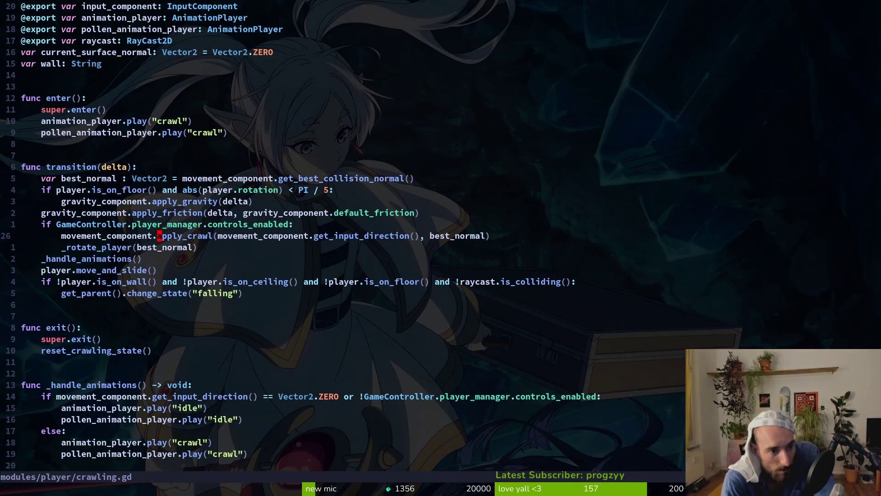
- Drop the copied get_normal line and rename normal to best_normal in both velocity branches
key("ctrl+6")
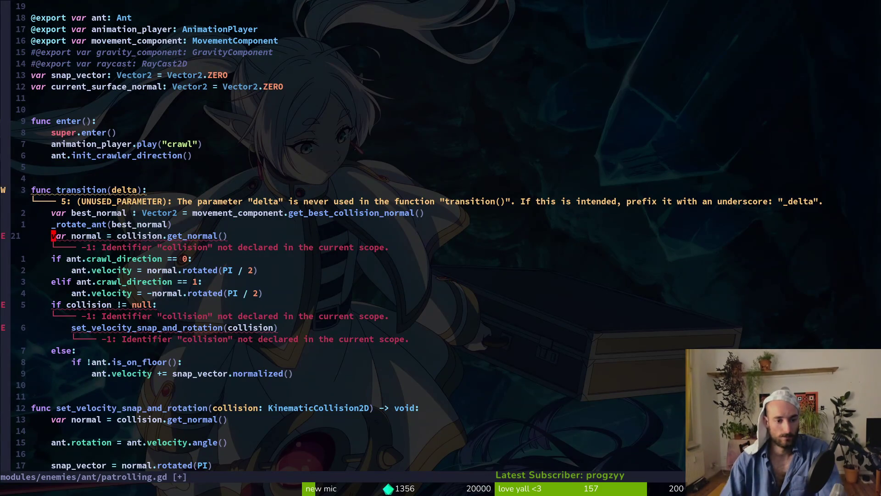
key("d")
key("d")
key("Return")
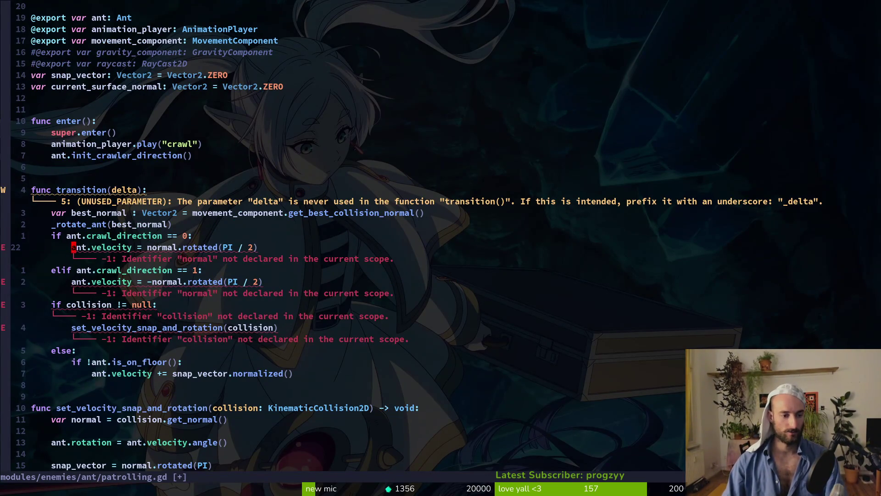
type("ibest_")
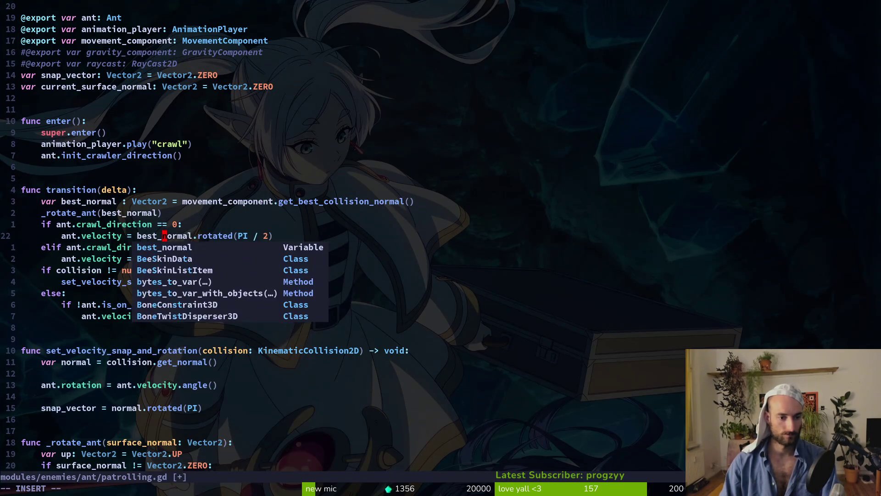
key("Escape")
key("j")
key("j")
type("libest_")
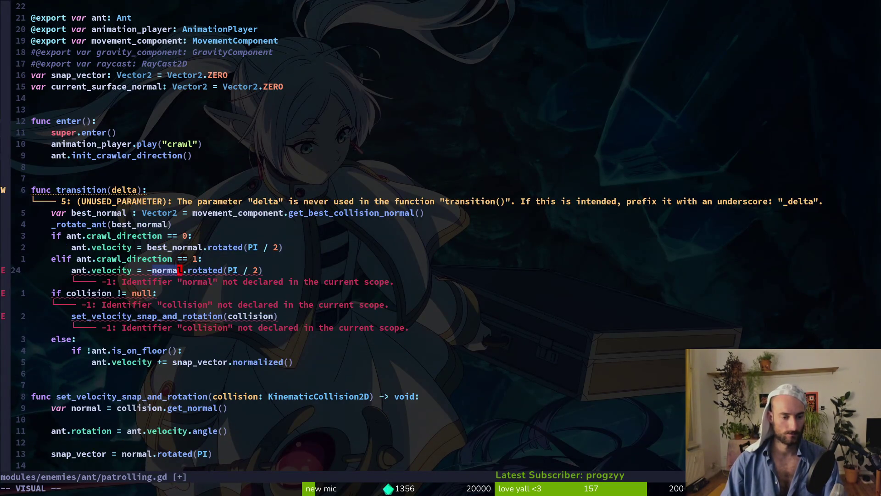
key("Escape")
type(":w")
key("Return")
key("j")
key("j")
- Delete the collision check lines, then undo and review the if/else block
type("kV")
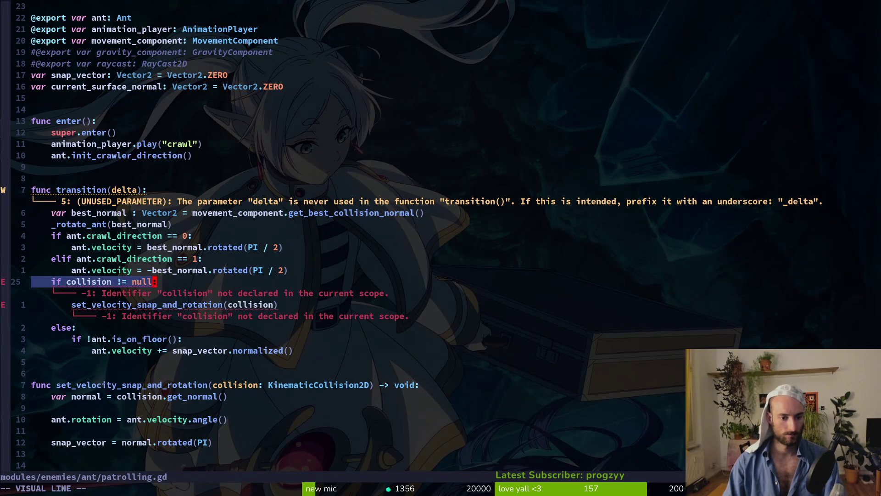
type("jd:w")
key("Return")
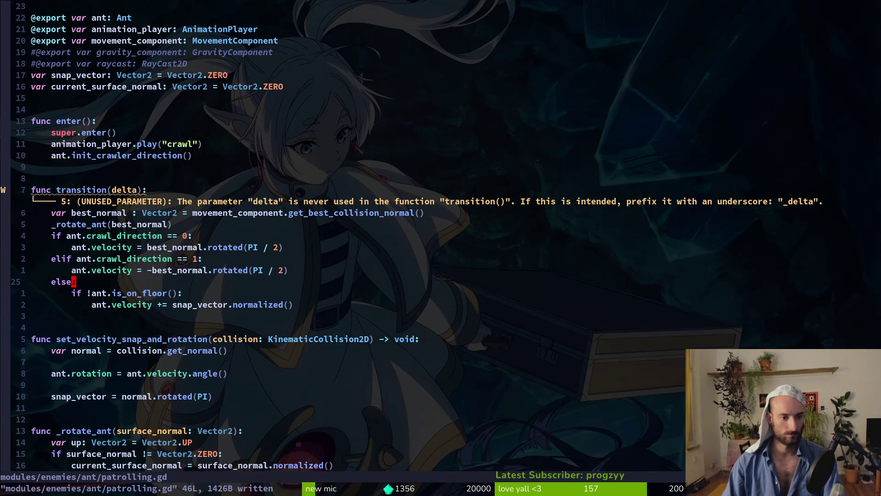
key("u")
key("V")
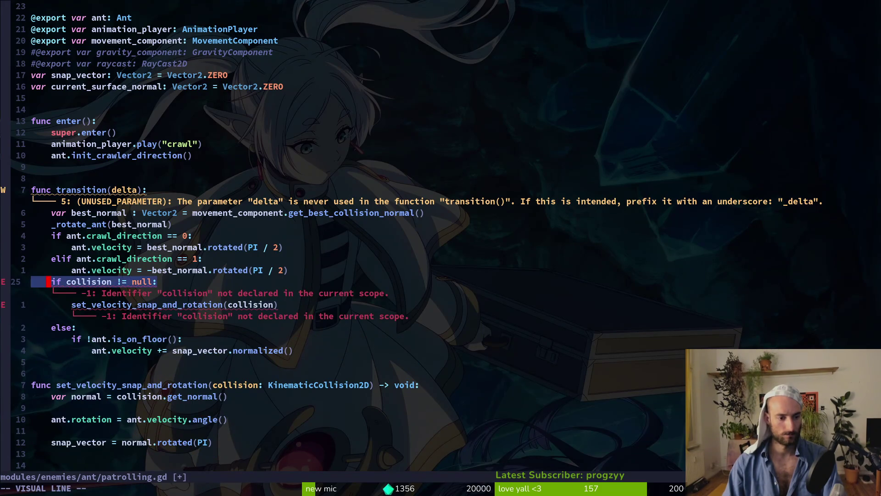
key("Escape")
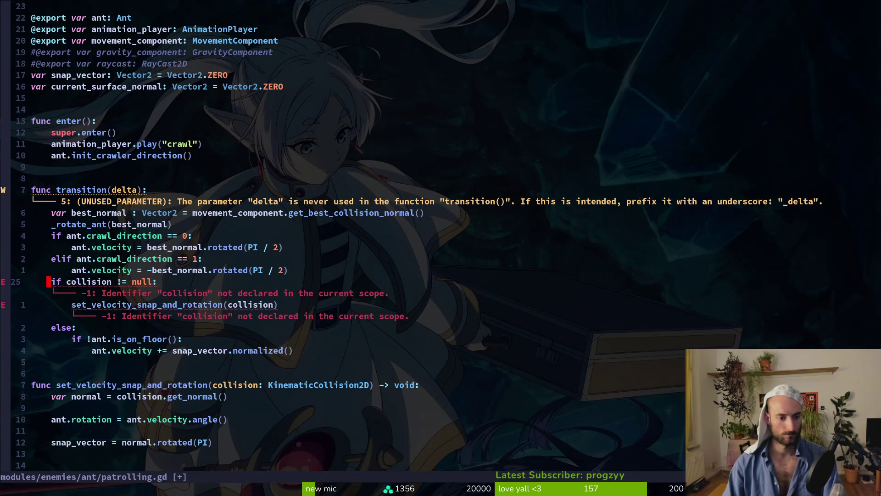
key("j")
key("j")
key("k")
key("k")
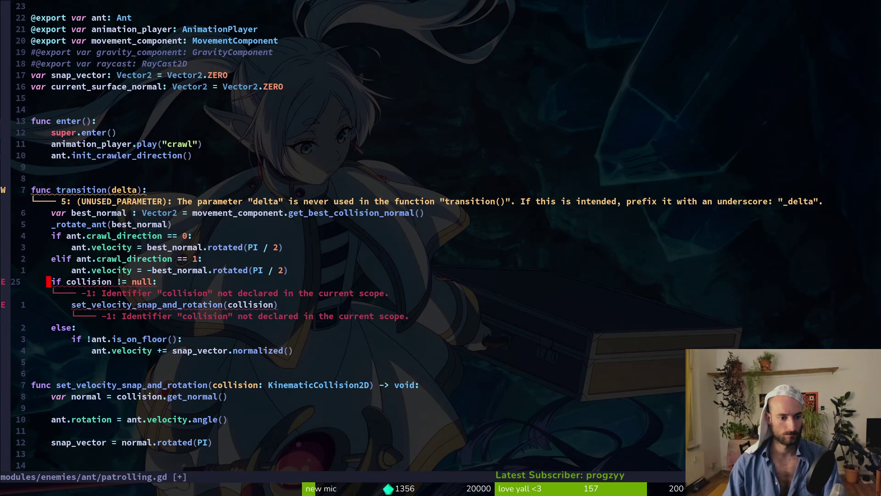
key("j")
key("k")
key("l")
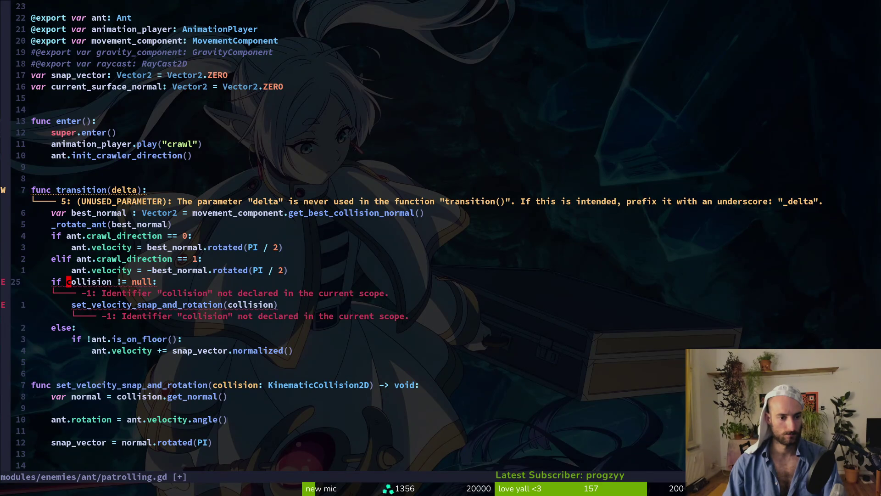
- Inspect the _rotate_player definition in crawling.gd for its surface normal handling
key("ctrl+6")
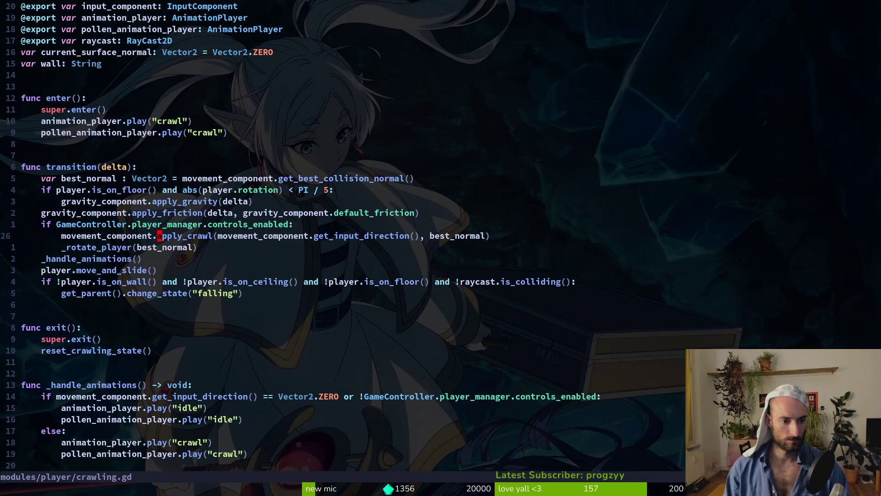
key("k")
key("j")
key("j")
key("b")
key("b")
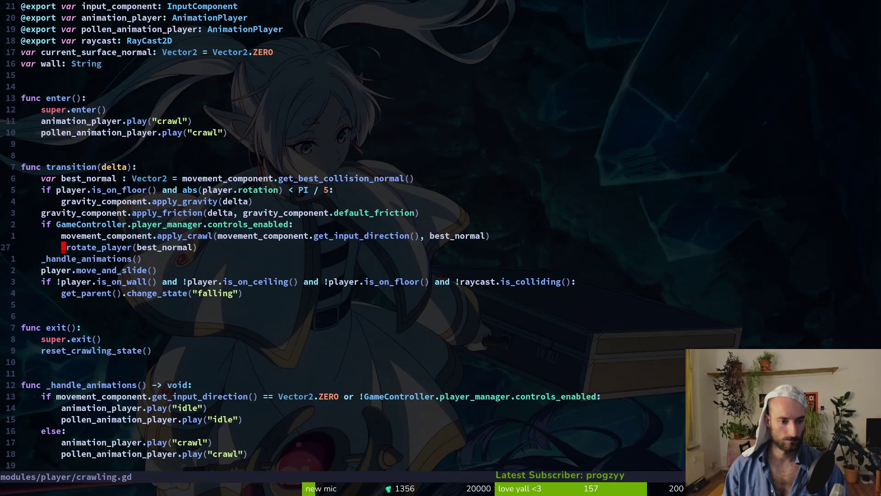
key("g")
key("d")
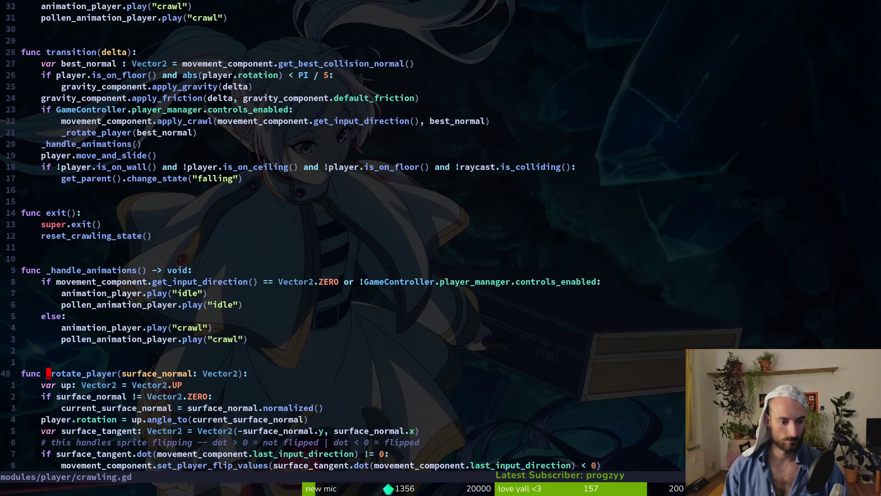
key("j")
key("j")
key("j")
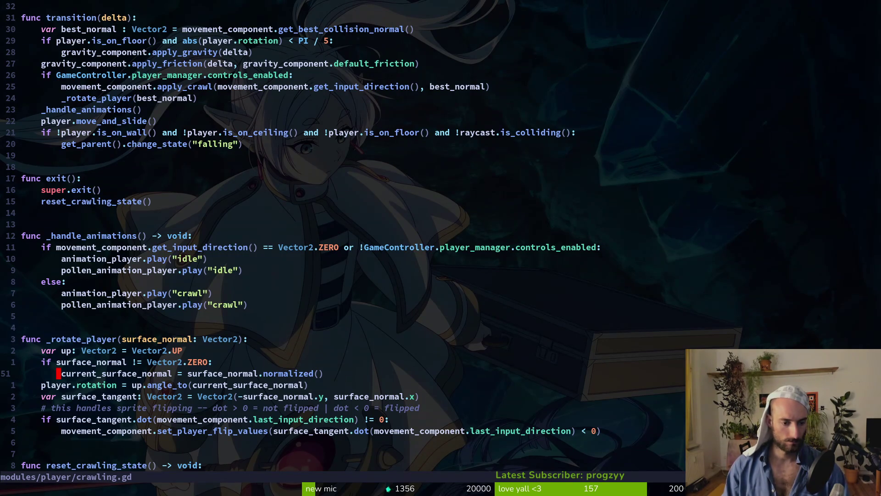
- Delete the collision if/else block from patrolling.gd's transition() and save
key("ctrl+6")
key("shift+v")
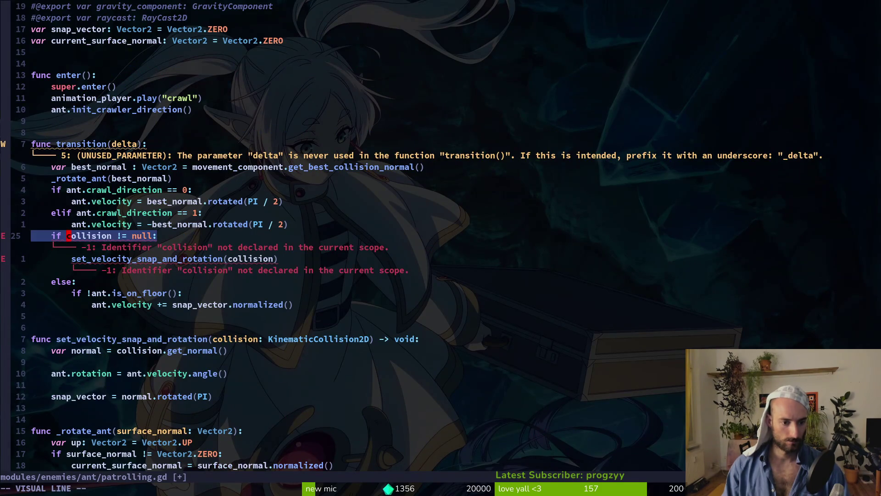
key("j")
key("j")
key("j")
type("j")
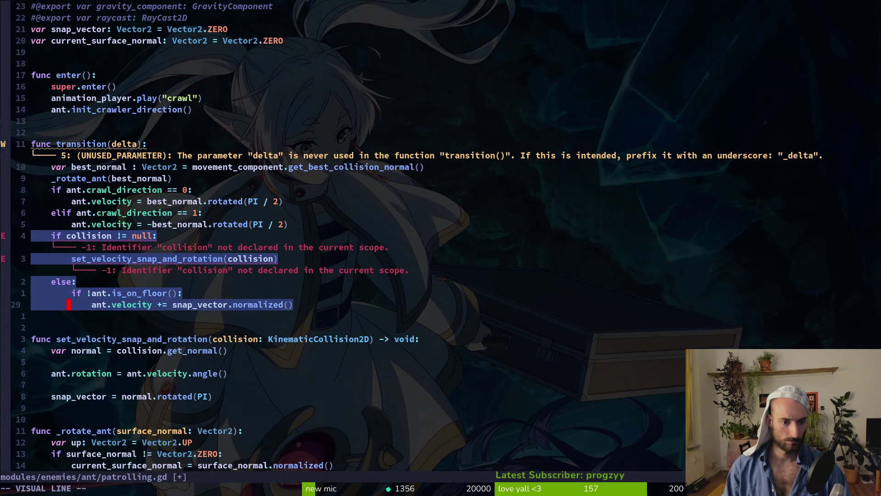
type("d:w")
key("Return")
- Add ant.move_and_slide() at the end of transition(), save, and launch the game
key("ctrl+6")
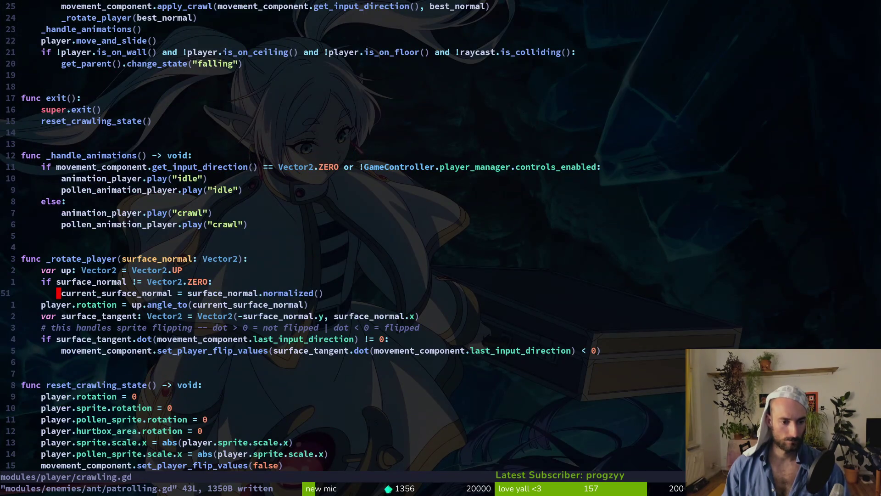
type("20kzz")
key("ctrl+6")
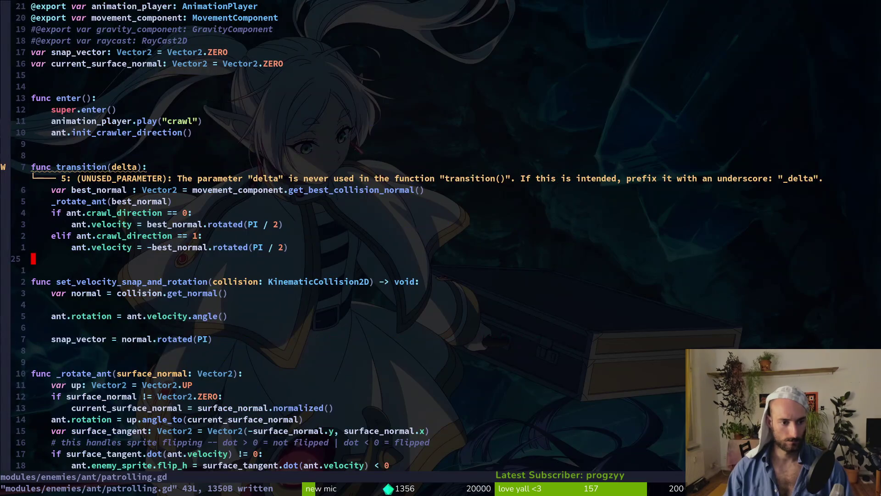
type("O")
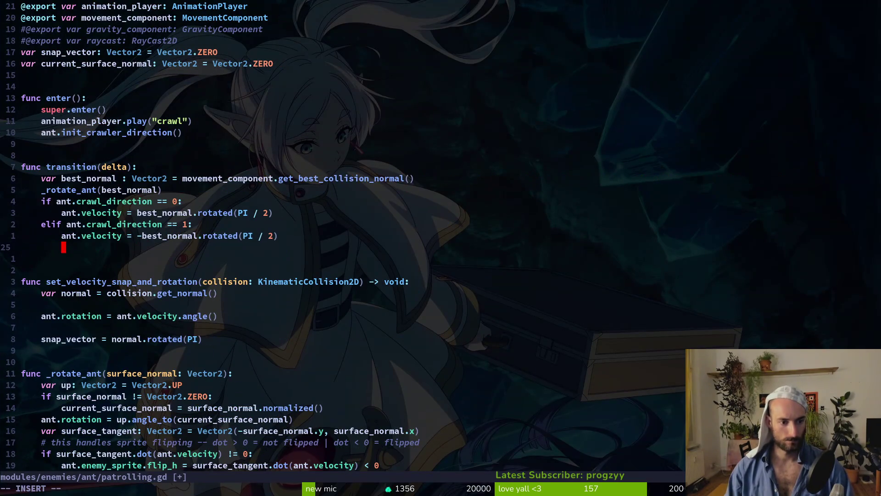
type("ant.move")
key("Tab")
key("Tab")
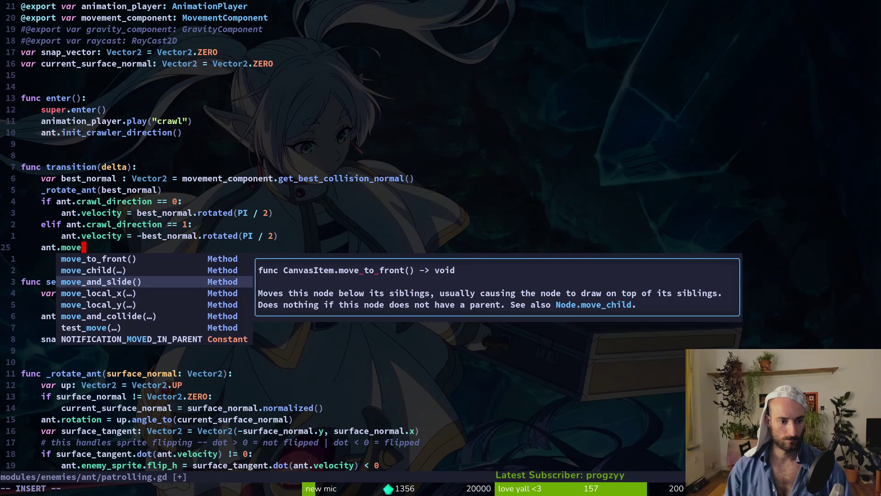
key("Return")
key("Escape")
type(":w")
key("Return")
key("alt+Tab")
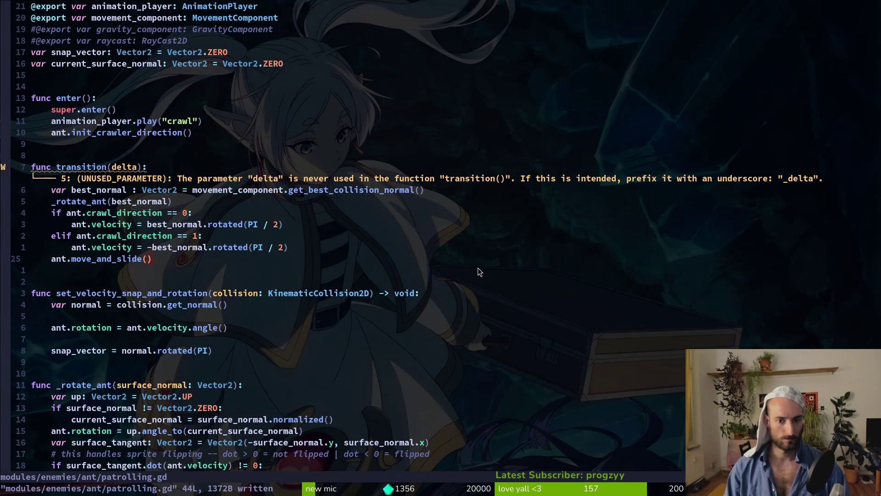
key("F5")
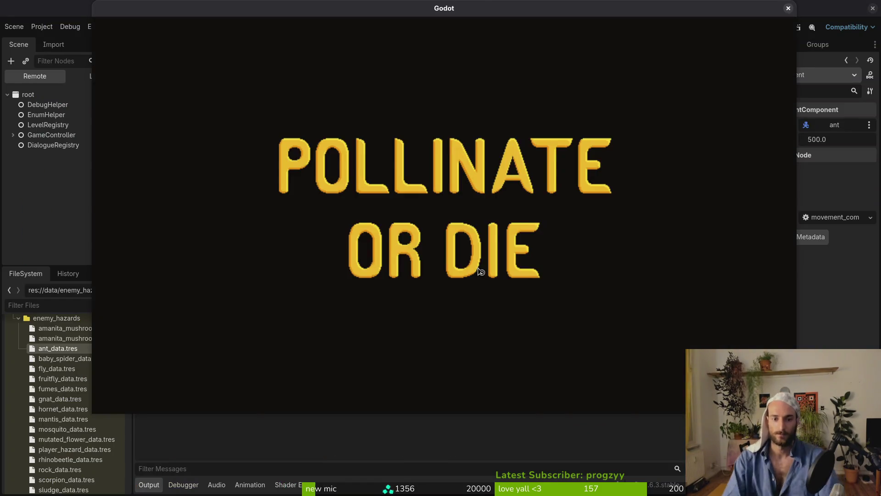
- Fly the bee through the hive into the jungle test level to watch the ant
key("Return")
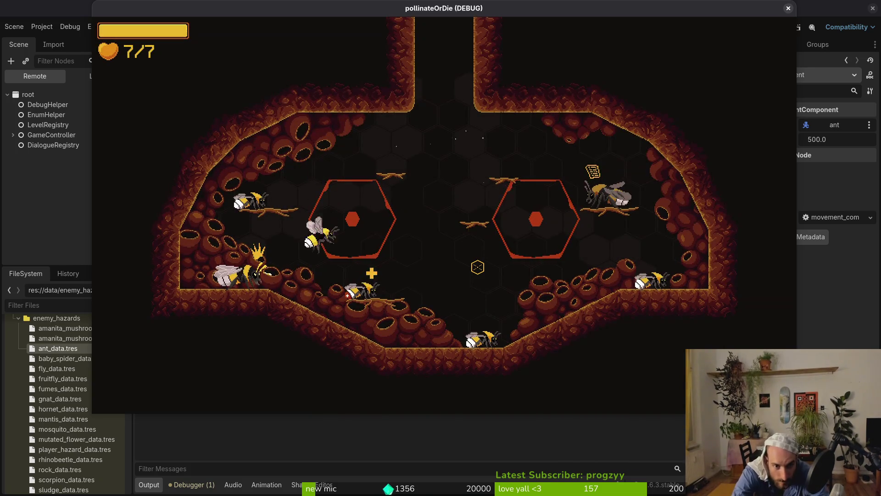
key("d")
key("w")
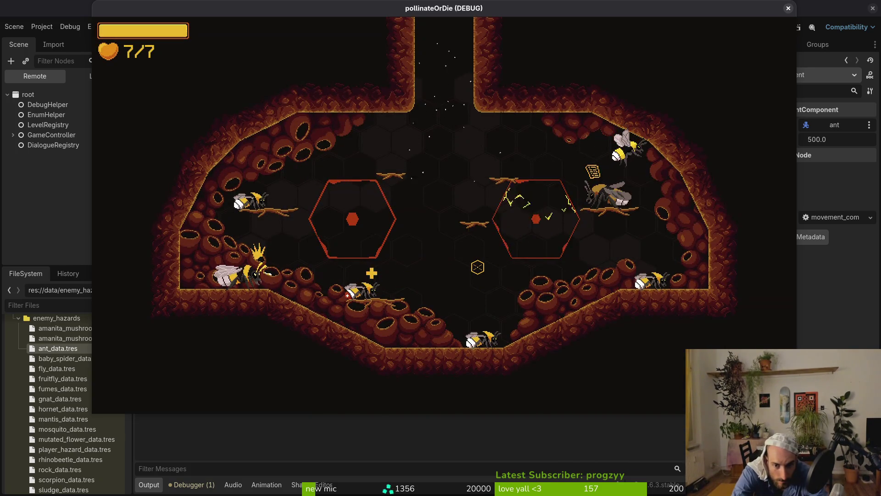
key("s")
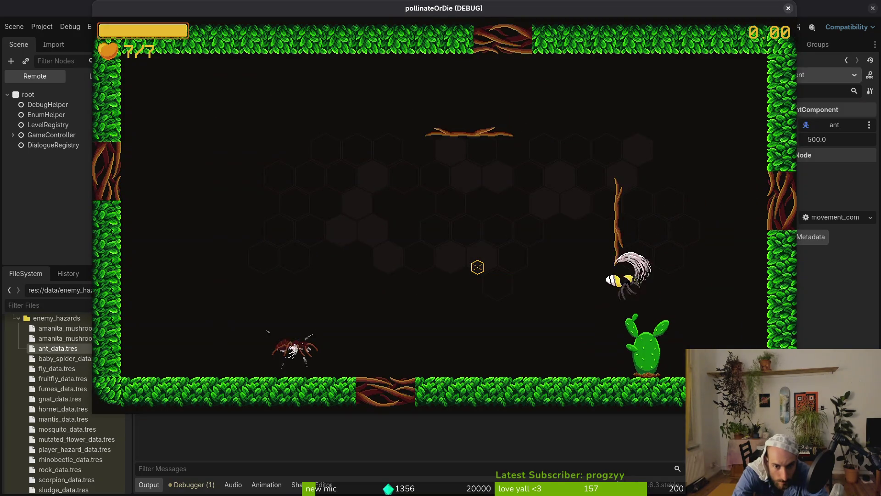
key("w")
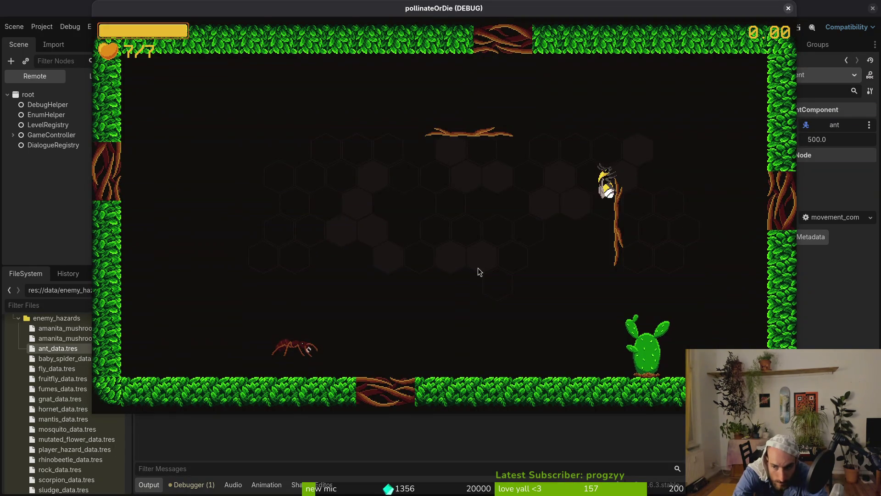
key("alt+Tab")
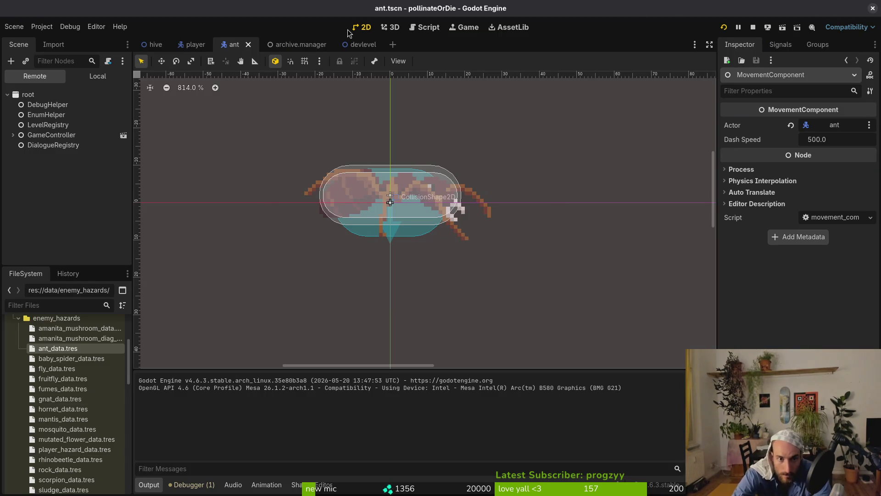
- Drag the ant's spawn marker further right in devlevel and close the game
left_click(363, 44)
mouse_move(365, 266)
left_mouse_down()
mouse_move(490, 267)
mouse_move(490, 260)
left_mouse_up()
key("alt+Tab")
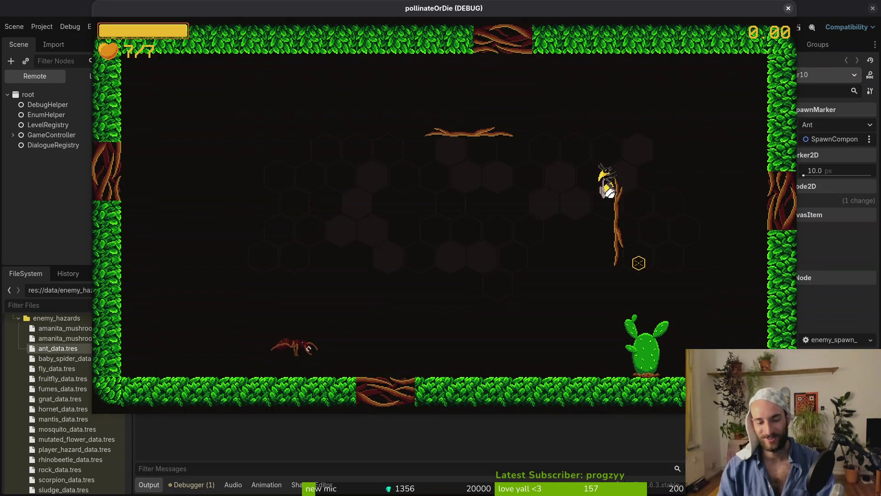
key("F8")
key("alt+Tab")
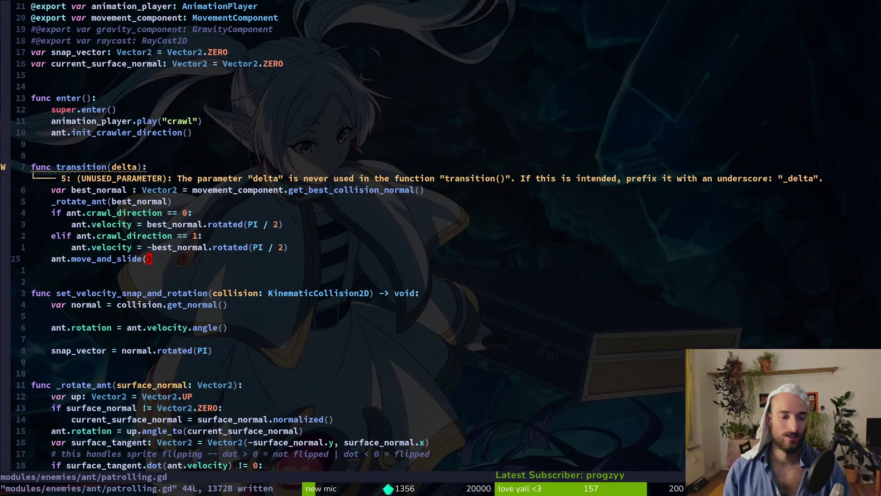
- Insert print_debug(ant.velocity) before ant.move_and_slide(), save, and test-run the game
key("j")
key("k")
key("k")
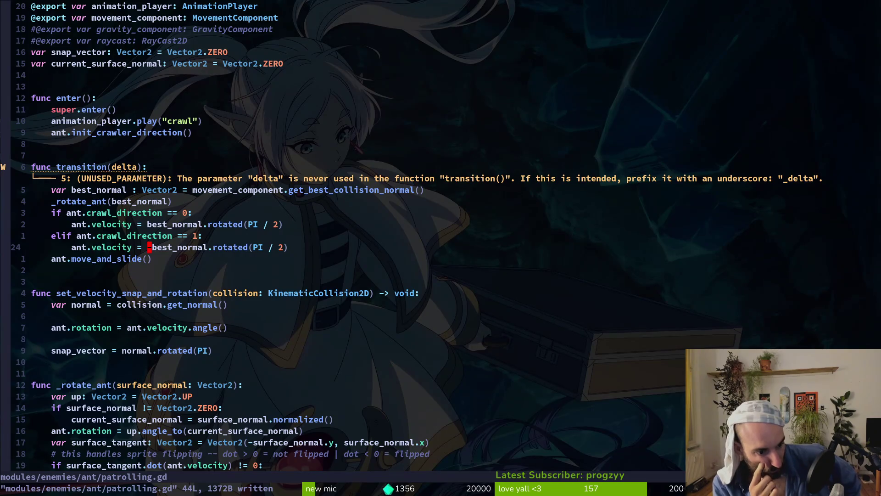
key("alt+Tab")
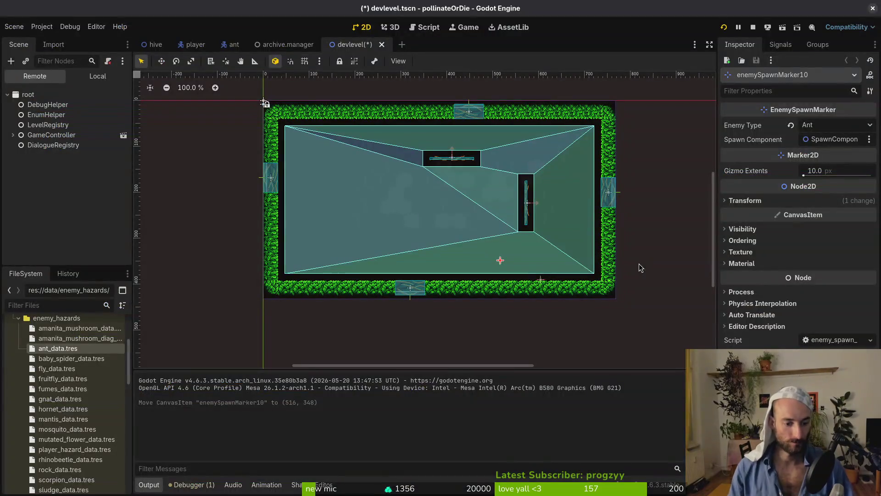
key("alt+Tab")
type("o")
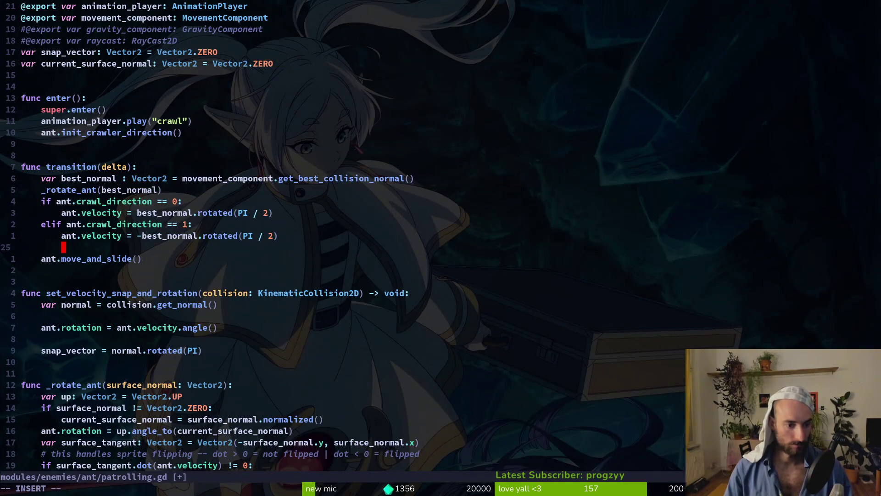
type("int")
key("Return")
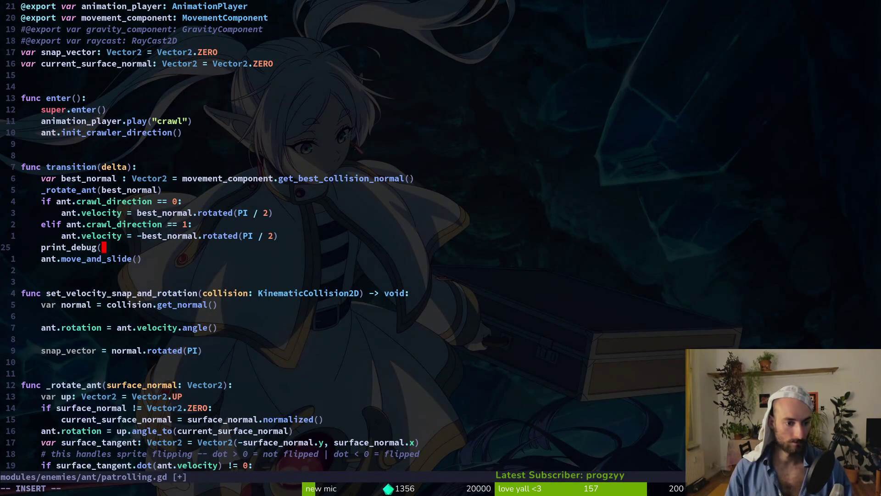
type("ant.velocity)")
key("Escape")
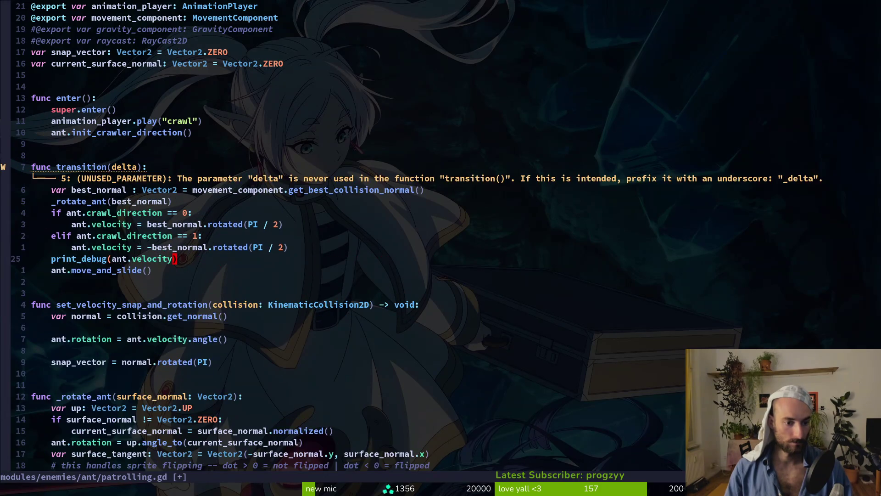
key("alt+Tab")
key("F5")
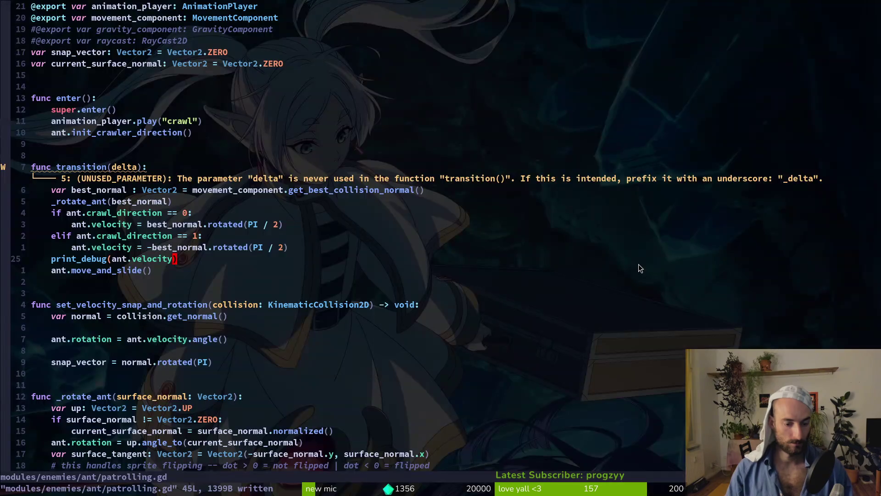
key("Escape")
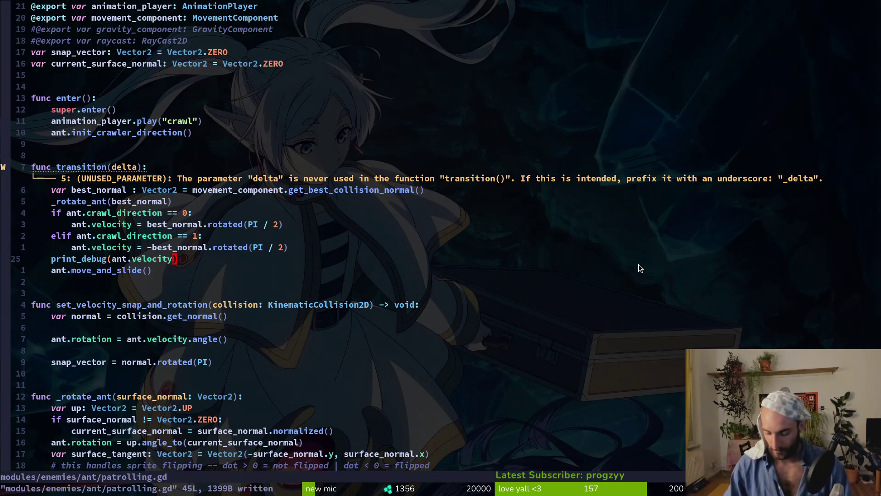
type("oa")
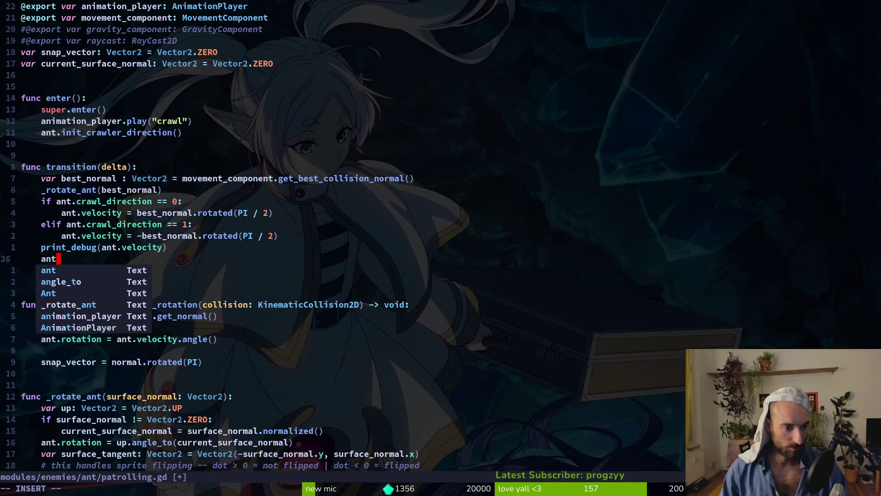
key("BackSpace")
type("move")
key("BackSpace")
key("BackSpace")
key("BackSpace")
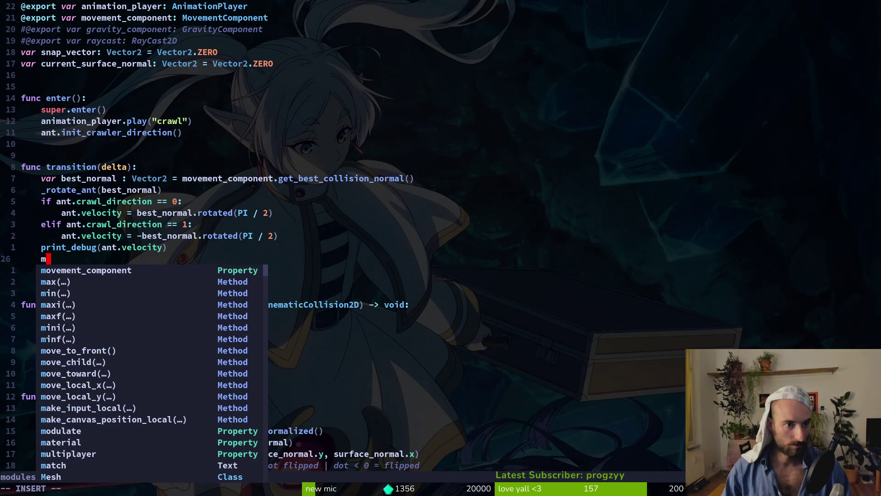
key("Escape")
key("ctrl+u")
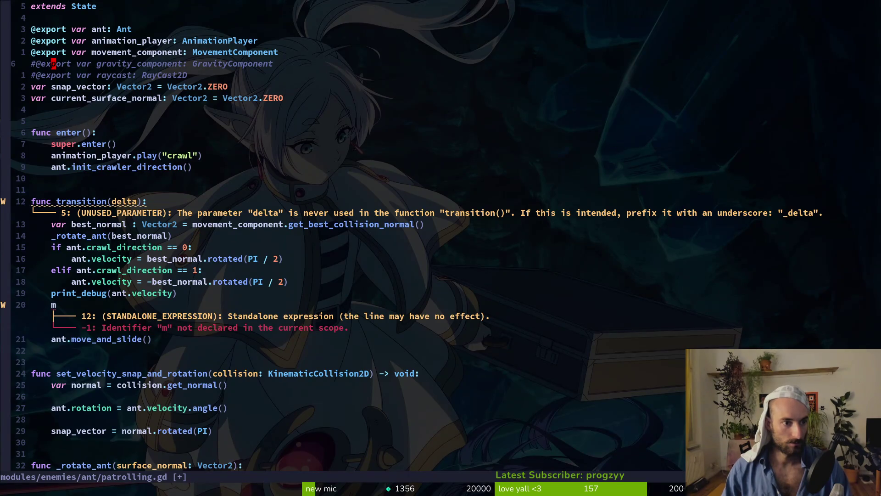
key("0")
key("x")
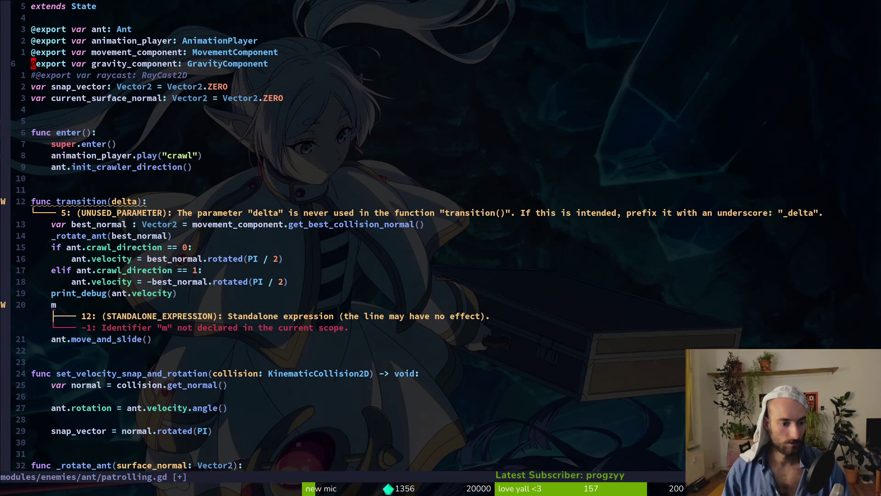
- Replace the stray line with gravity_component.apply_gravity(delta) and save patrolling.gd
key("2")
key("0")
key("j")
key("c")
key("c")
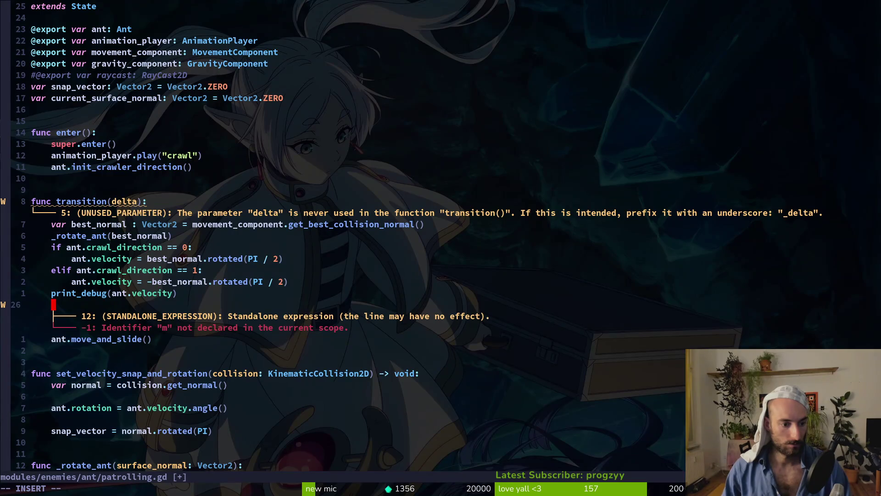
type("gra")
key("Tab")
type(".a")
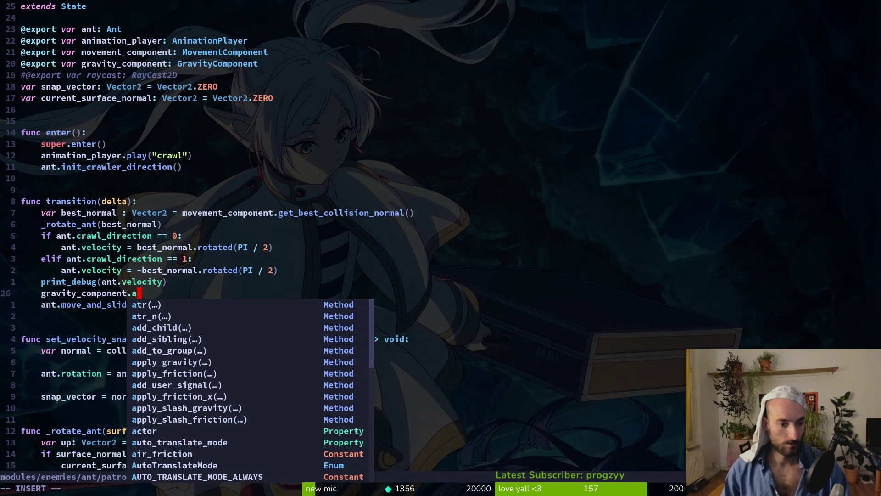
type("p")
key("Tab")
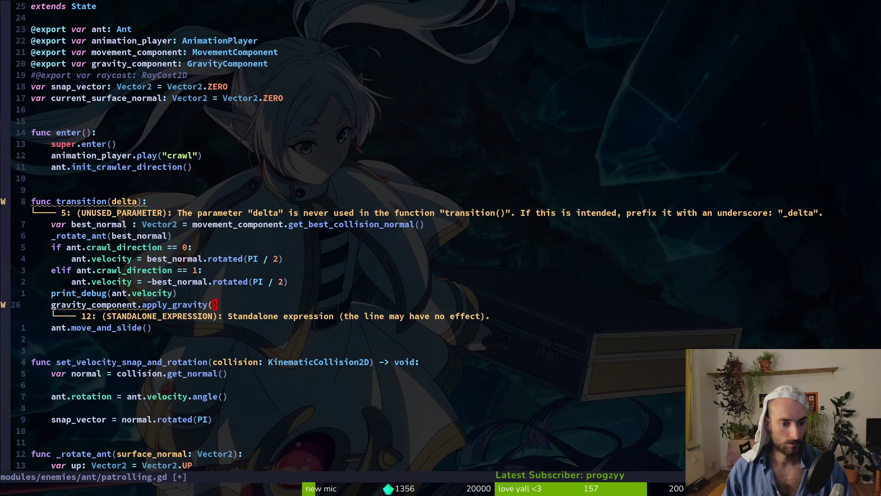
type("delta")
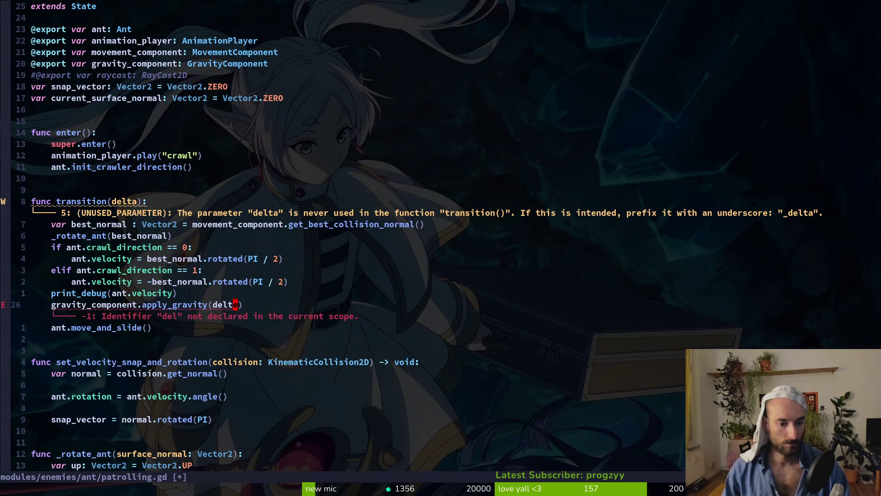
key("Escape")
type(":write")
key("Return")
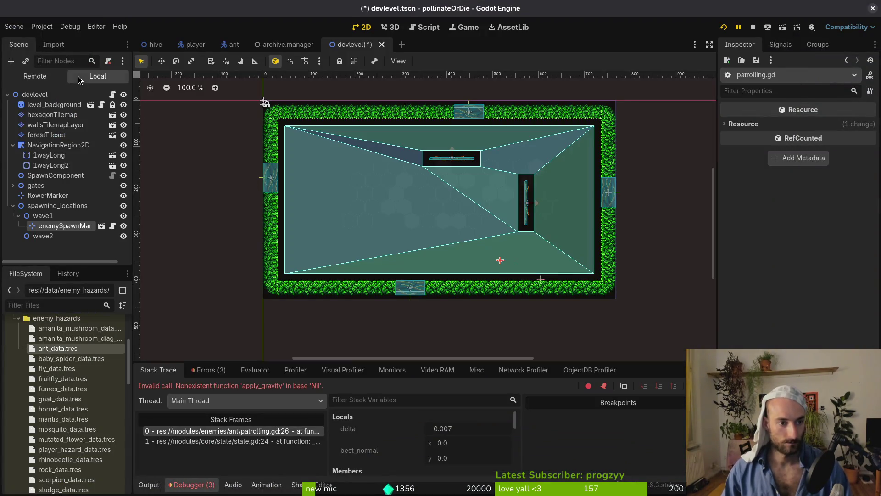
- Add a GravityComponent child under components in the ant scene with ant as its Actor
left_click(232, 45)
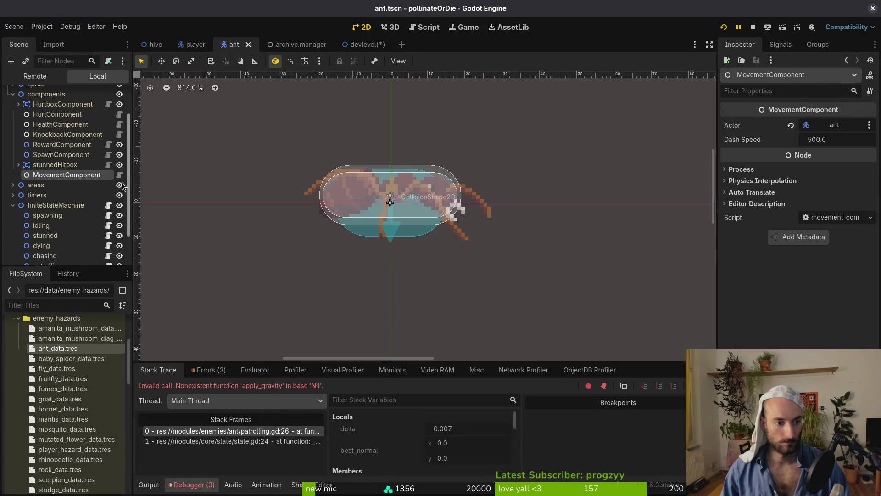
scroll(60, 207, "down", 2)
left_click(47, 225)
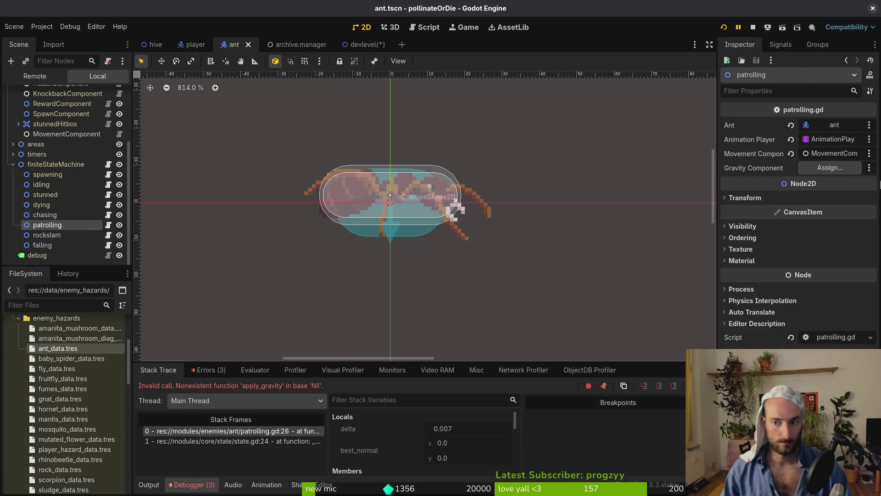
left_click(830, 167)
key("Escape")
scroll(52, 123, "up", 3)
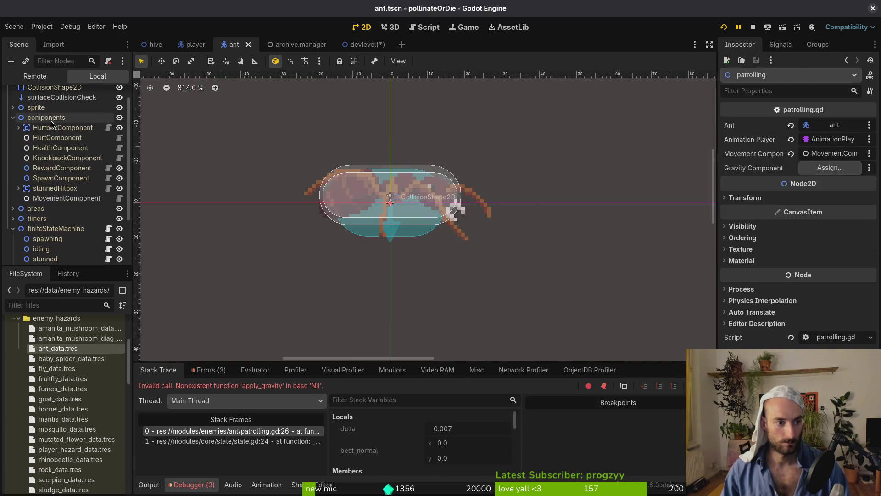
left_click(48, 119)
key("ctrl+a")
type("grav")
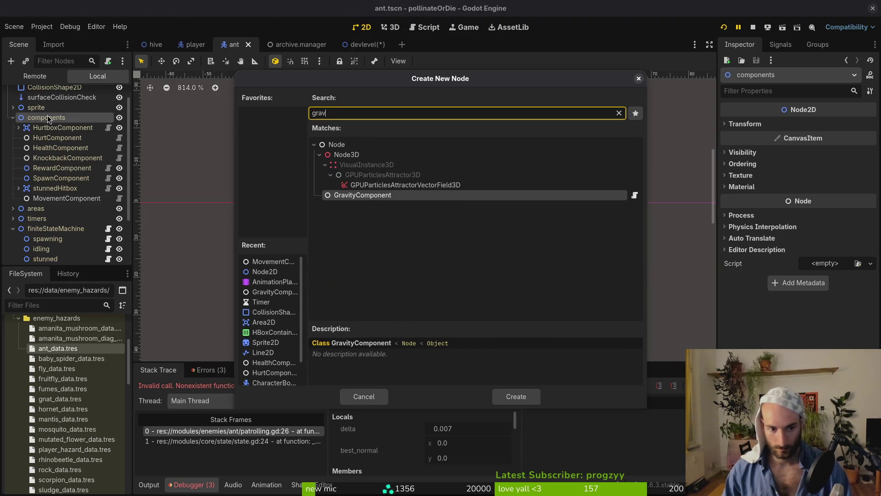
key("Return")
left_click(830, 125)
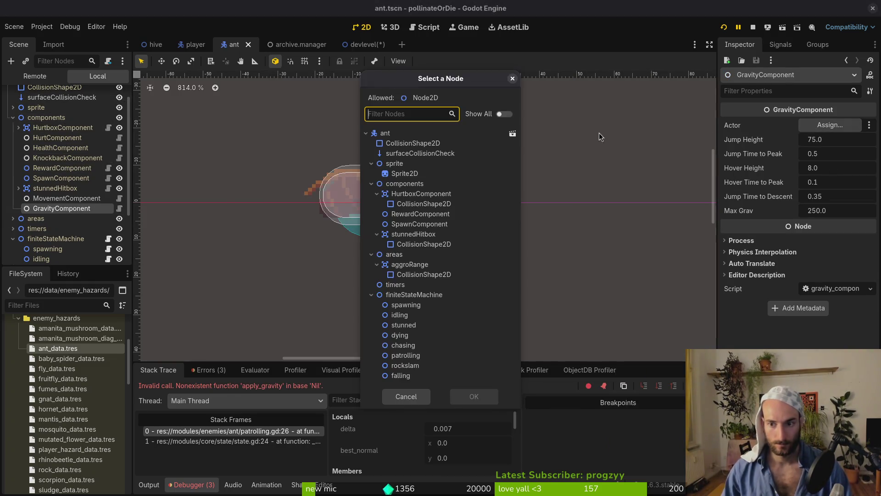
left_click(385, 133)
left_click(474, 396)
- Assign the new GravityComponent to patrolling's Gravity Component, save the scene and stop debugging
scroll(64, 237, "down", 3)
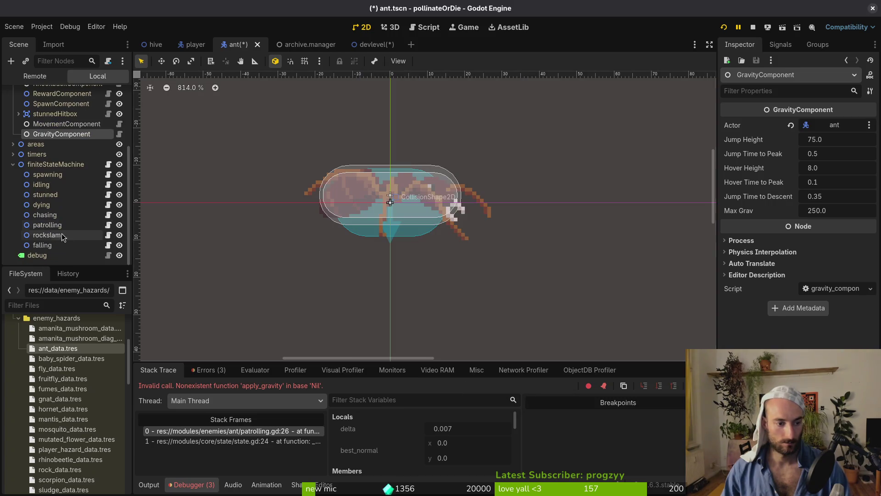
left_click(48, 225)
left_click(830, 167)
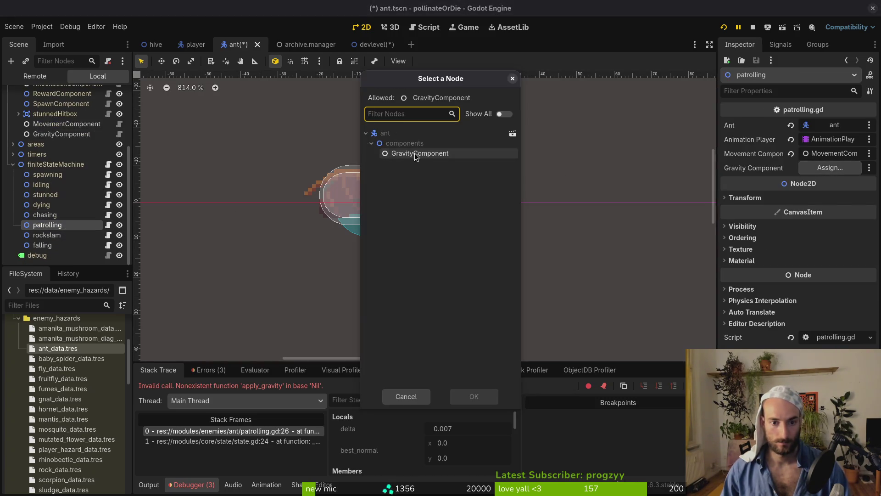
left_click(414, 154)
left_click(474, 397)
key("ctrl+s")
key("F8")
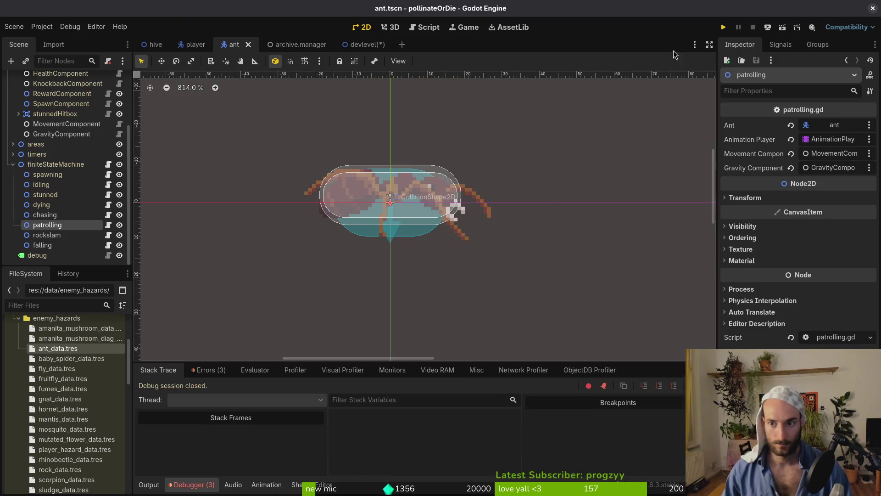
- Run the game, fly the bee up in the hive level to watch the ant, then close it
key("F5")
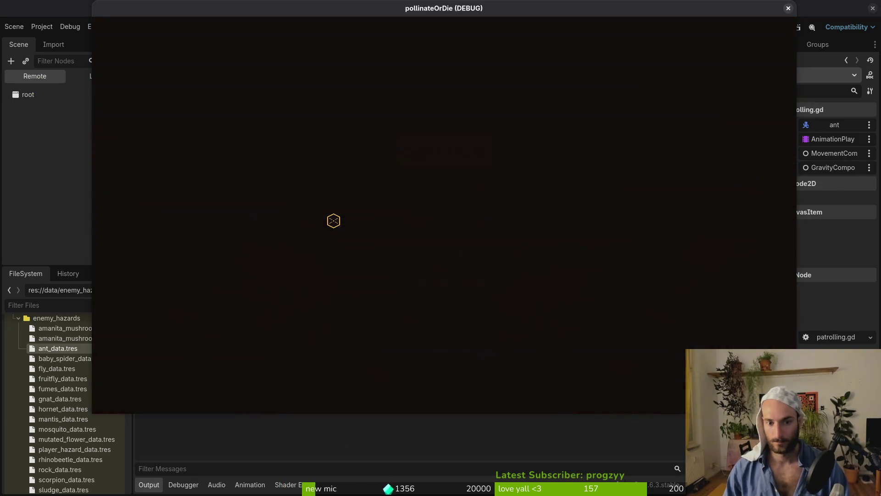
key("alt+Tab")
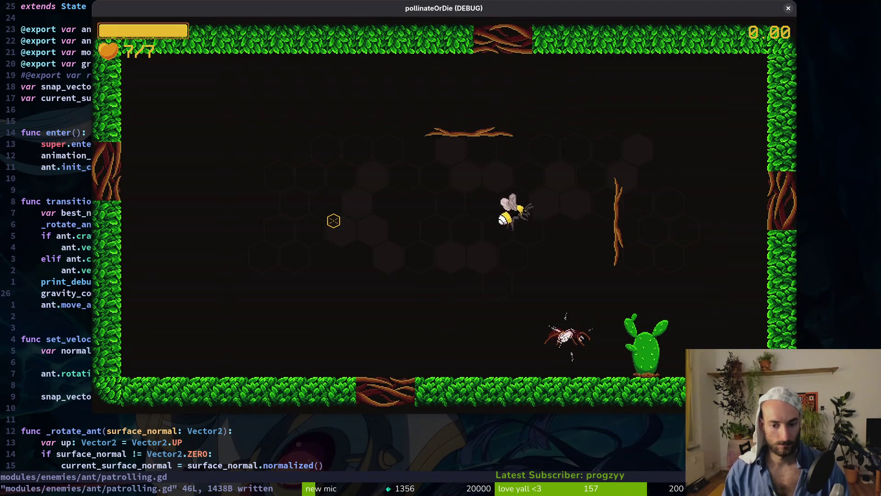
key("w")
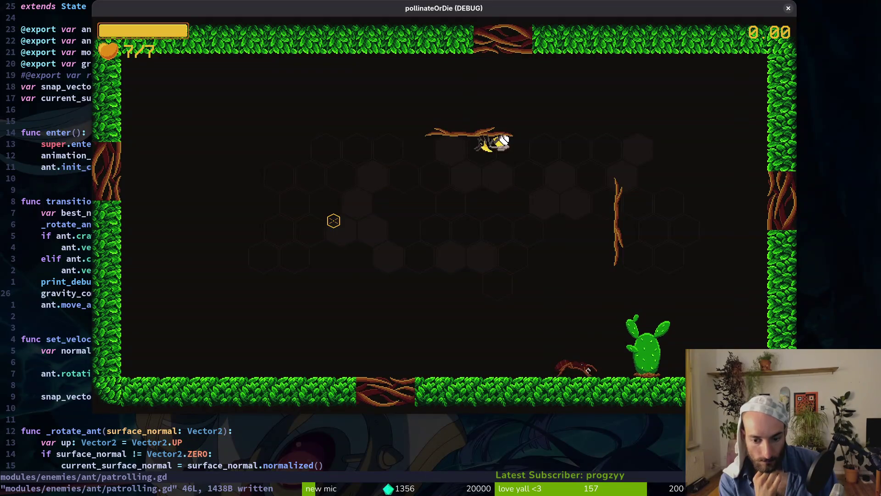
key("Escape")
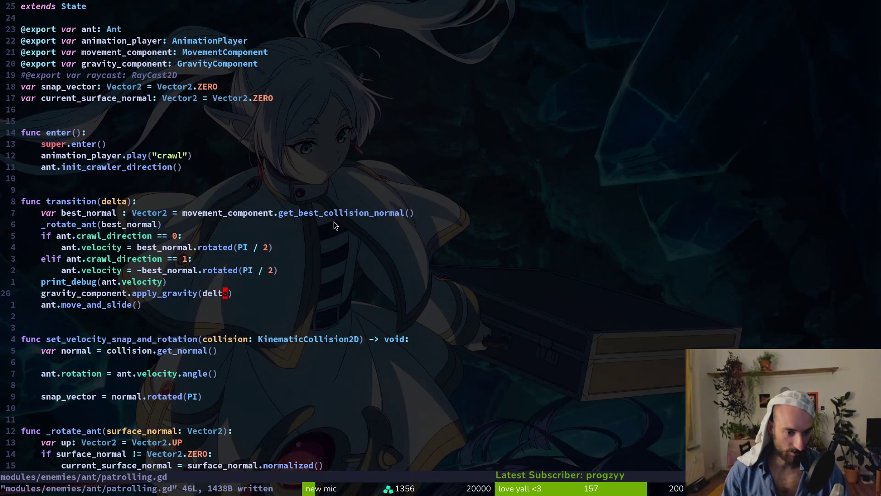
- Append * ant.speed to both velocity lines, save with :w and test the game
key("k")
key("k")
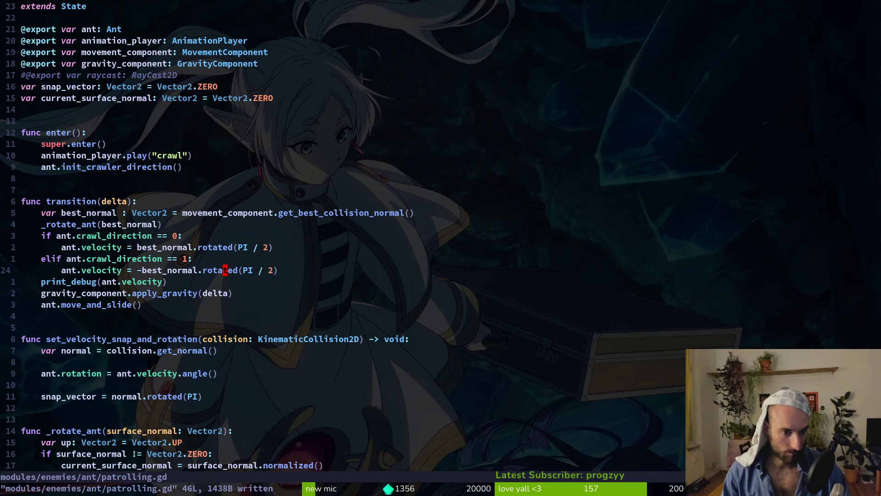
key("A")
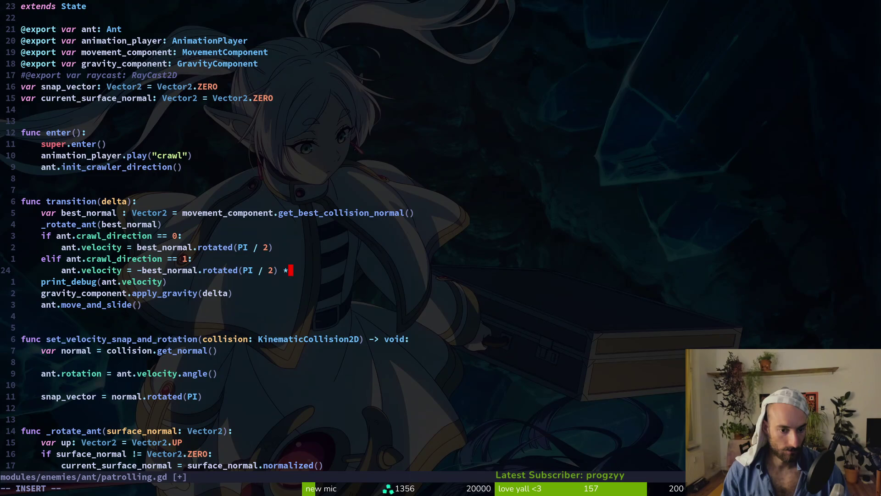
type("ant.sp")
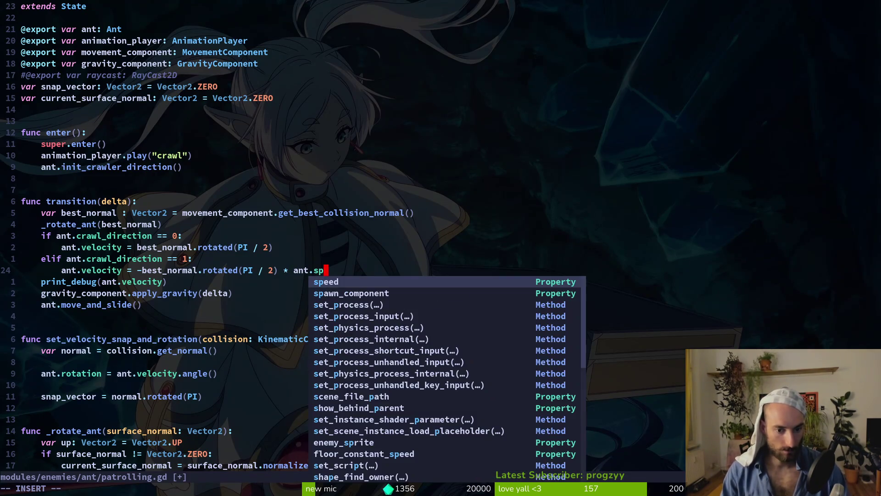
key("Return")
key("Escape")
type("kA ")
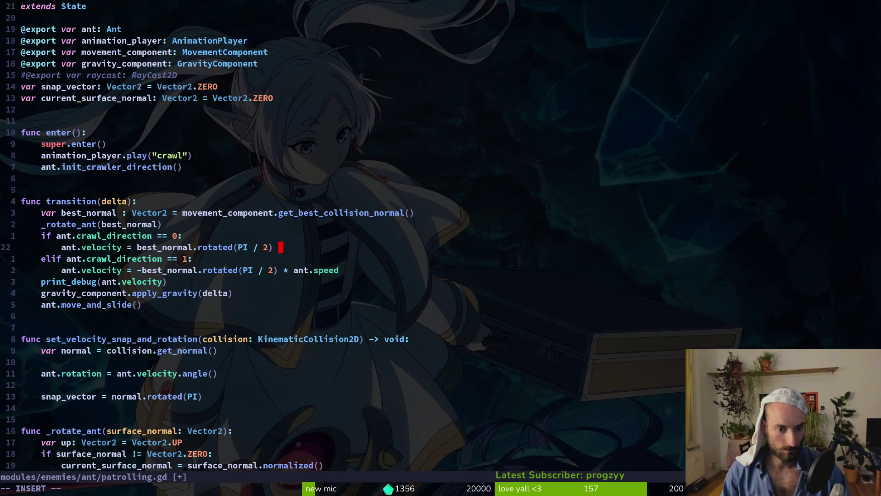
type("*")
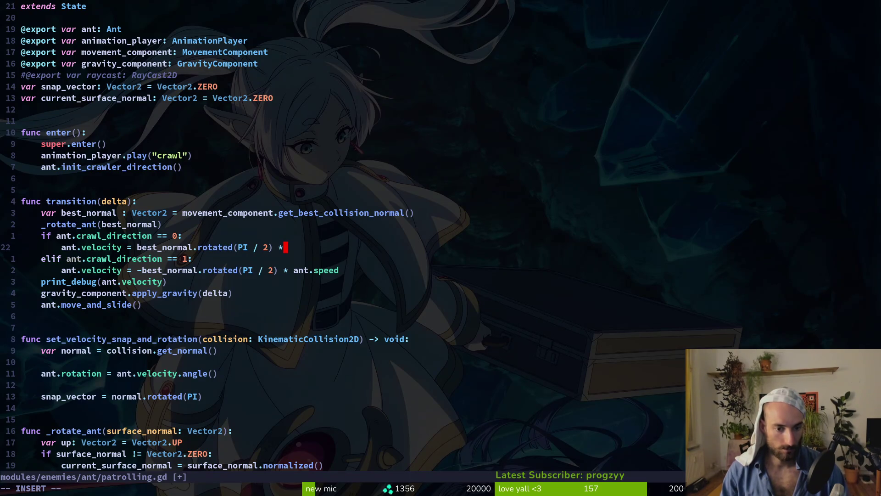
type("peed")
key("Escape")
type(":w")
key("Return")
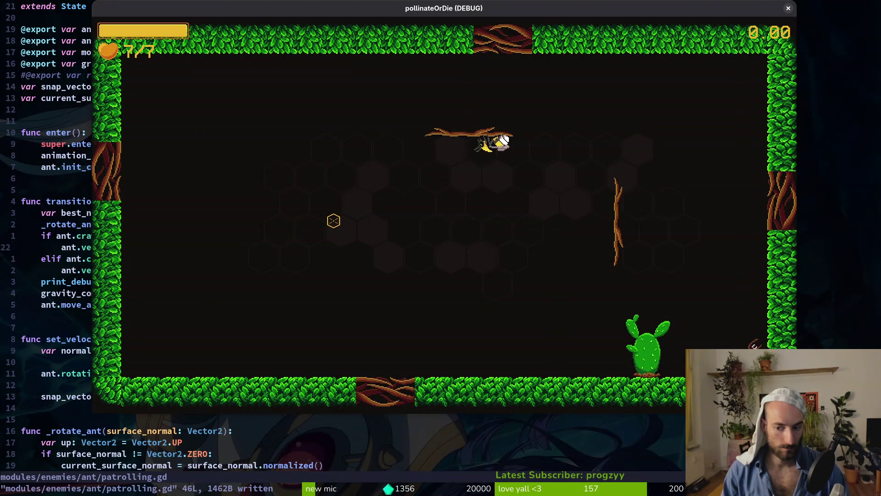
key("Escape")
- Delete the apply_gravity line, save, and test the game twice without gravity
key("j")
key("j")
key("j")
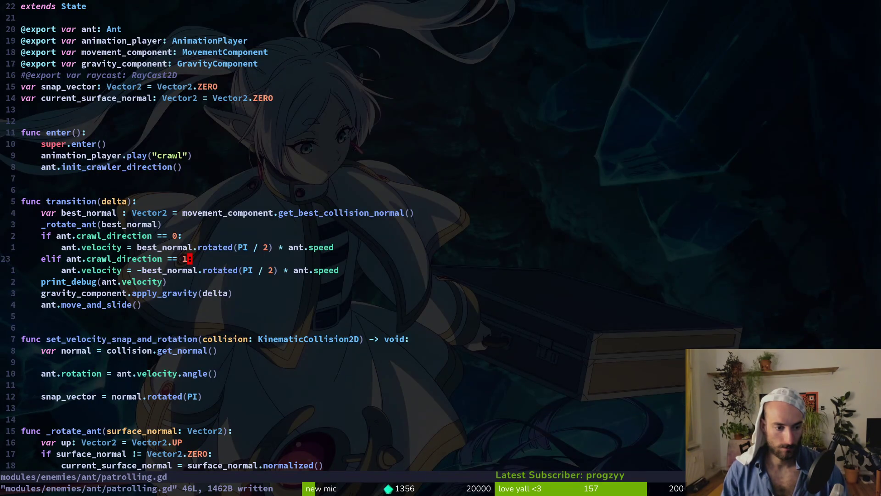
key("d")
key("d")
type(":w")
key("Return")
key("F5")
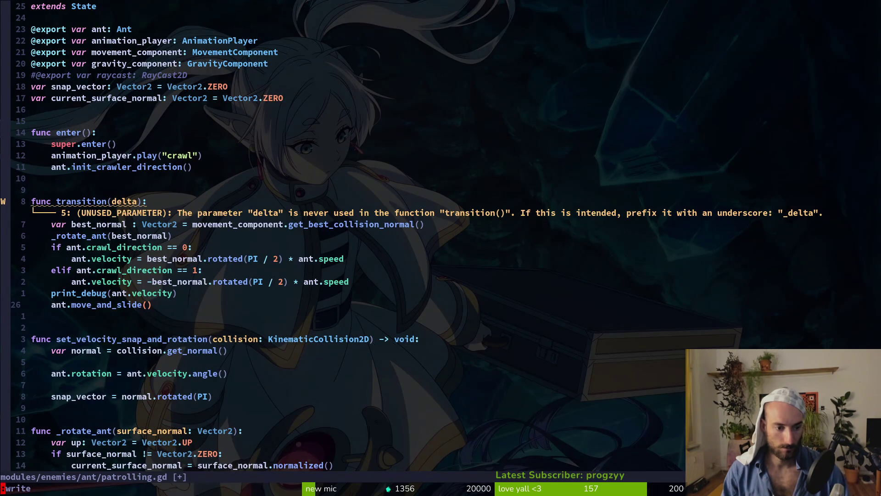
key("Escape")
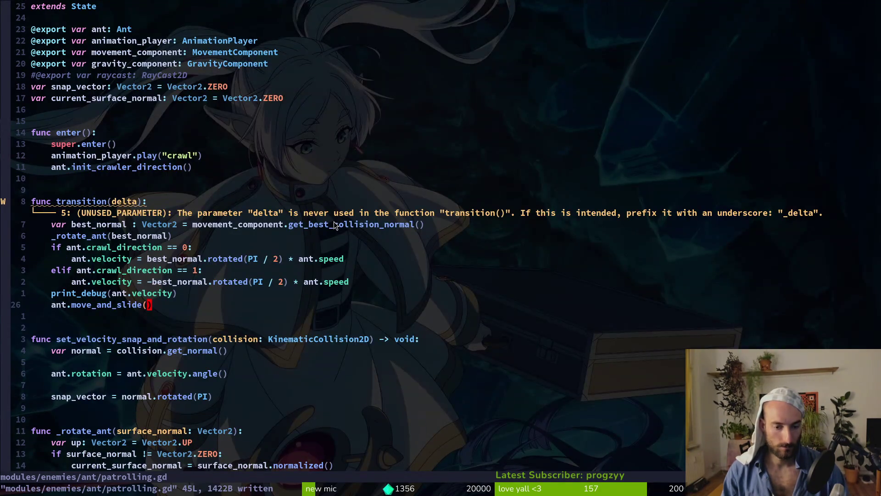
key("F5")
key("Escape")
- Restore the apply_gravity line with undo and save patrolling.gd
key("u")
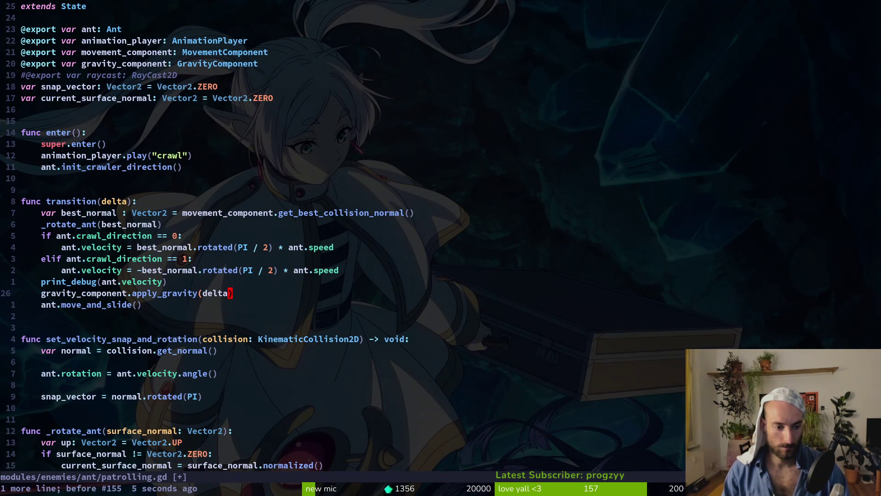
left_click(21, 488)
type(":write")
key("Return")
key("space")
- Open crawling.gd via the file finder and copy its is_on_floor gravity block
key("f")
key("f")
type("crawling")
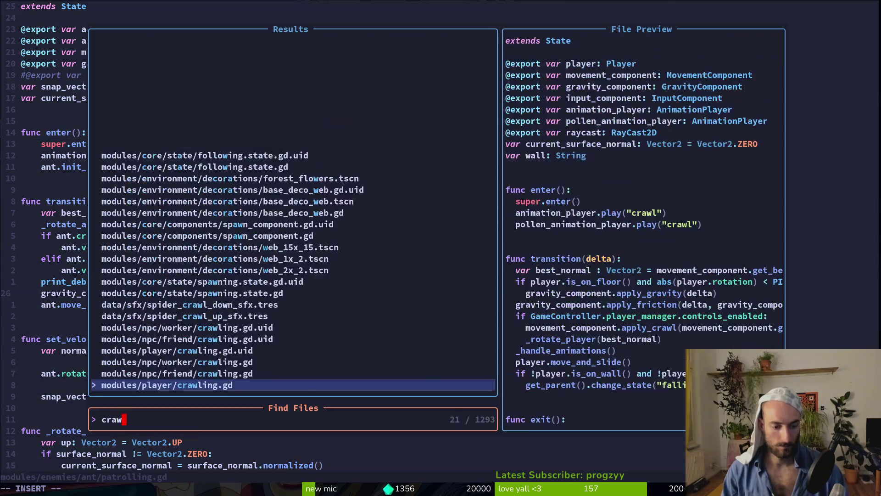
key("Return")
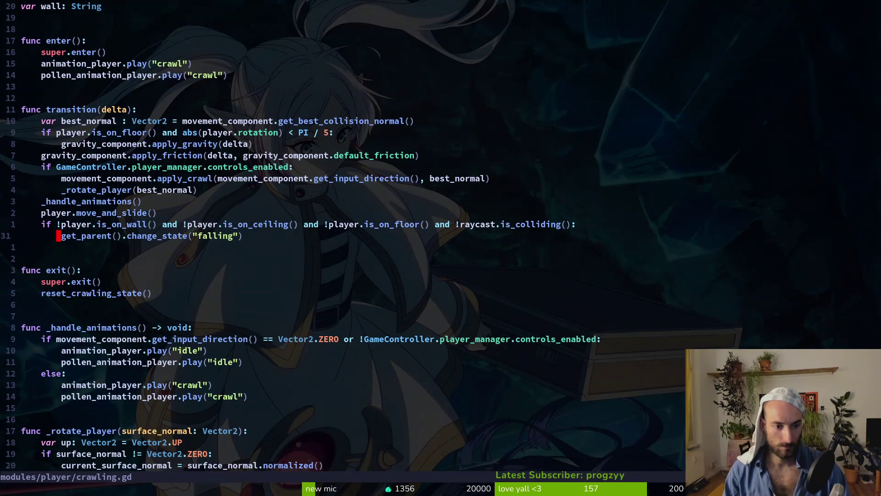
key("k")
key("k")
key("k")
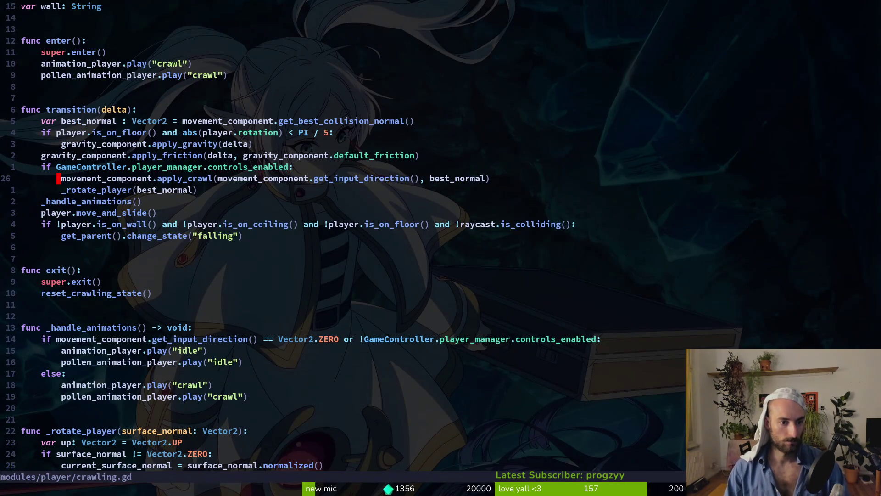
type("yj:write")
key("Return")
- Paste the gravity block into patrolling.gd, change both player references to ant, and save
key("ctrl+6")
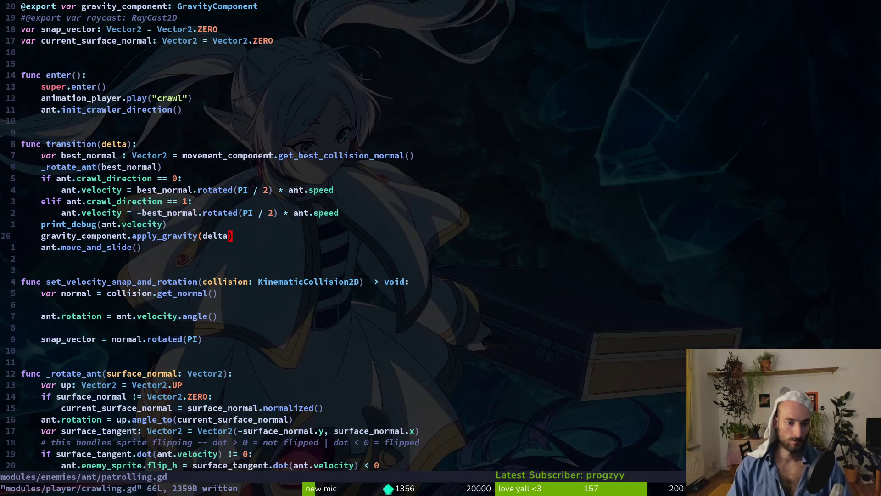
type("p")
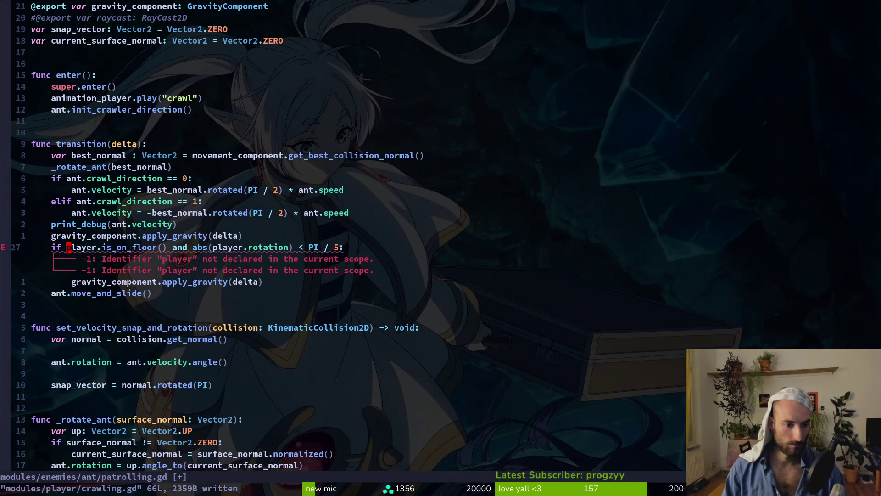
type("cwant")
key("Escape")
key("w")
key("w")
key("w")
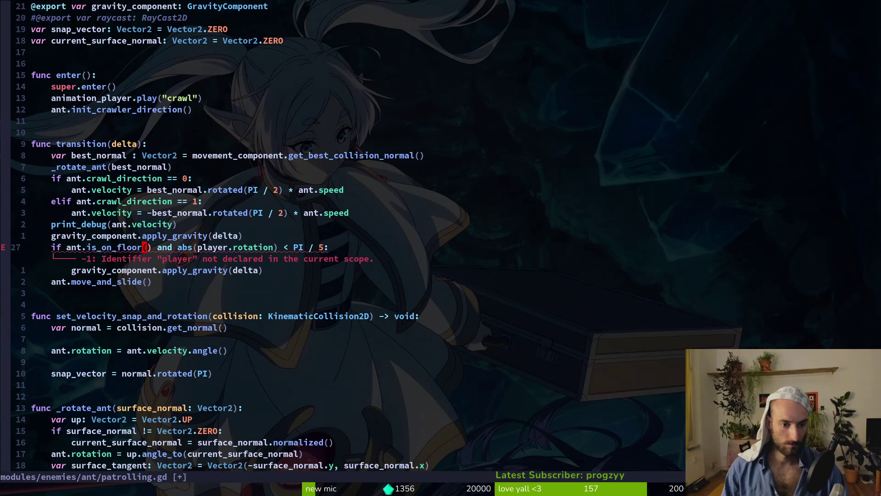
type("cwant")
key("Escape")
type(":write")
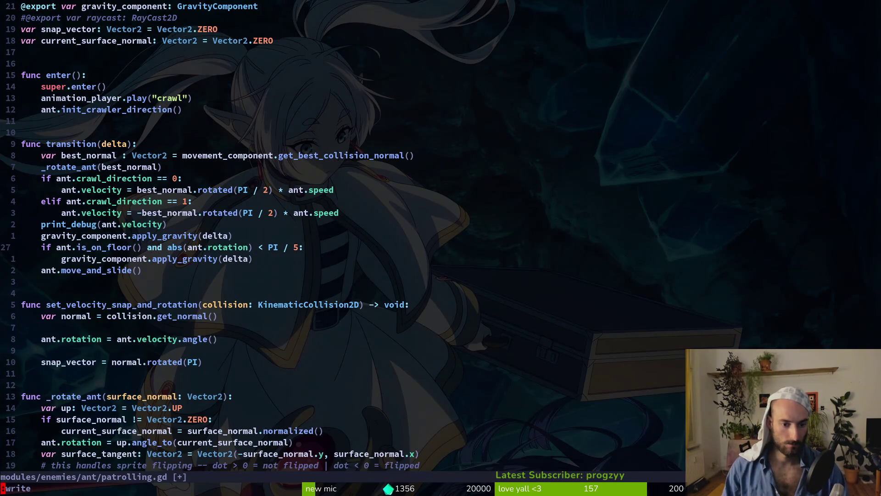
key("Return")
- Delete the old unconditional apply_gravity and print_debug lines and save with :write
key("j")
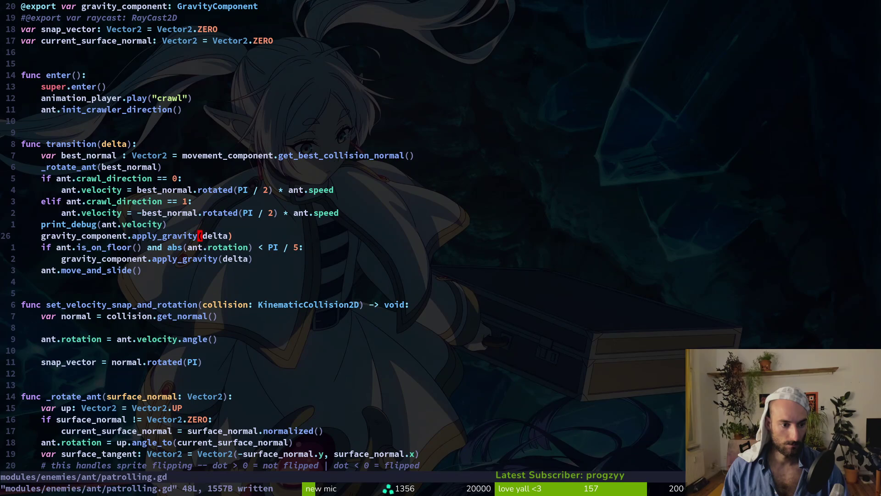
key("V")
key("d")
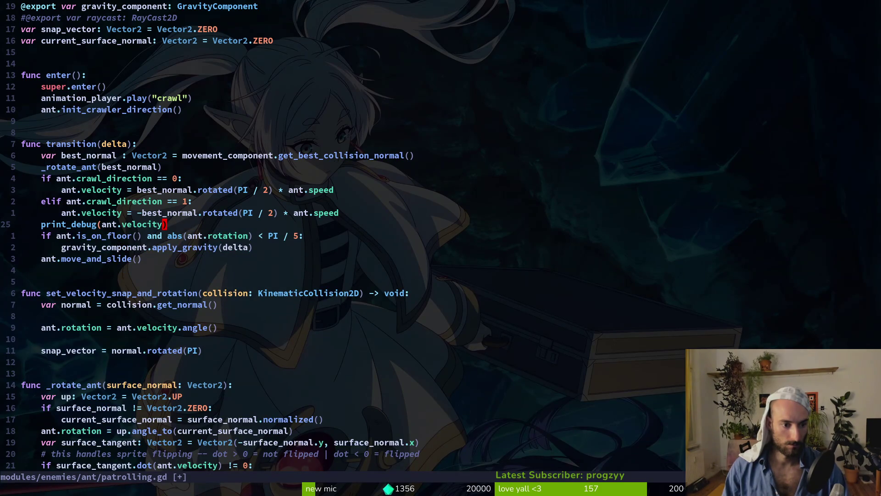
key("d")
key("d")
type(":write")
key("Return")
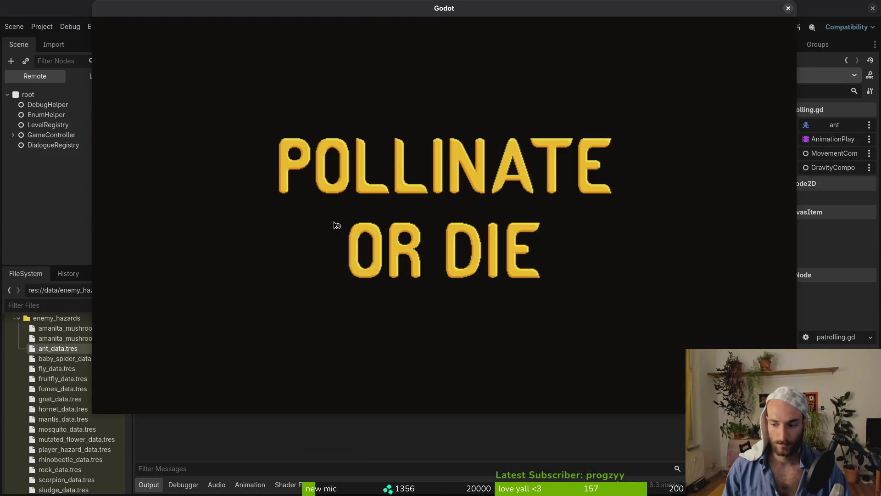
- Enter the hive level, steer the bee onto the vertical branch to watch the ant, then return to the editor
key("Return")
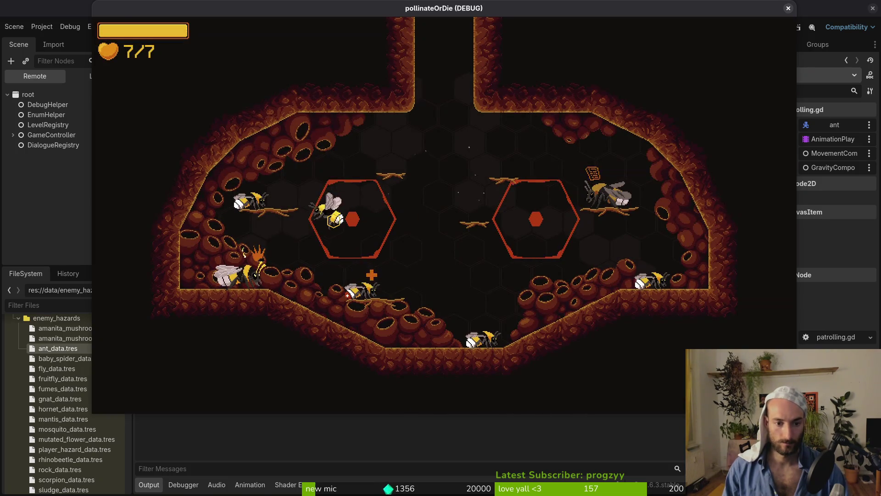
key("d")
key("w")
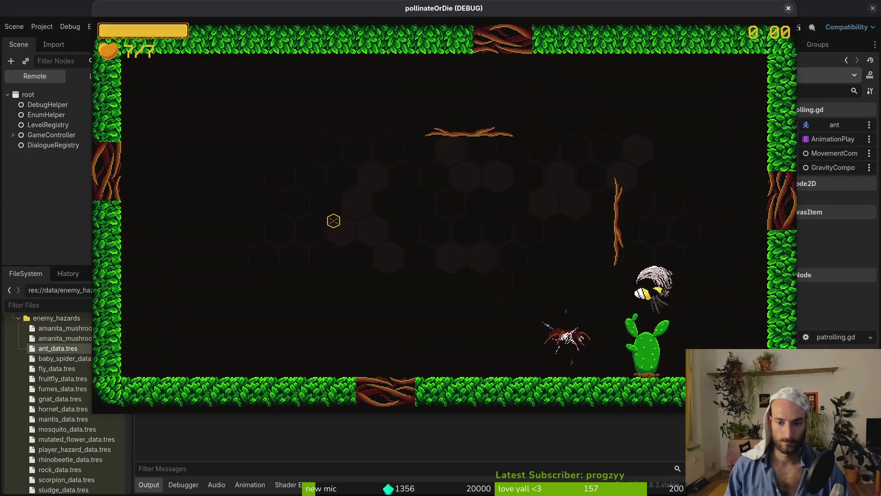
key("a")
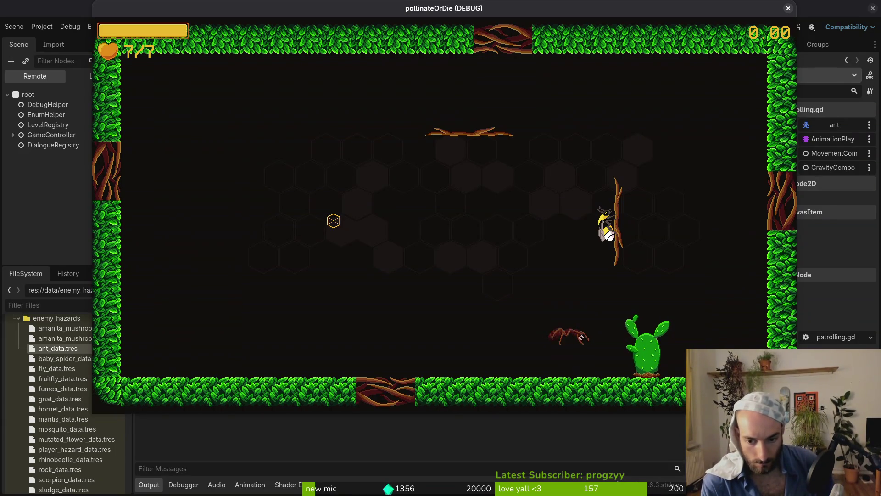
key("alt+Tab")
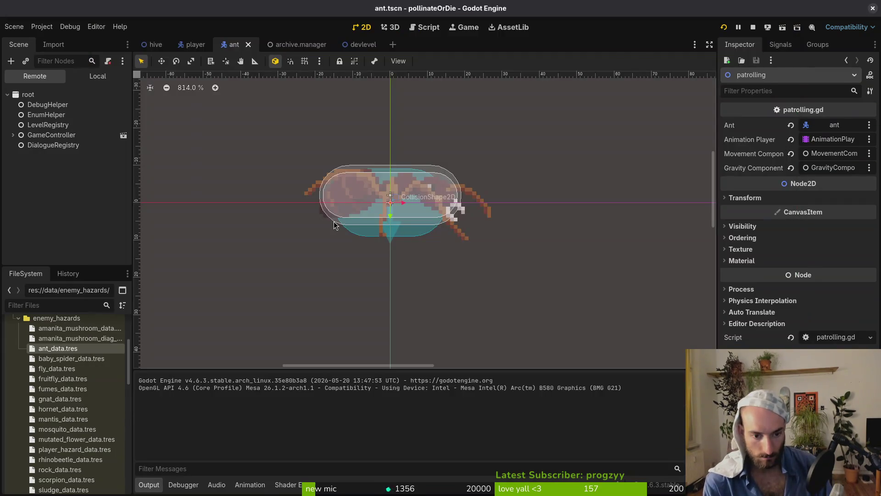
key("alt+Tab")
key("alt+Tab")
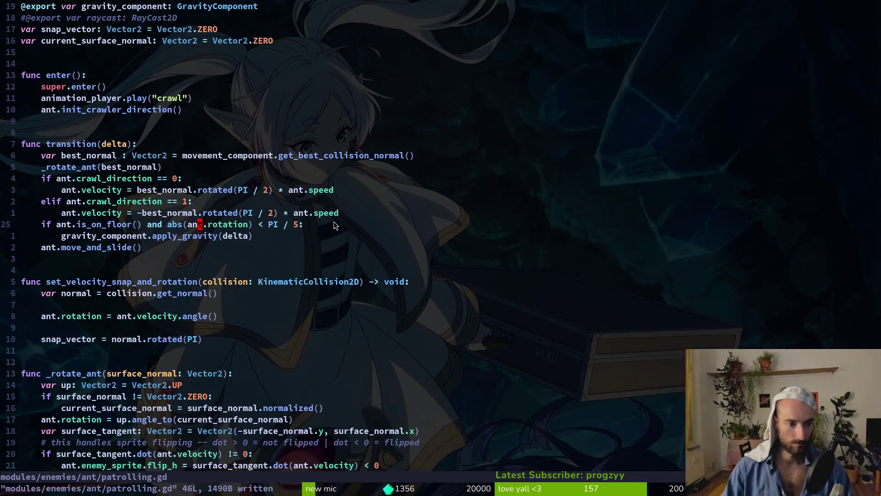
- Review the floor-gated gravity check in crawling.gd for reference
key("ctrl+6")
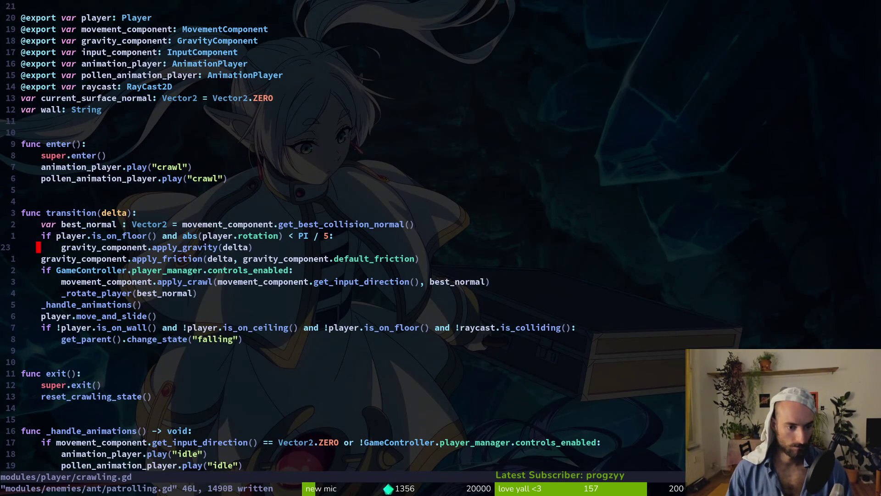
key("j")
key("shift+v")
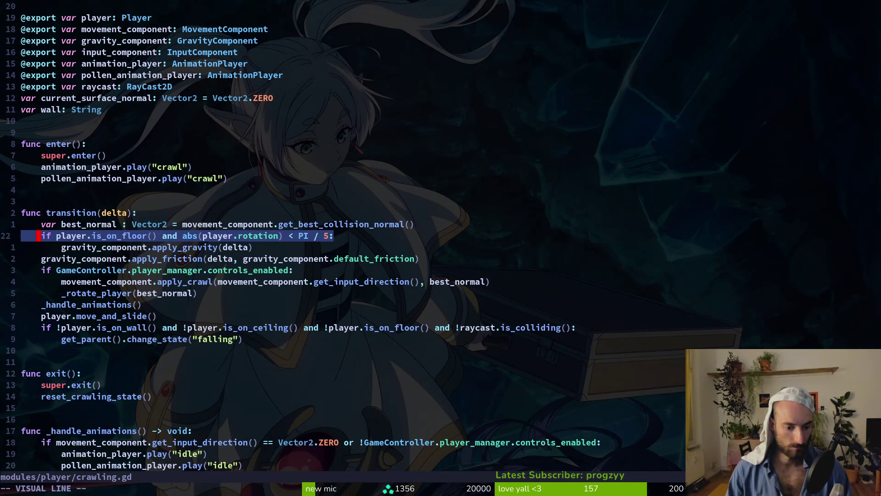
key("Escape")
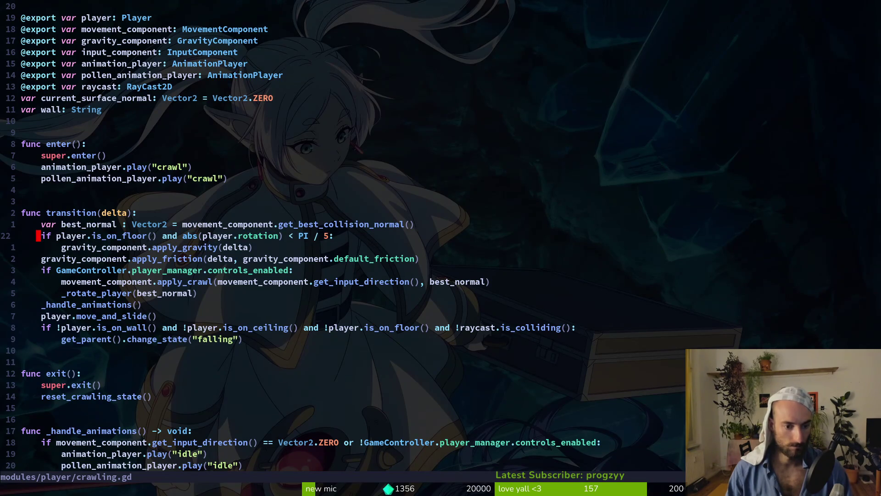
key("ctrl+6")
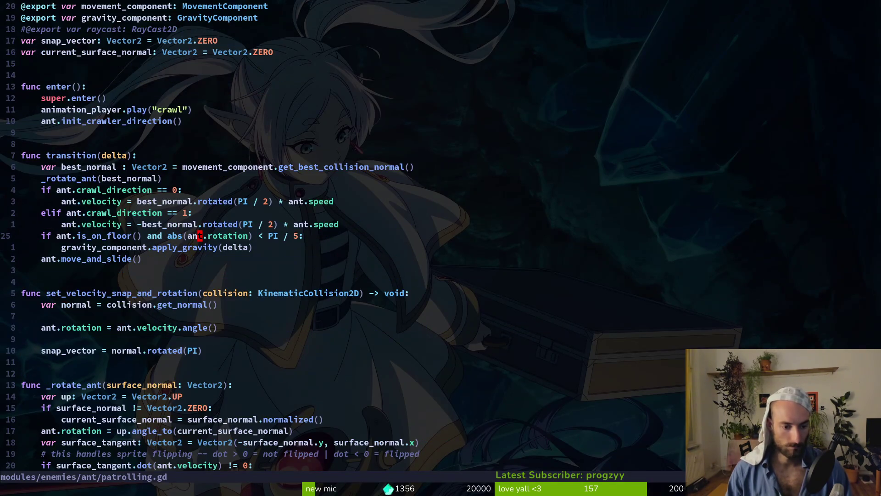
key("ctrl+6")
- Copy the two-line falling-state check from crawling.gd and save that file
key("y")
key("y")
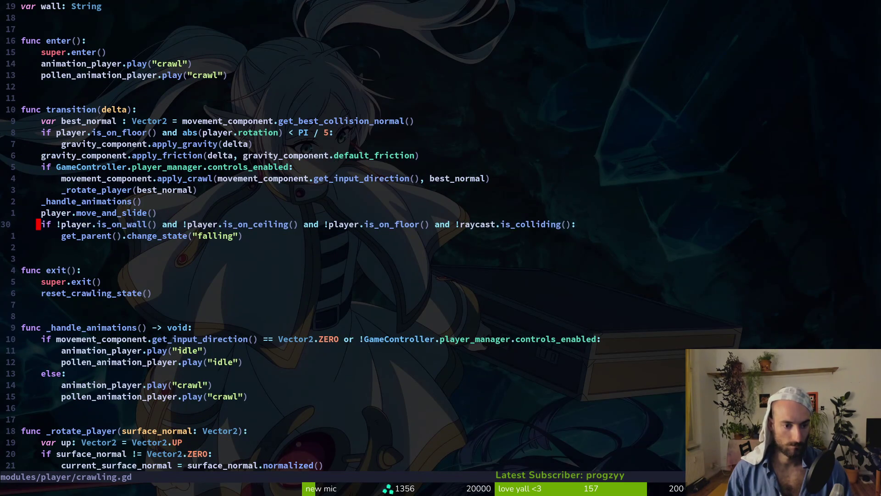
key("y")
key("j")
key("ctrl+s")
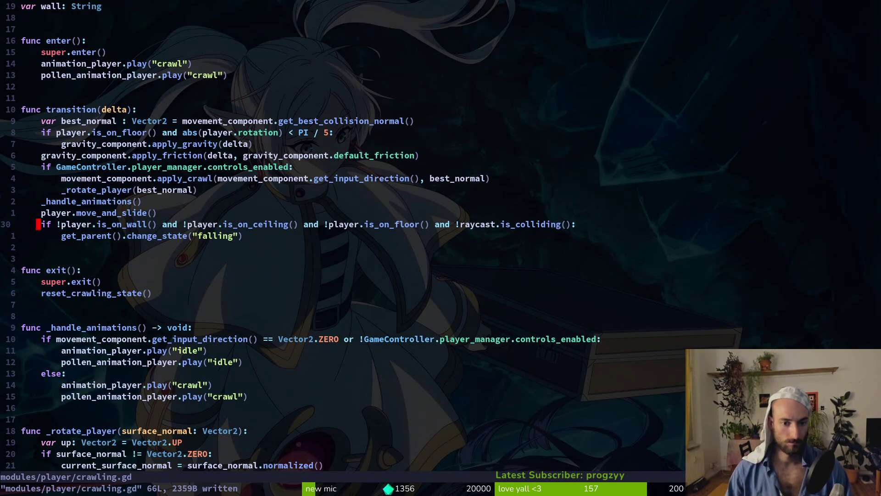
key("ctrl+6")
key("ctrl+6")
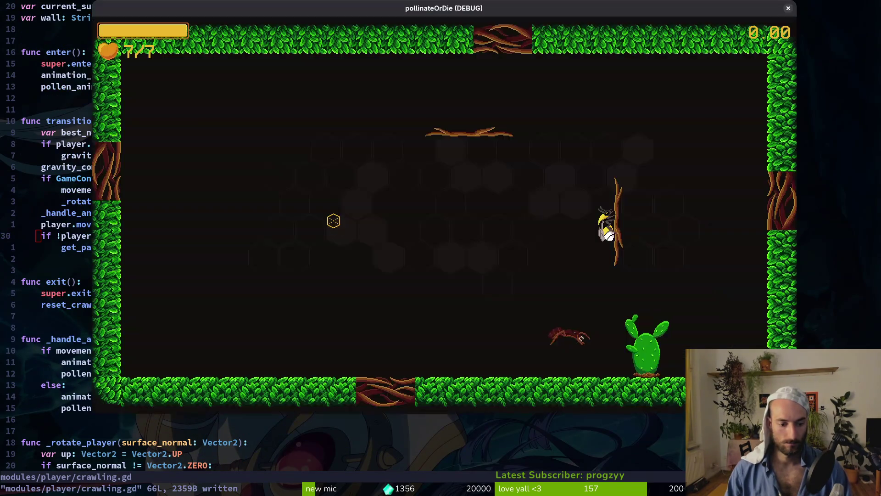
key("ctrl+6")
key("ctrl+6")
key("ctrl+6")
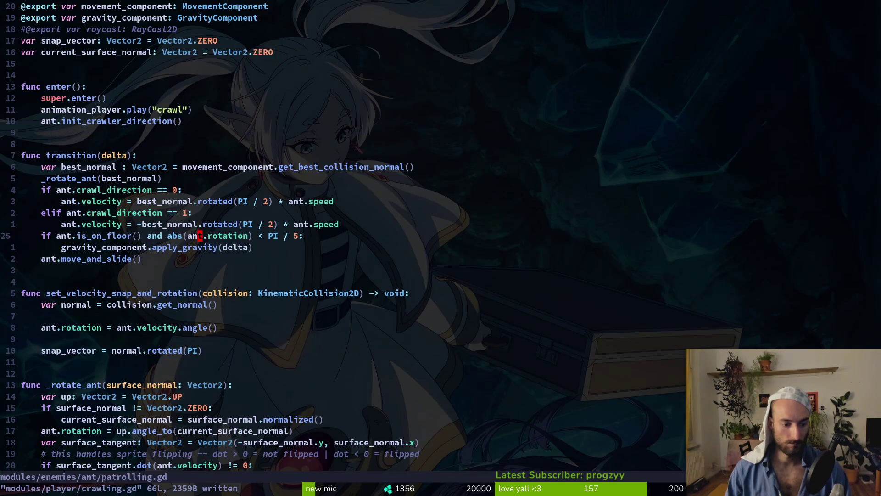
key("ctrl+6")
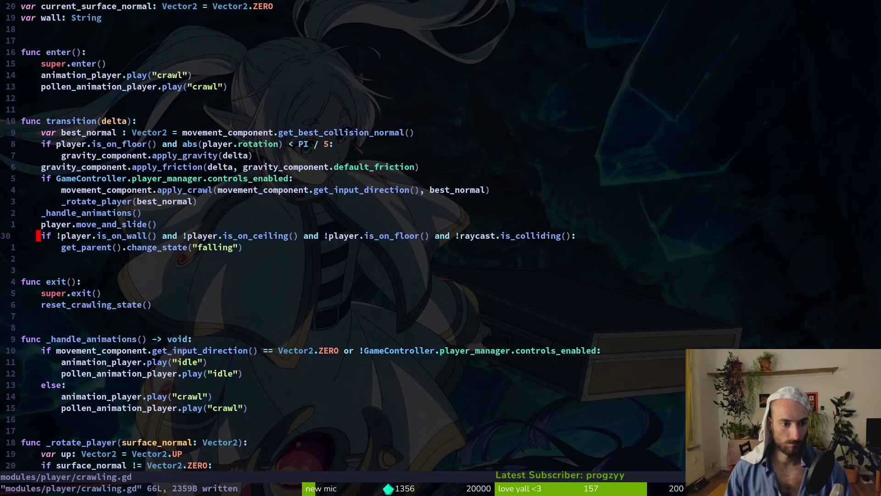
key("ctrl+6")
- Paste the falling check below move_and_slide in patrolling.gd, undoing an accidental edit to transition()
key("p")
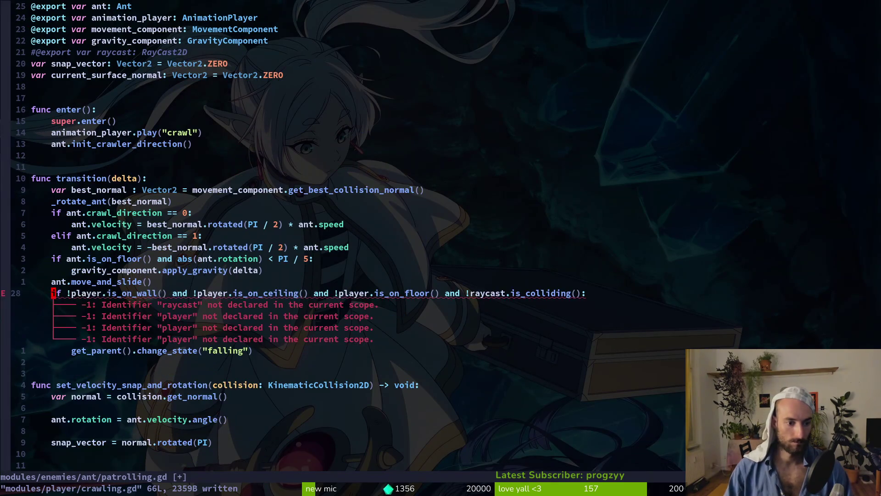
key("ctrl+6")
key("ctrl+6")
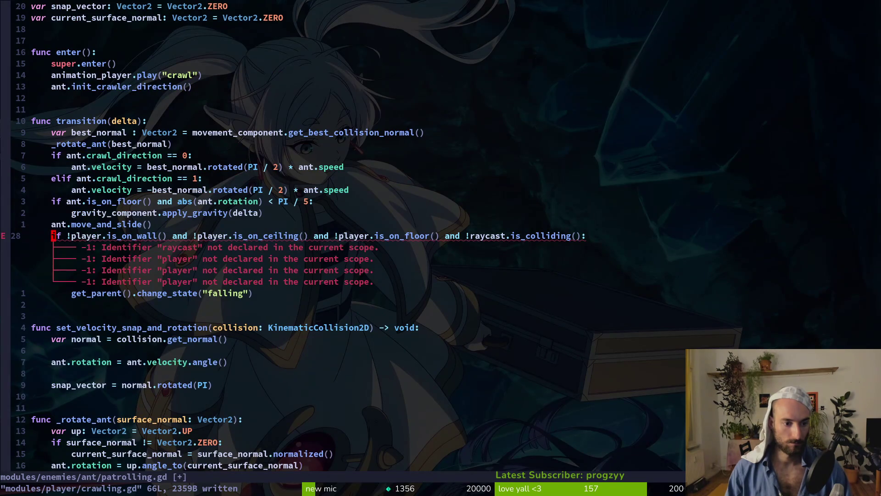
type("cipw")
key("Escape")
key("u")
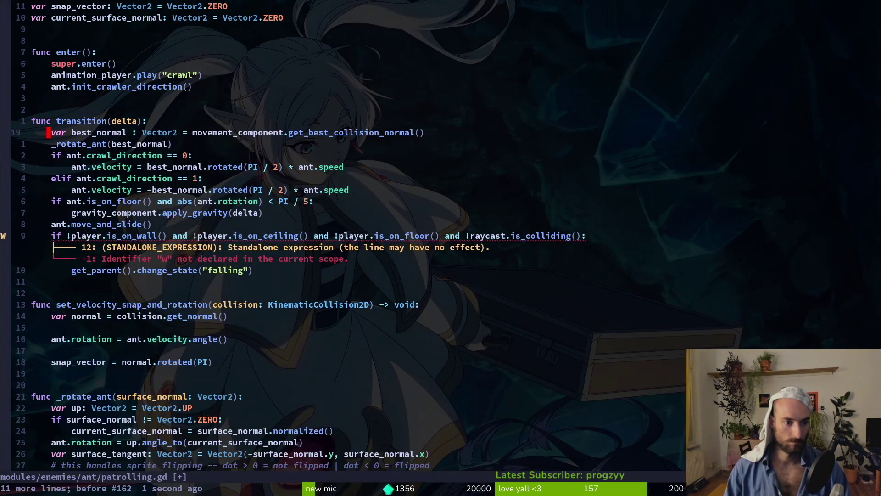
key("j")
key("j")
key("j")
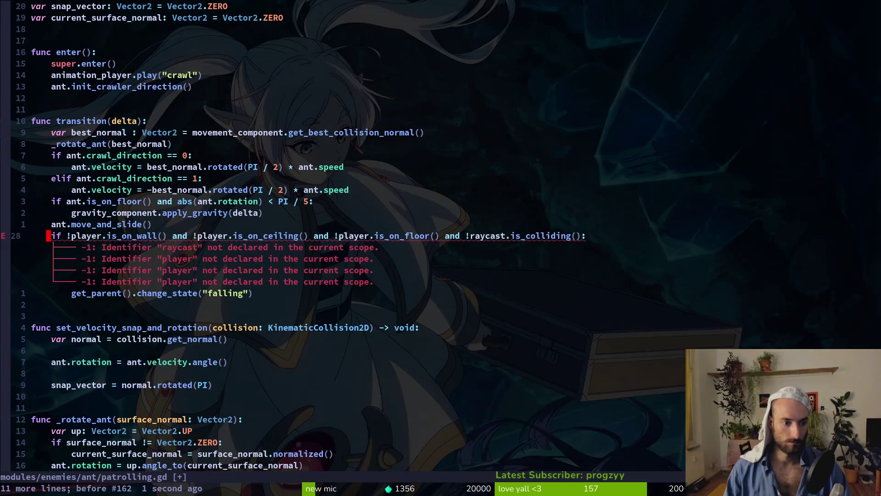
- Change player to ant in the pasted wall, ceiling and floor checks
type("cwant")
key("Escape")
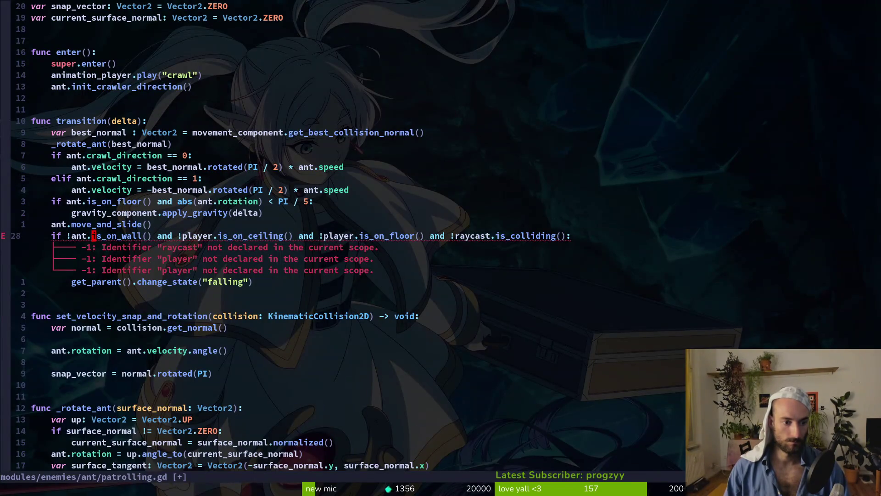
type("cwant")
key("Escape")
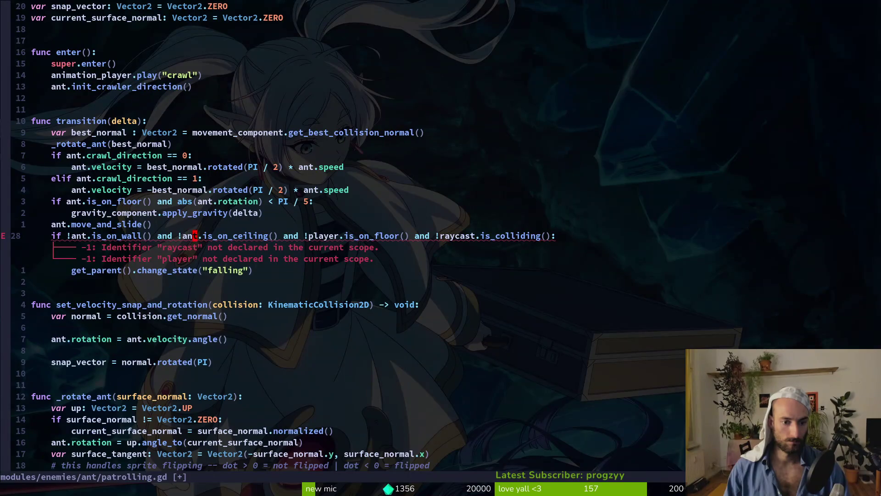
type("cwant")
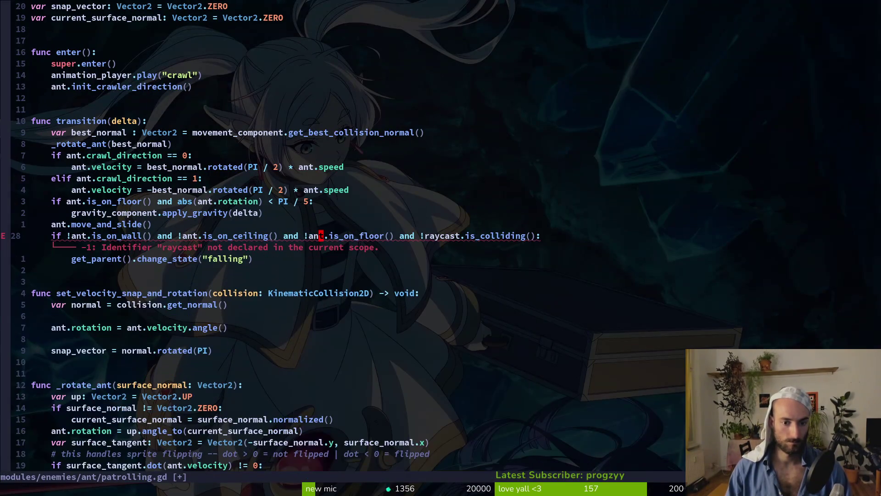
key("Escape")
key("f")
key("(")
key("i")
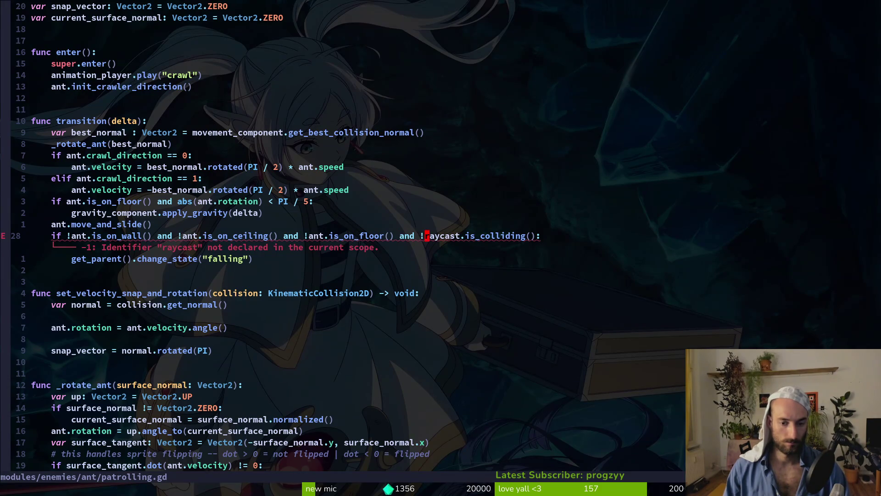
scroll(48, 83, "up", 3)
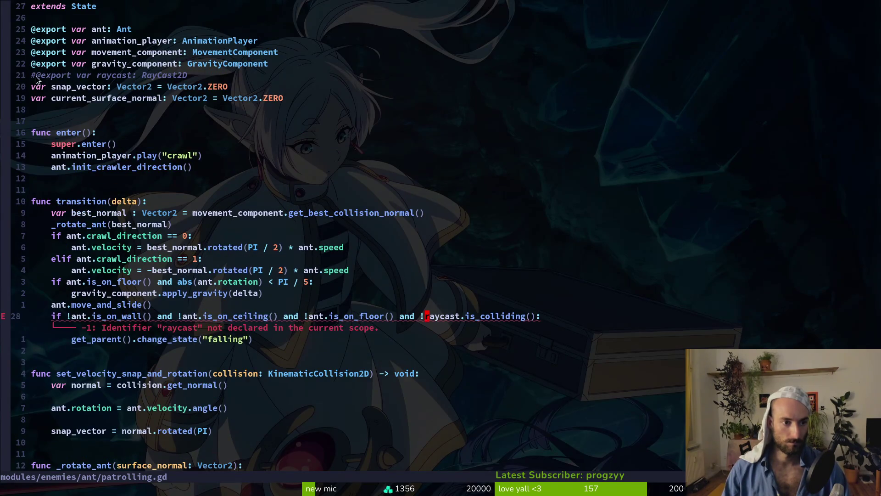
left_click(31, 77)
key("x")
key("ctrl+s")
scroll(432, 349, "down", 4)
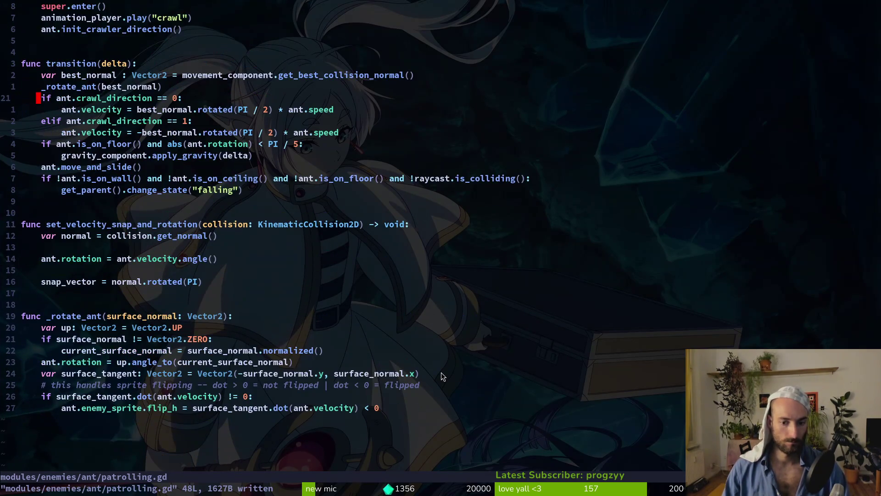
key("alt+Tab")
left_click(97, 76)
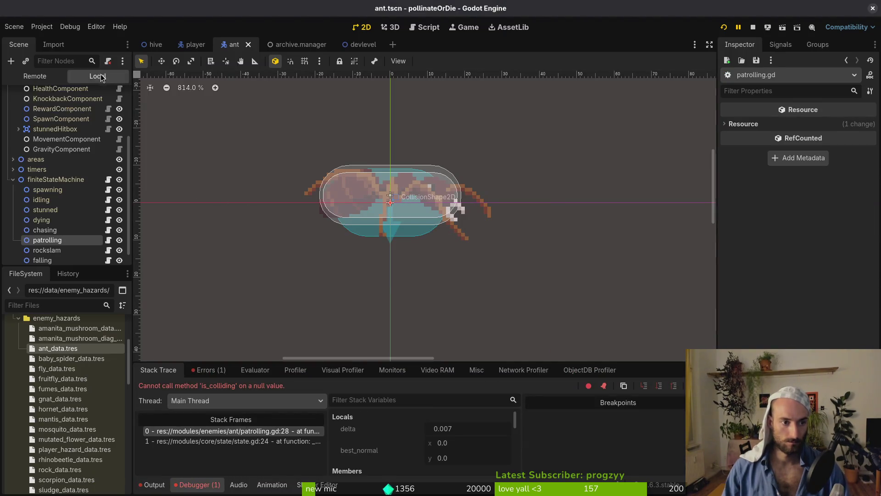
- Set patrolling's Raycast to surfaceCollisionCheck, then save and relaunch the game into the hive level
scroll(59, 161, "up", 3)
left_click(12, 135)
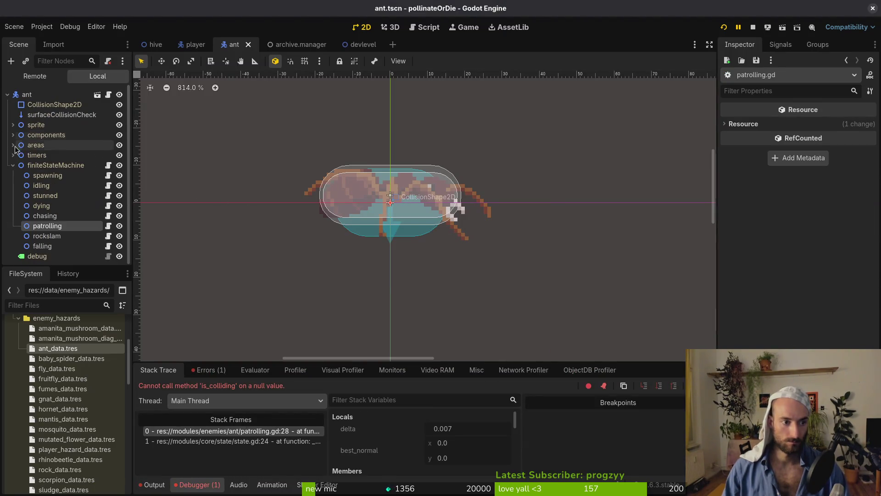
left_click(41, 225)
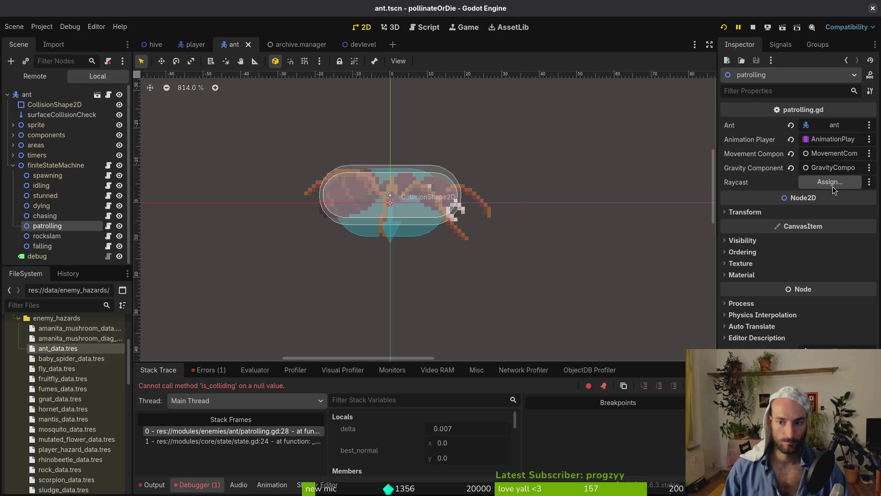
left_click(830, 181)
left_click(413, 143)
left_click(483, 394)
key("F5")
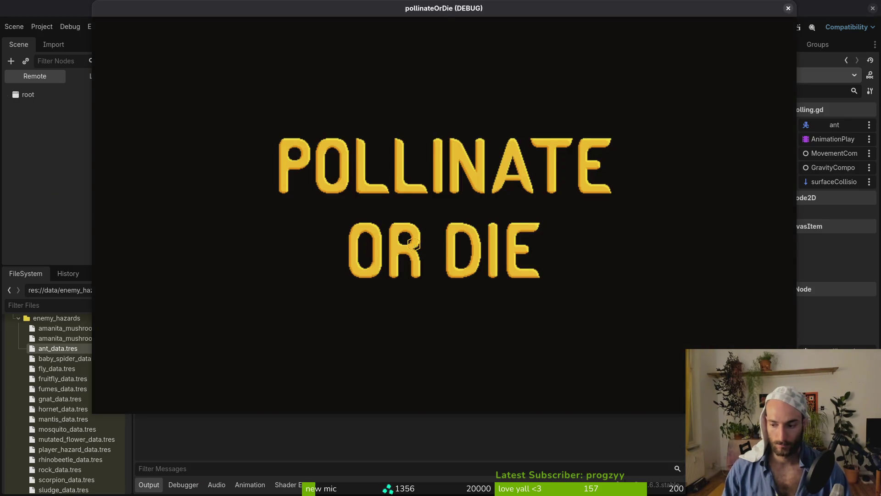
key("Return")
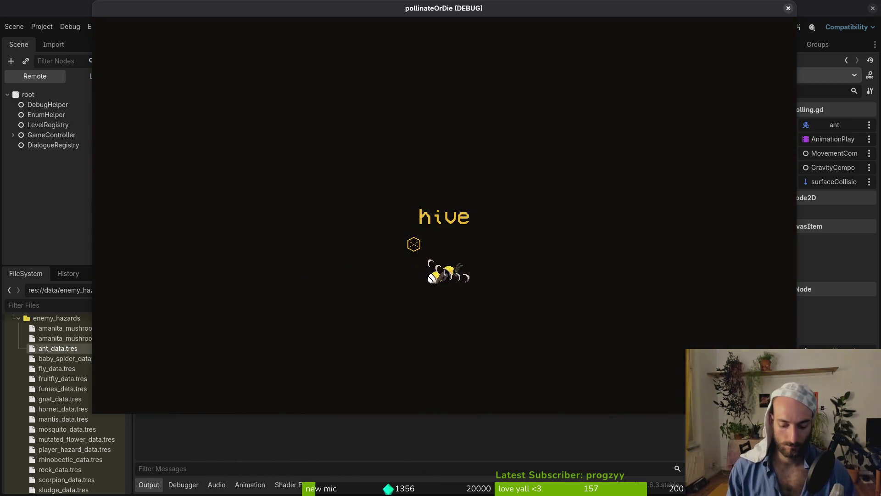
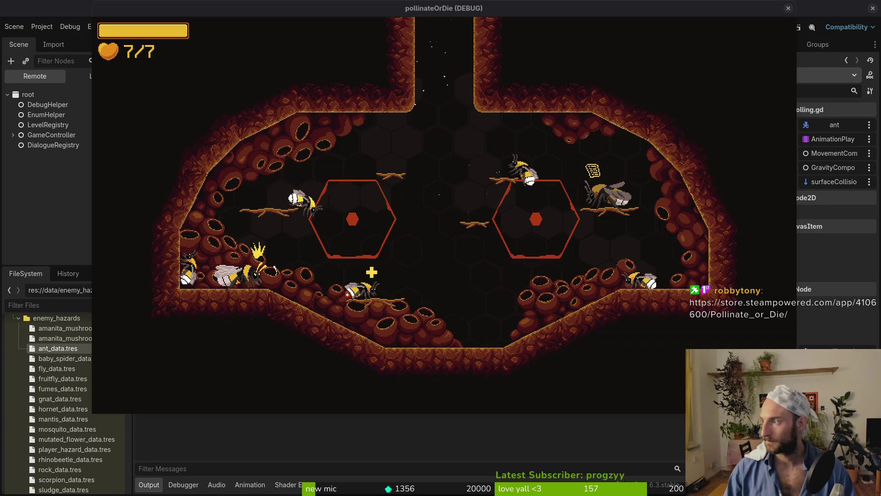
- Bring the Brave browser showing the Reddit home feed in front of the running game
key("alt+Tab")
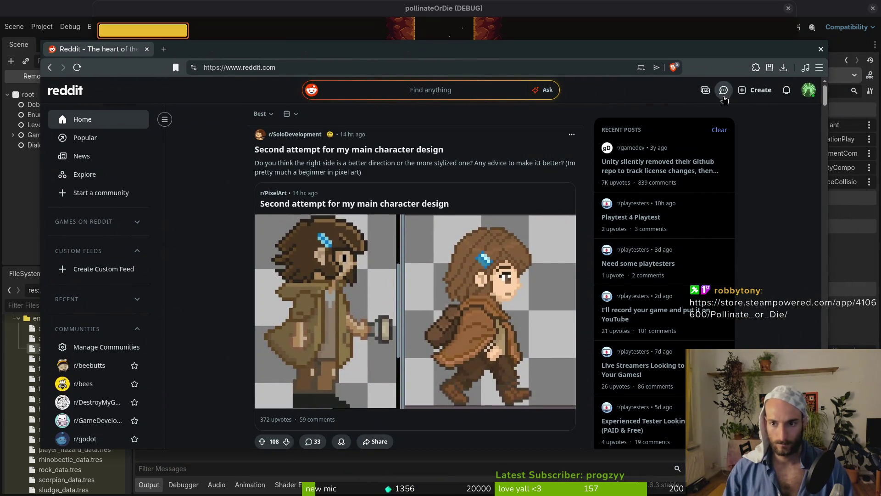
- Check Reddit chat messages, then open your own profile's Comments list
left_click(724, 97)
left_click(791, 226)
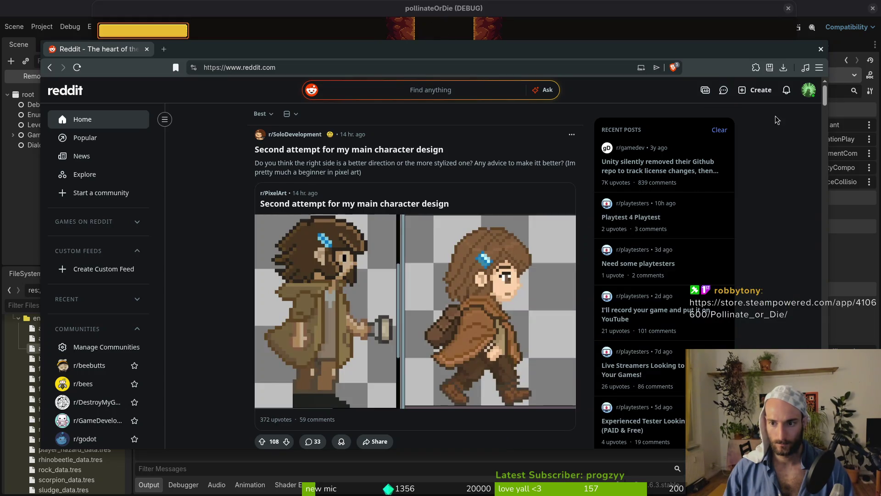
left_click(808, 91)
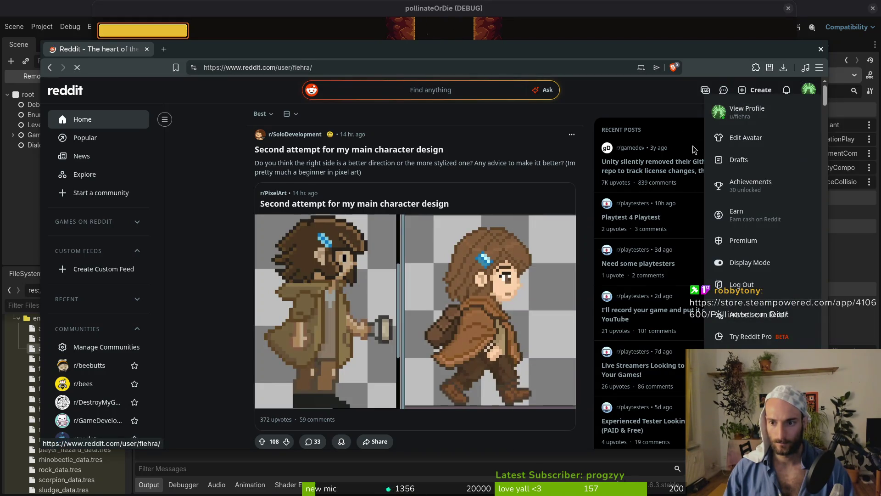
left_click(742, 108)
left_click(349, 164)
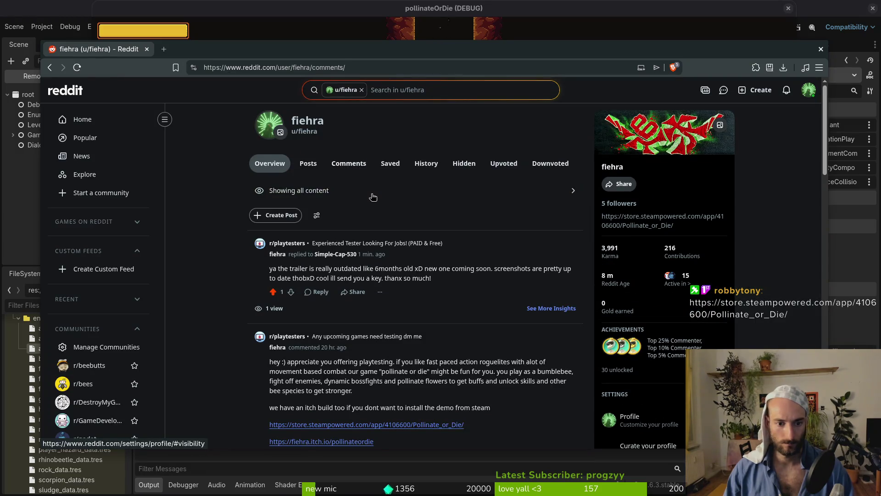
- Read the r/playtesters thread, open the replying playtester's profile, then return to the game
left_click(381, 266)
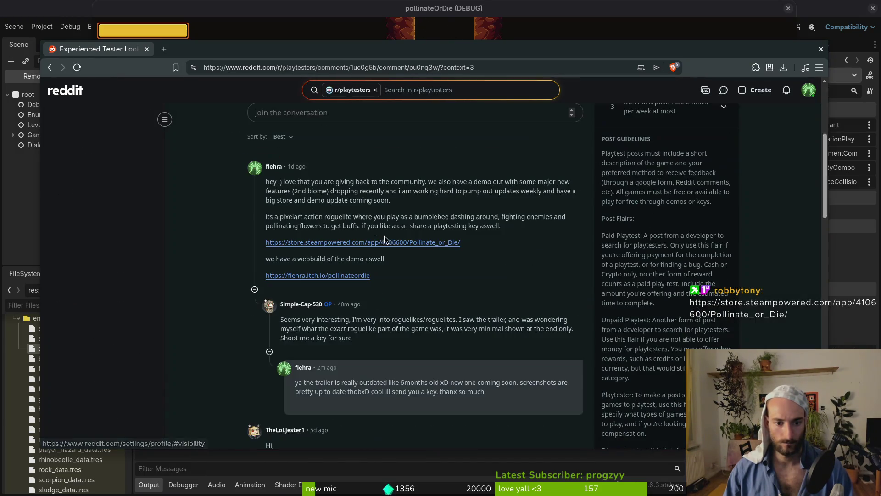
scroll(303, 221, "up", 5)
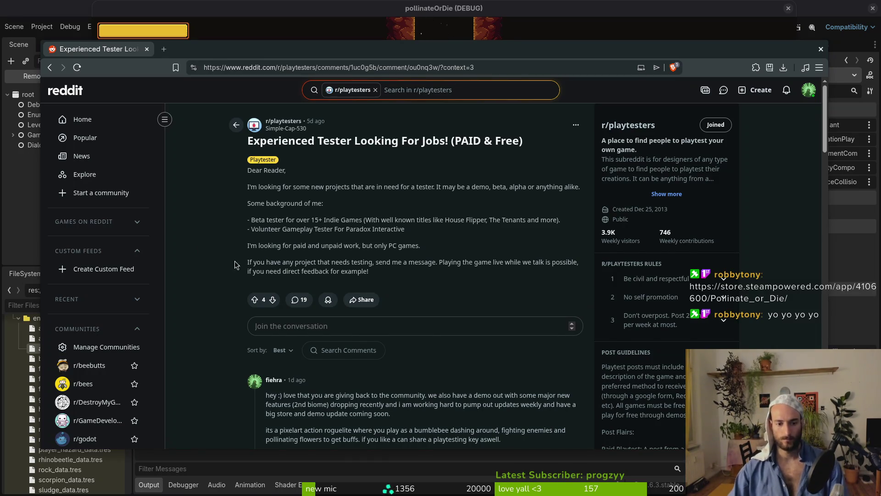
scroll(234, 259, "down", 3)
scroll(247, 280, "down", 4)
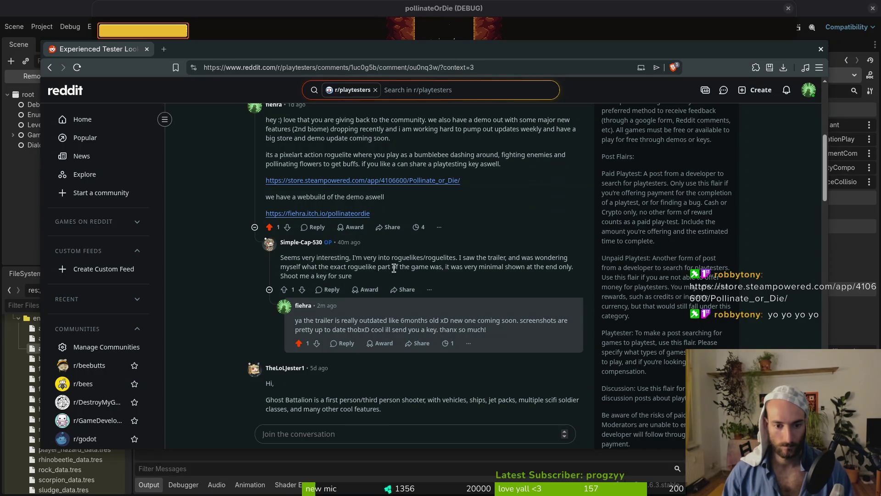
scroll(227, 328, "up", 5)
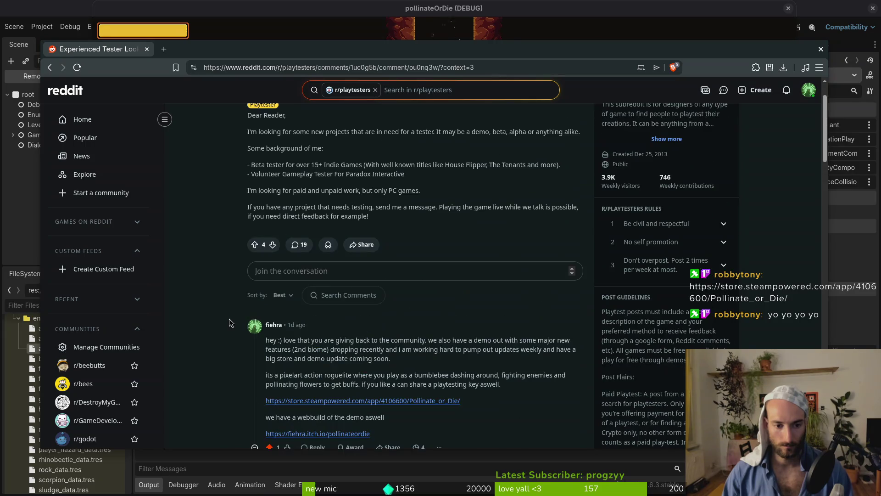
left_click(285, 129)
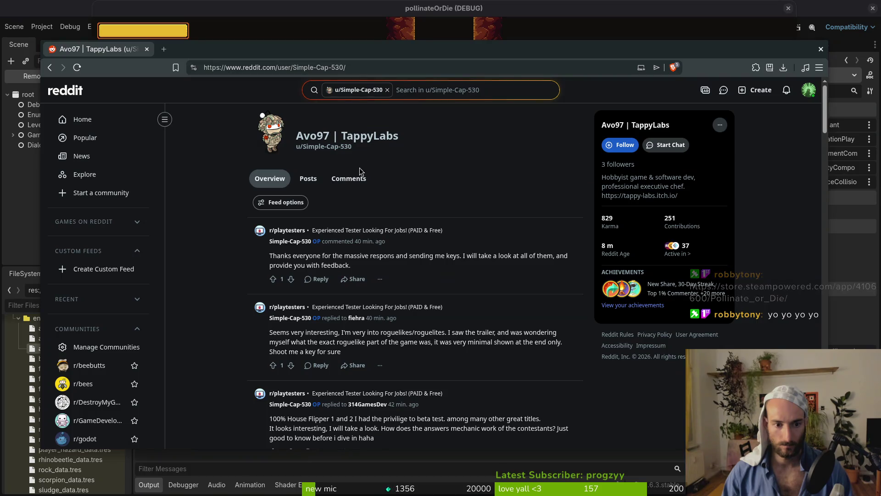
key("alt+Tab")
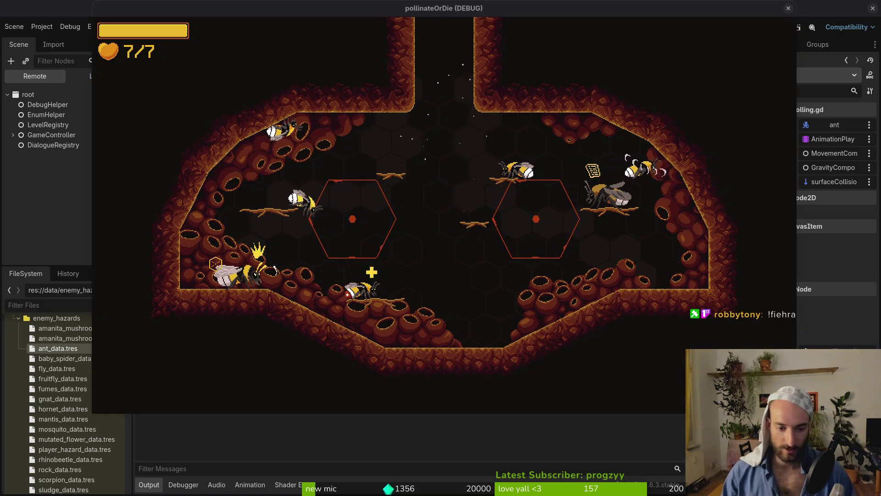
- Browse the in-game upgrades including slasher, close the upgrade menu, and switch to the browser
key("e")
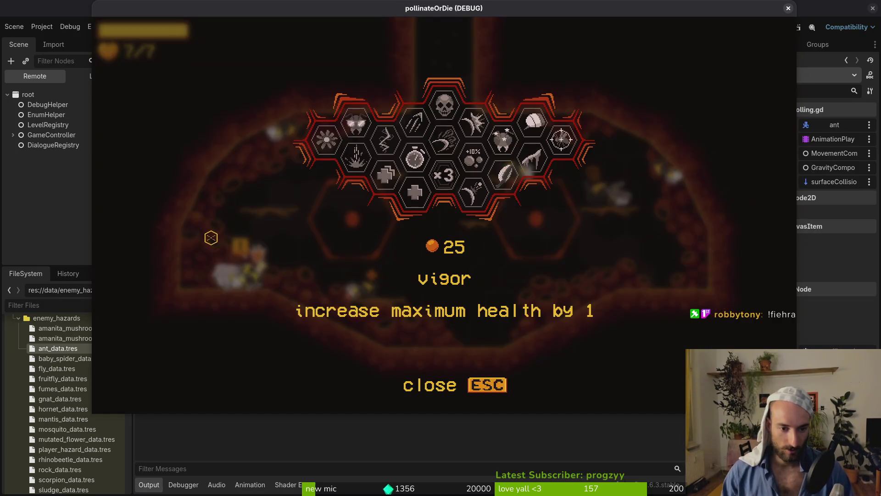
key("Up")
key("Up")
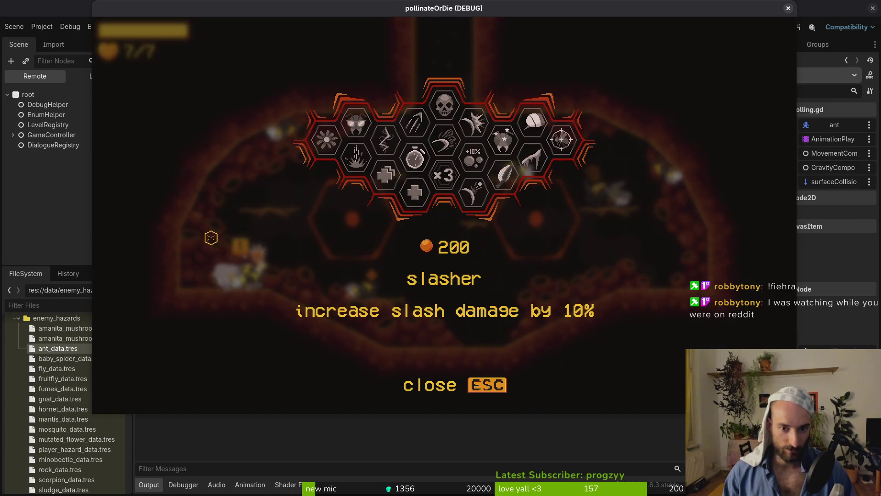
key("Left")
key("Down")
key("Escape")
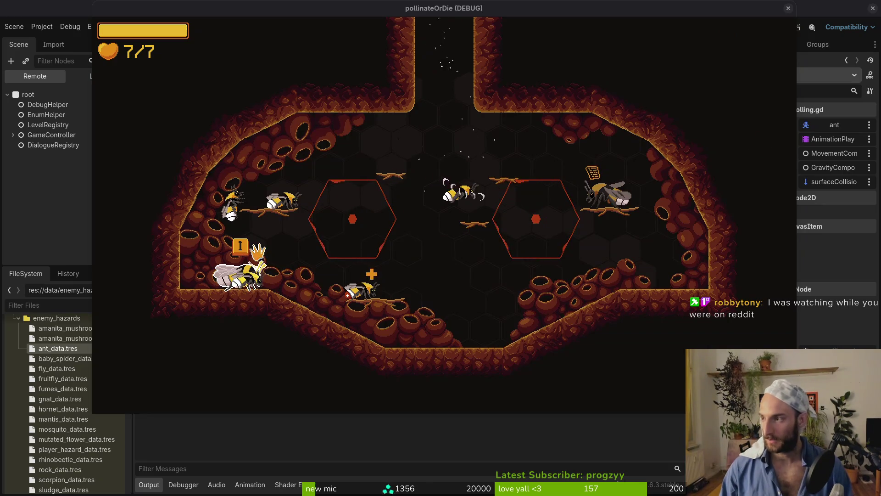
left_click(477, 143)
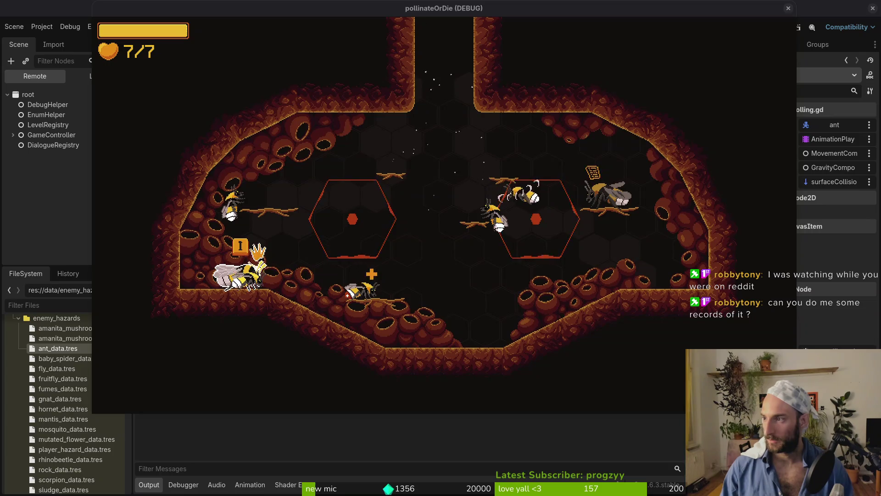
key("alt+Tab")
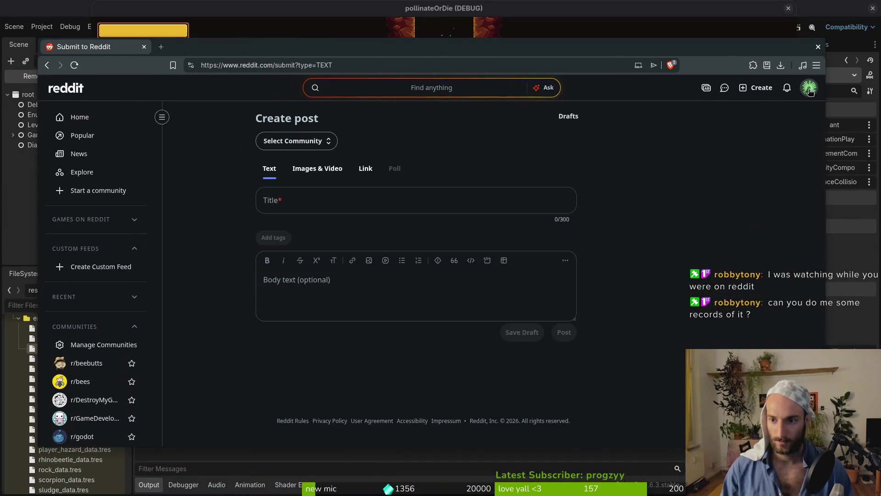
- Revisit the replying playtester's profile from your Comments list, then return to the patrolling.gd script
left_click(809, 87)
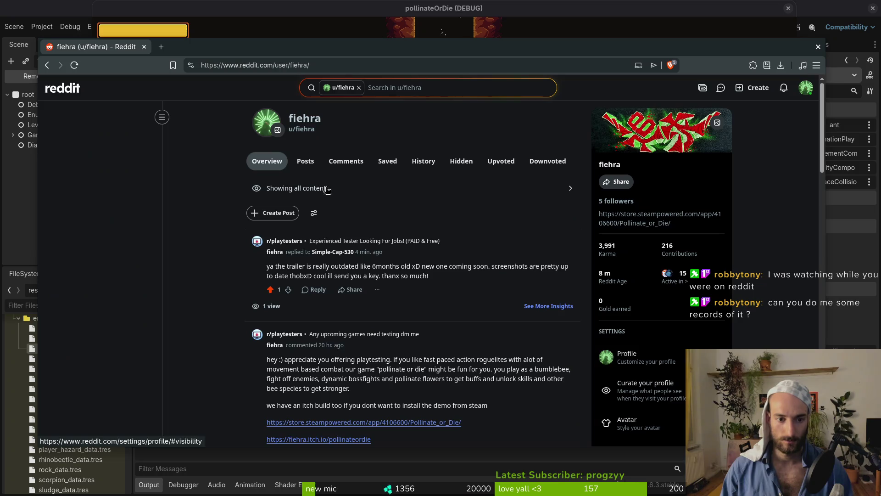
left_click(342, 161)
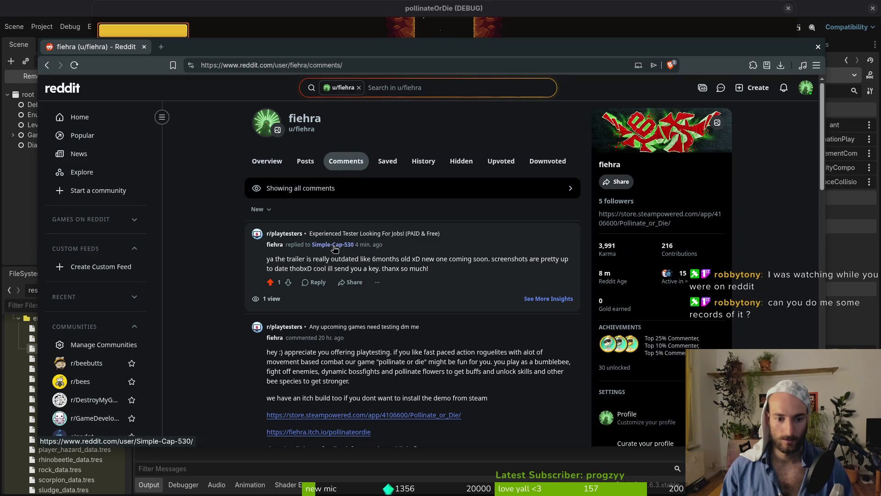
left_click(335, 245)
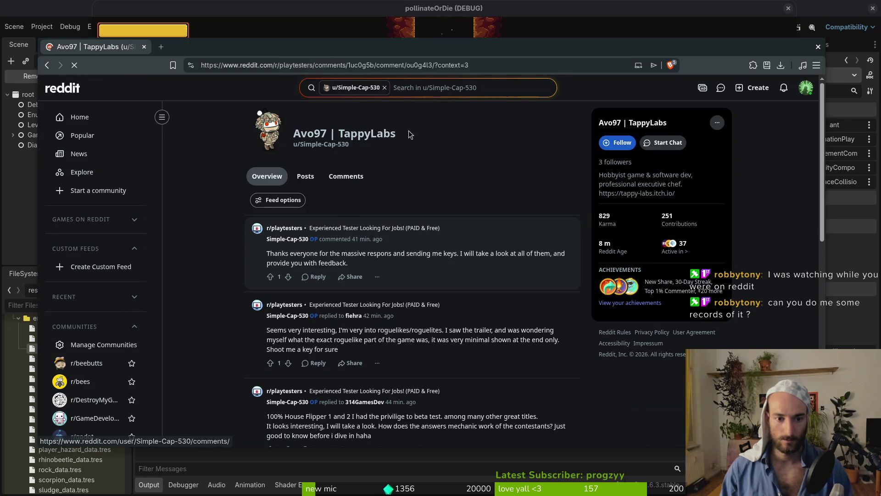
key("alt+Left")
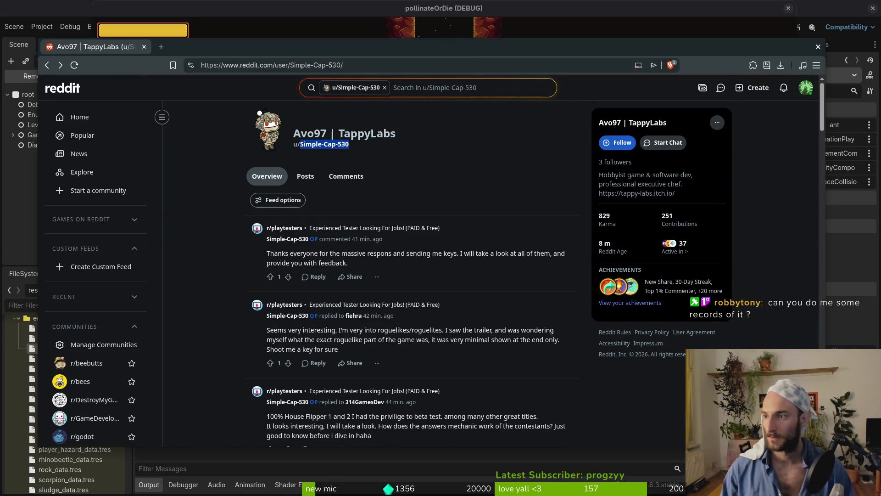
key("alt+Tab")
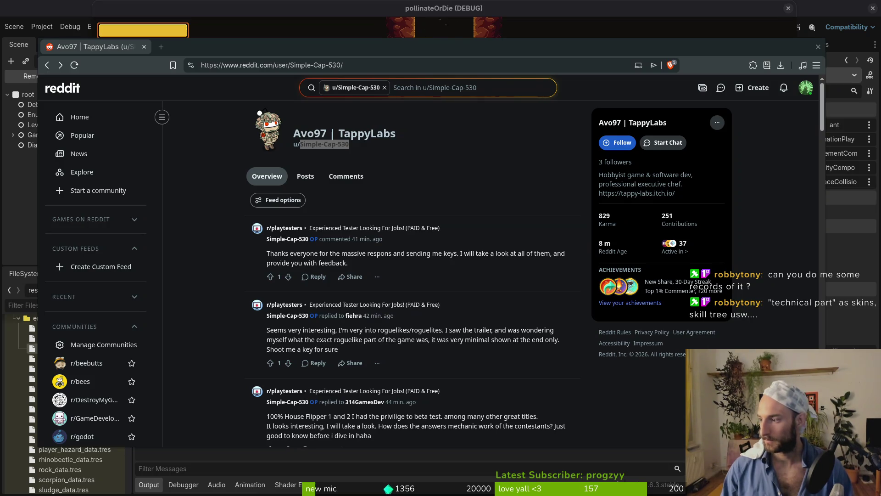
key("alt+Tab")
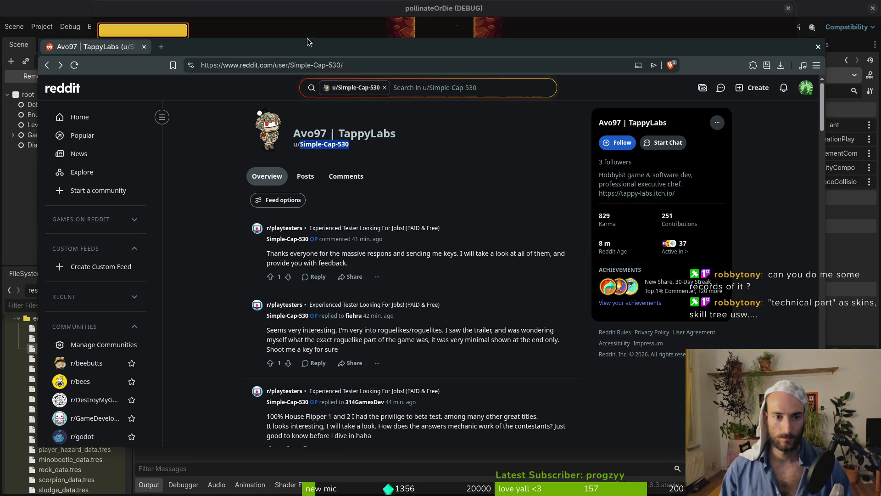
key("alt+Tab")
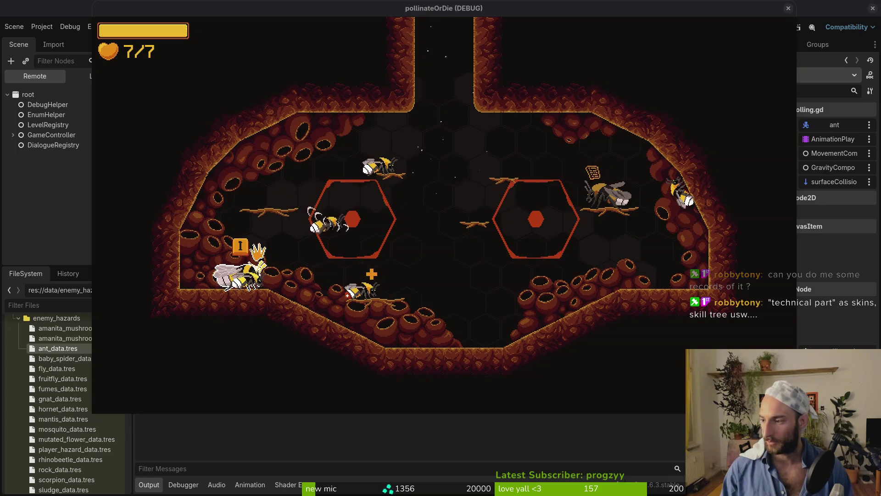
key("alt+Tab")
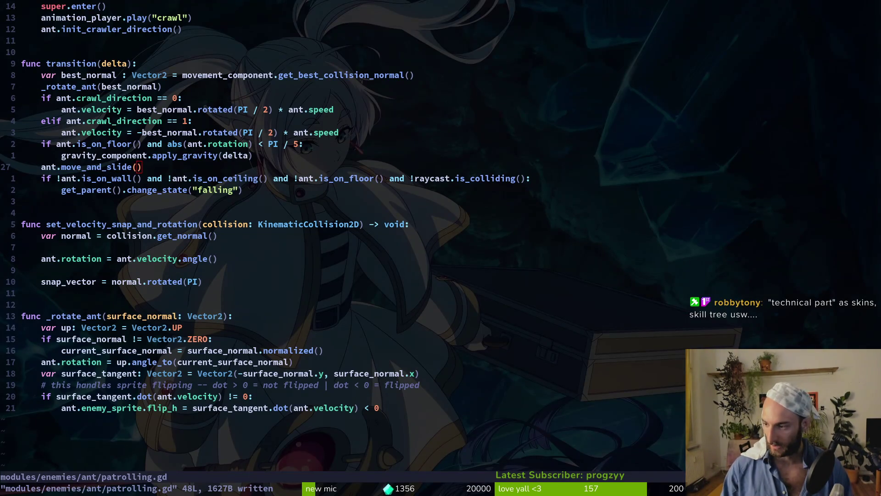
- Restart the game with F5 and start the hive level from the main menu
key("alt+Tab")
key("F5")
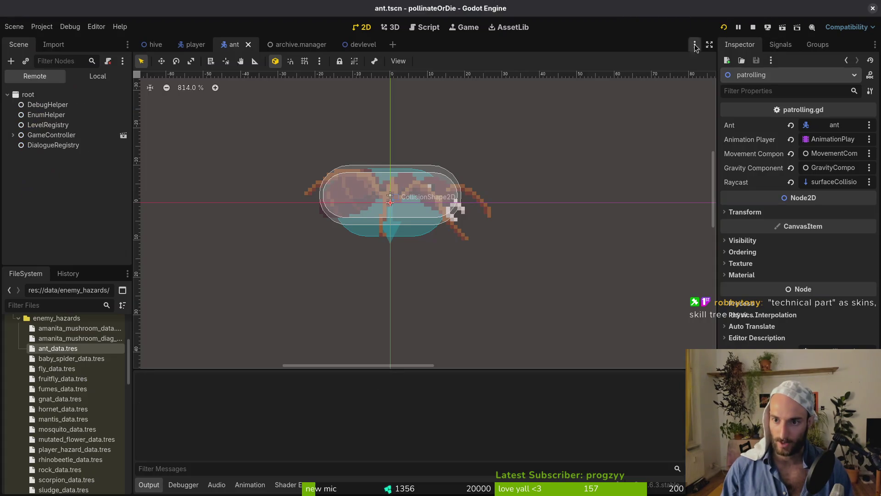
key("Return")
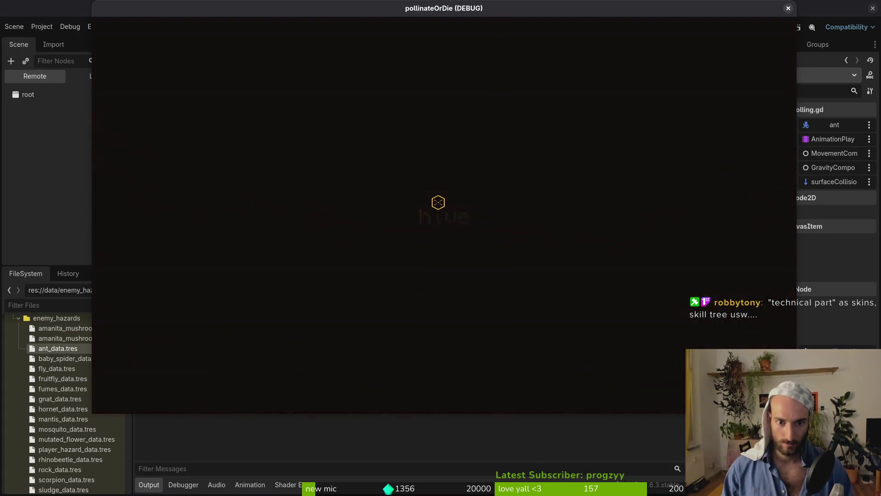
key("alt+Tab")
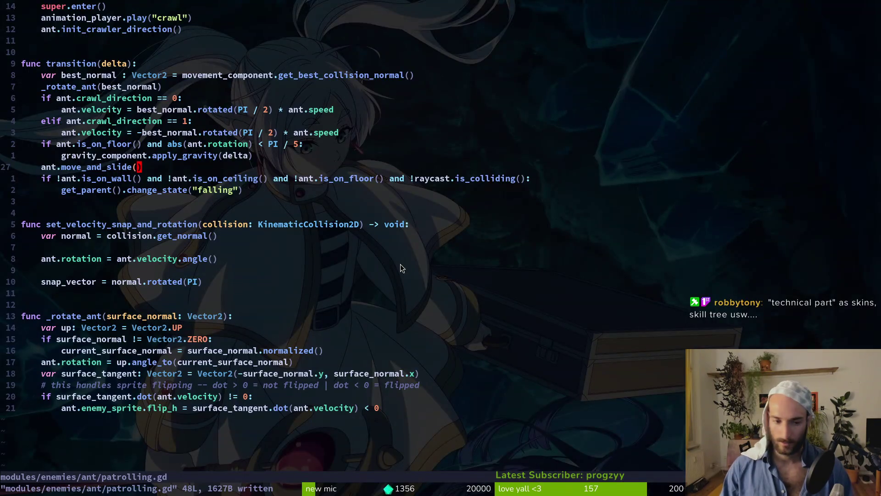
- Delete the set_velocity_snap_and_rotation function and its leftover blank line, saving patrolling.gd
left_click(78, 224)
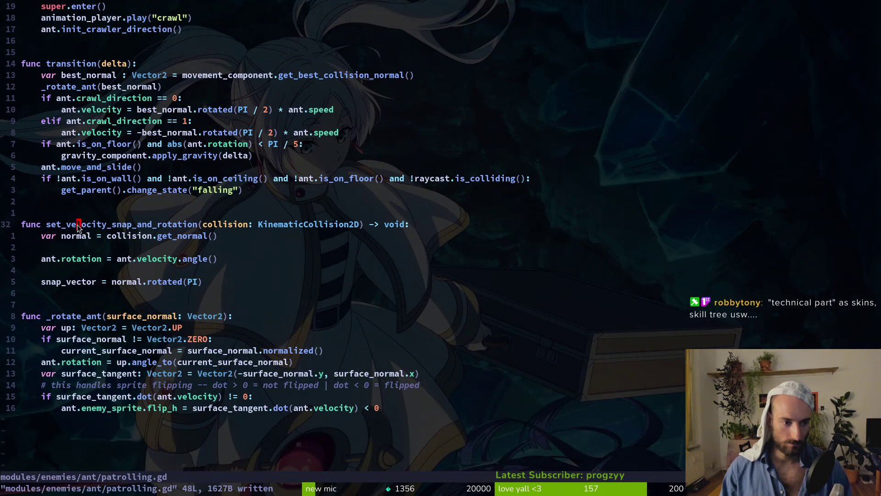
key("V")
key("j")
key("j")
key("j")
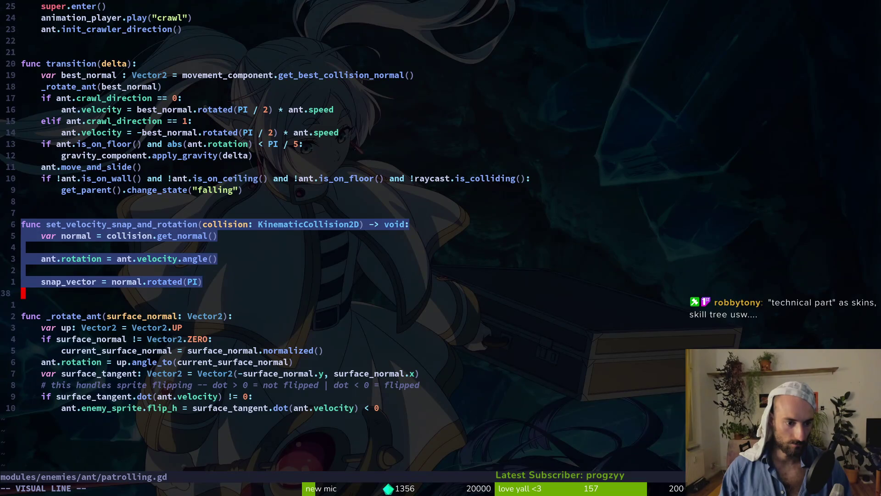
type("d:w")
key("Return")
key("k")
key("d")
key("d")
type(":w")
key("Return")
key("alt+Tab")
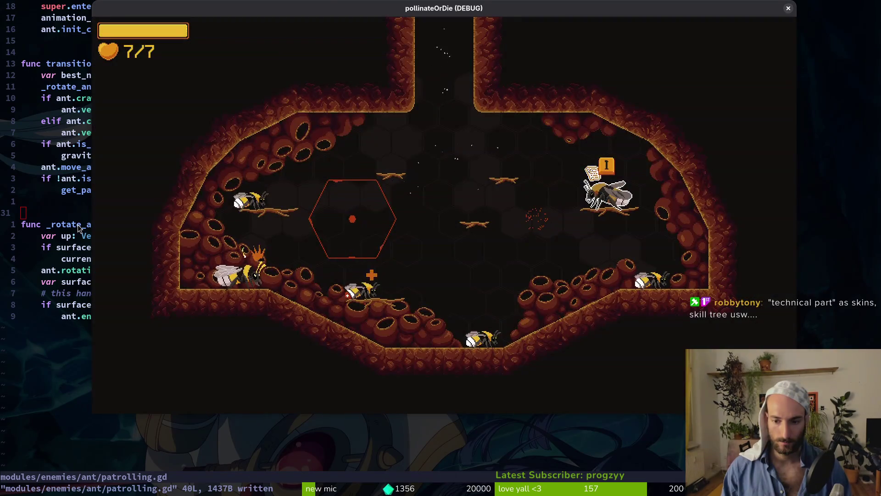
- Briefly play-test the ant level, then cycle windows back to patrolling.gd
key("Right")
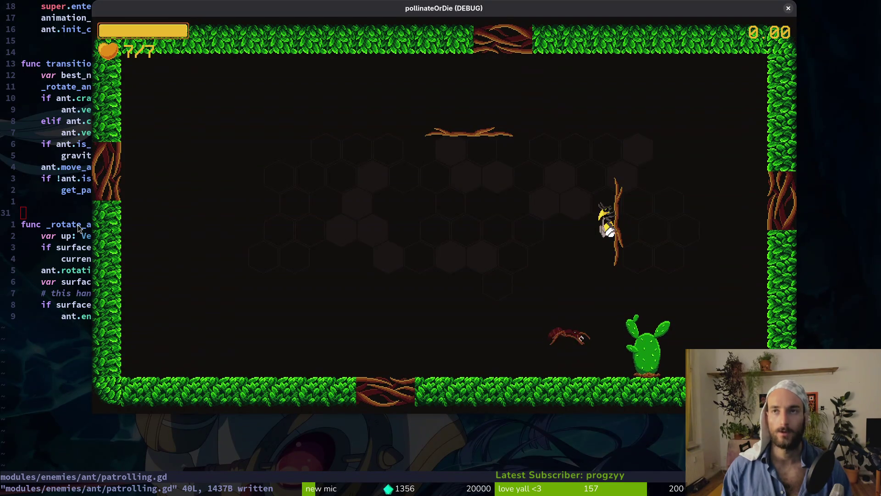
key("Escape")
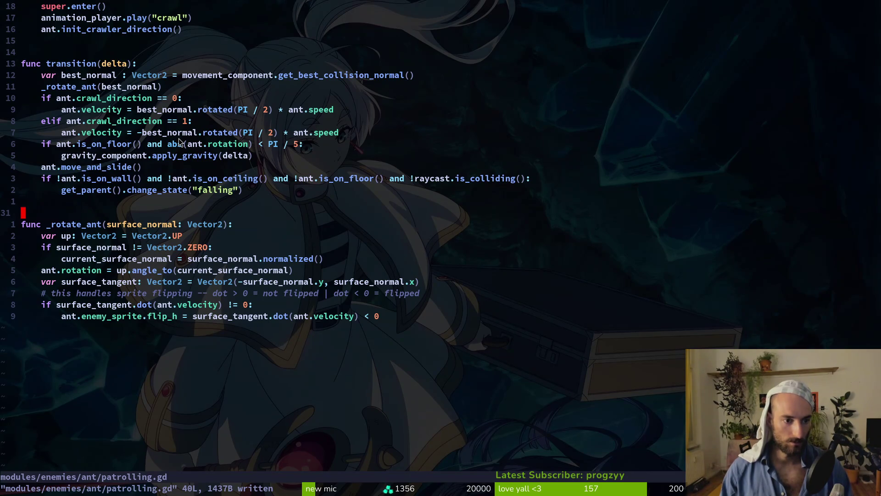
key("F5")
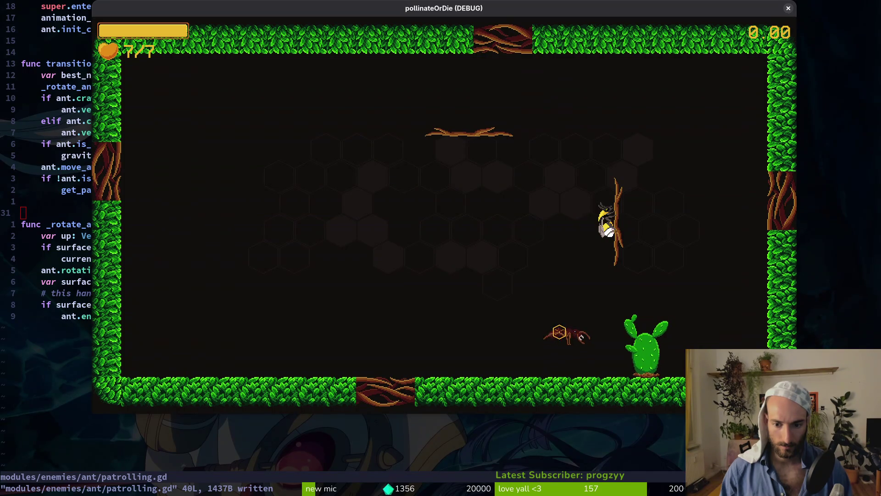
key("Escape")
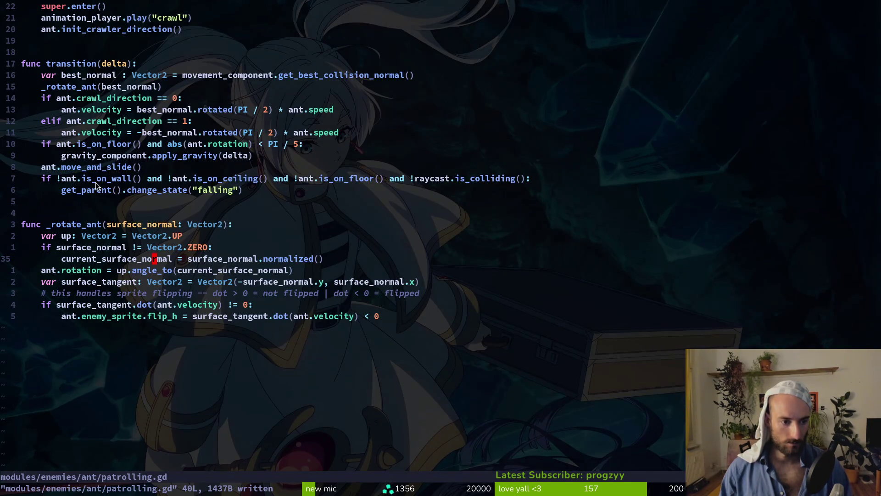
key("alt+Tab")
key("alt+Tab")
key("alt+Tab")
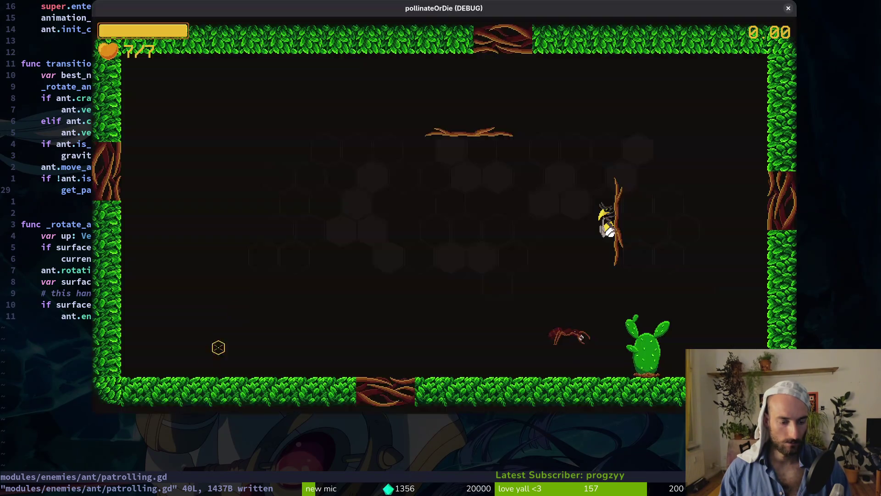
key("alt+Tab")
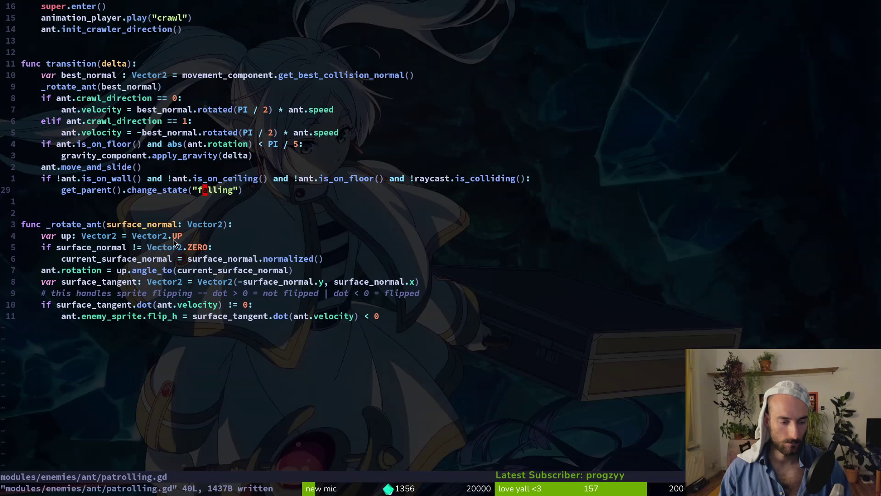
- Rerun the game with state labels turned on in the debugging menu
key("alt+Tab")
key("F5")
key("Escape")
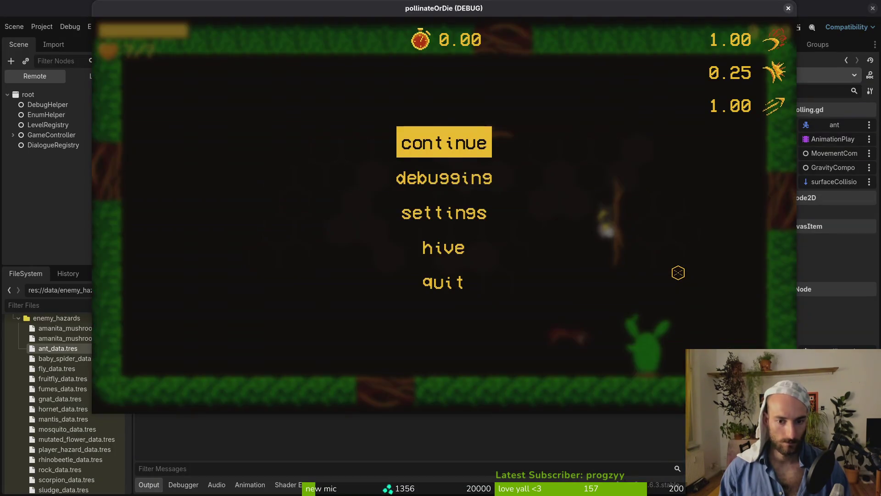
key("Down")
key("Return")
key("Escape")
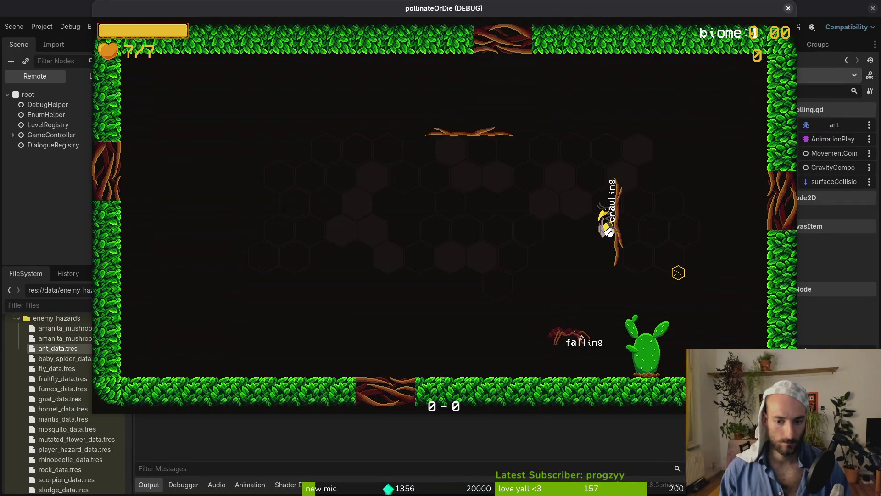
key("alt+Tab")
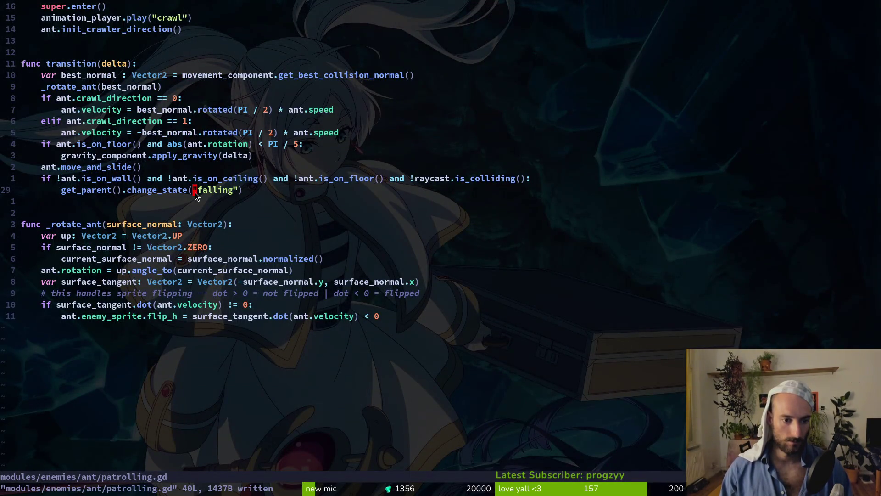
- Replace the change_state("falling") line with apply_gravity(delta) and save patrolling.gd
key("k")
key("k")
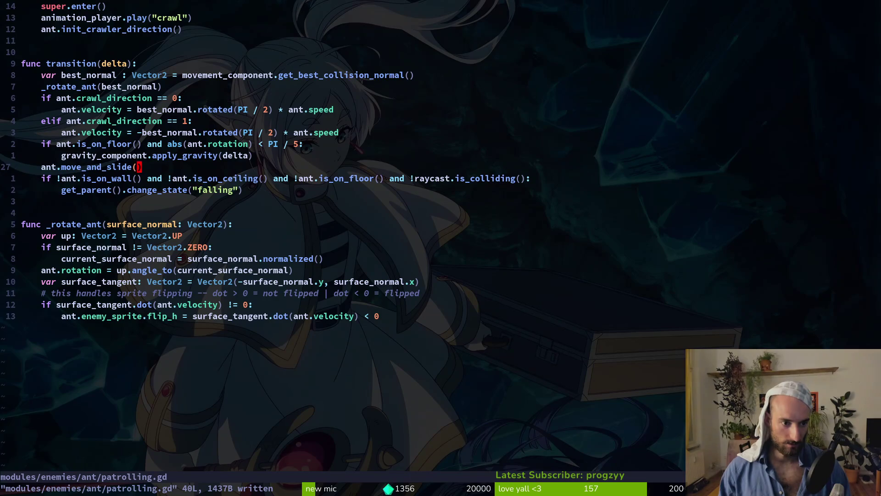
key("y")
key("y")
key("j")
key("j")
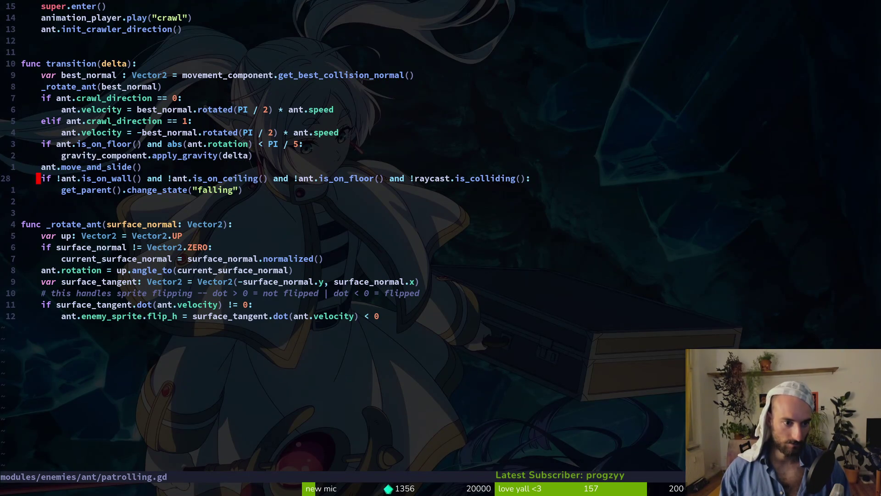
key("p")
key("j")
key("d")
key("d")
type(":w")
key("Return")
- Restart the game, enter the ant level with state labels on, and fly up the twig
key("alt+Tab")
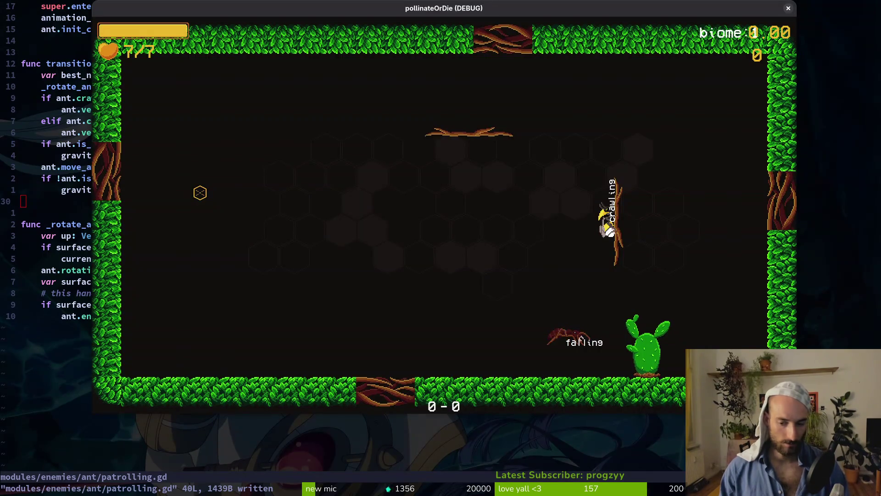
key("alt+Tab")
key("F5")
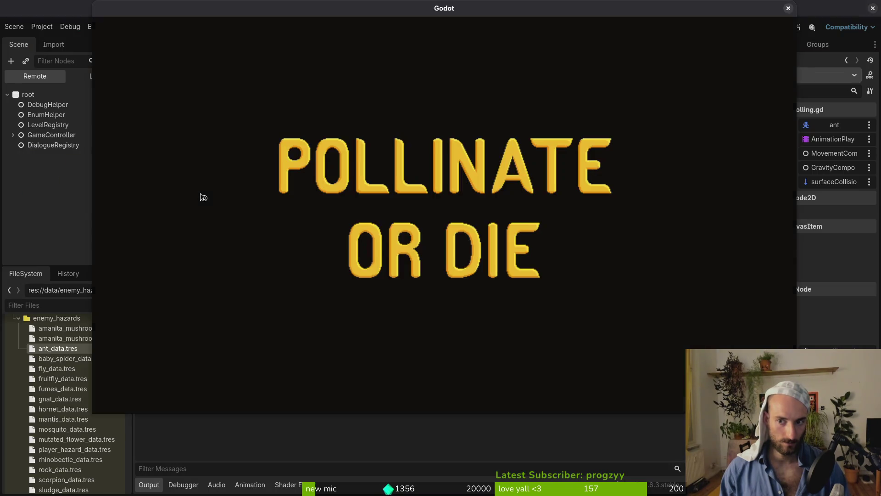
key("Return")
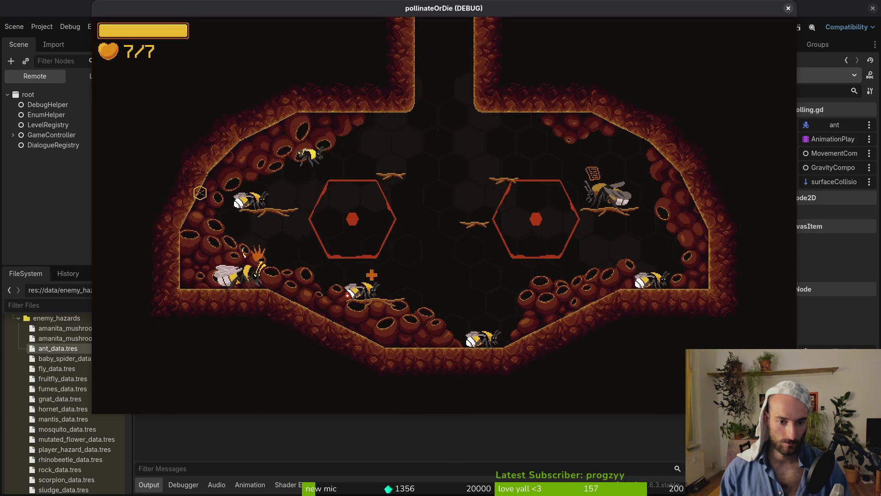
key("d")
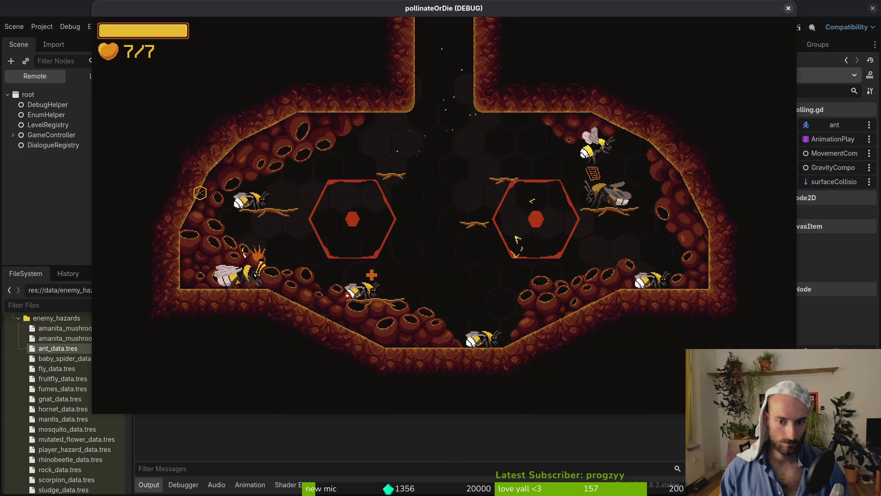
key("s")
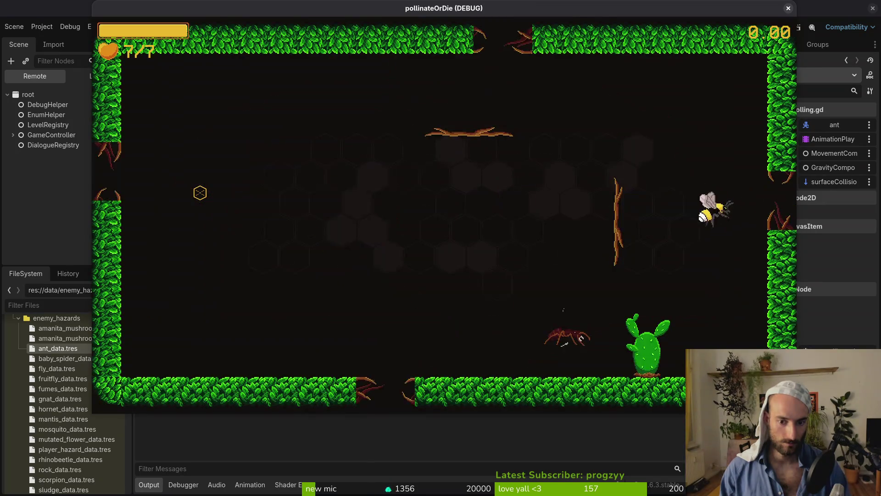
key("Escape")
key("Down")
key("Return")
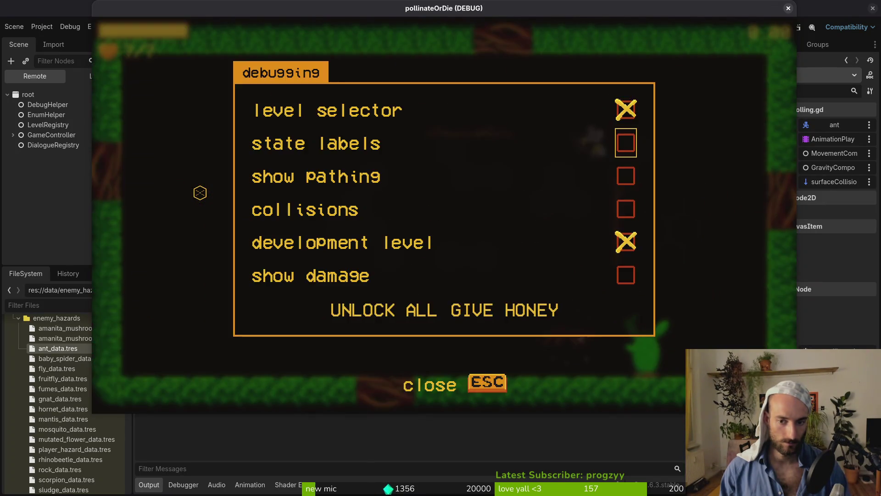
key("Escape")
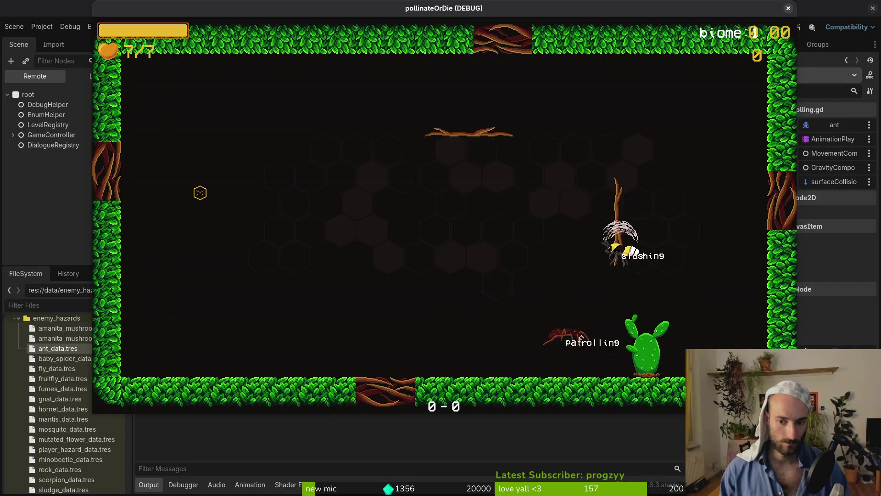
key("w")
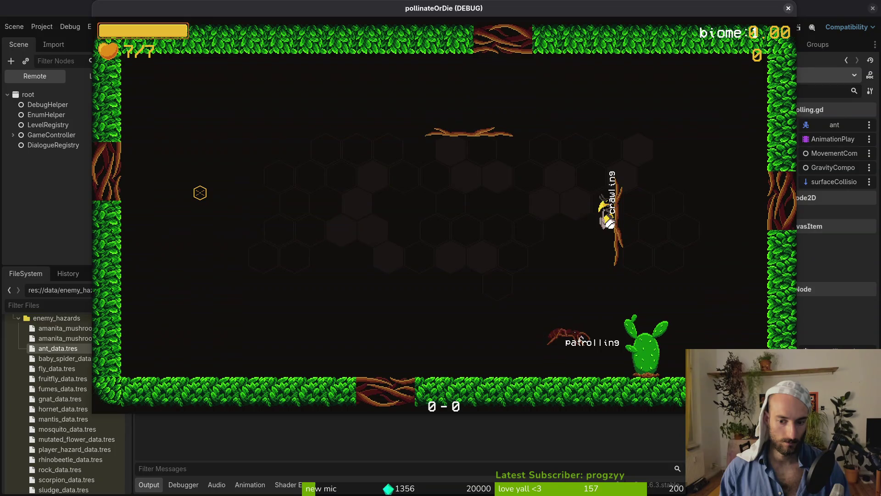
key("alt+Tab")
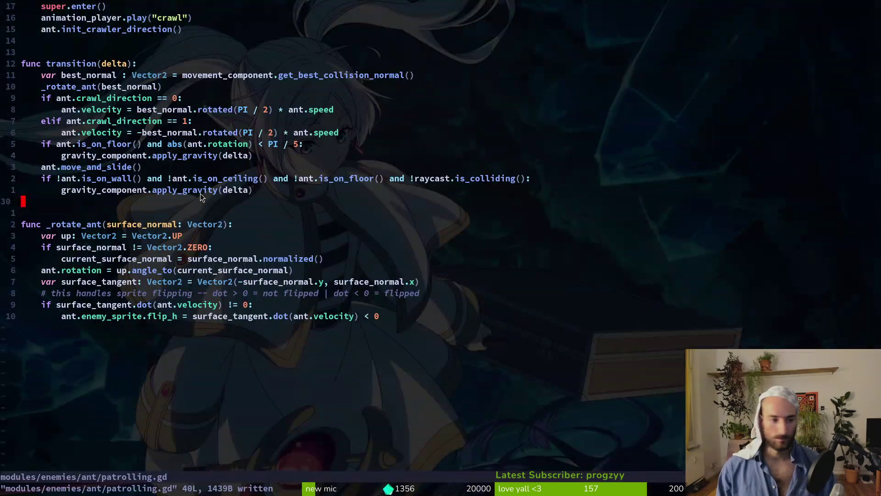
- Move ant.move_and_slide() below the second gravity block and save the script
key("d")
key("d")
type("jp:w")
key("Return")
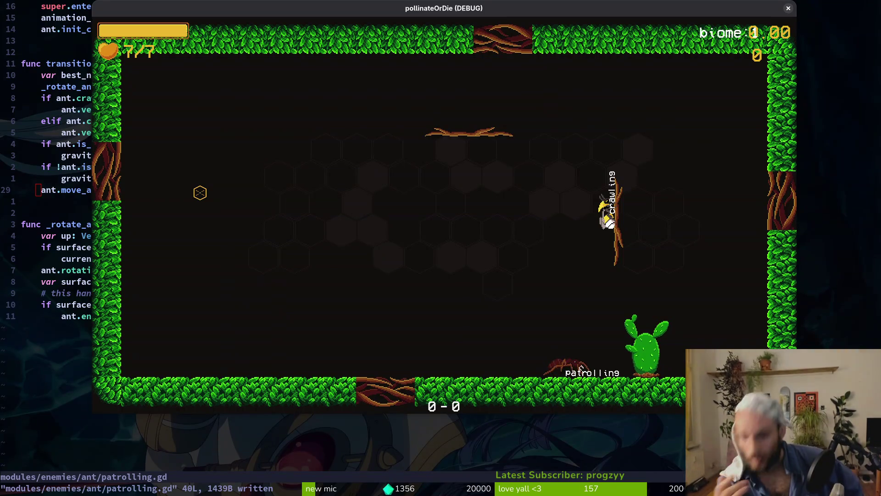
- Turn on collision shape display in the running game's debugging options
key("Escape")
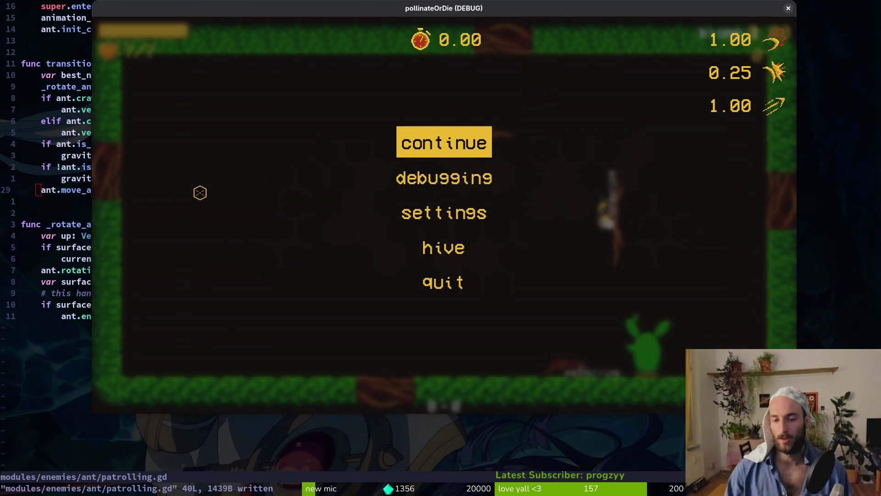
key("Down")
key("Down")
key("Return")
key("Escape")
key("Escape")
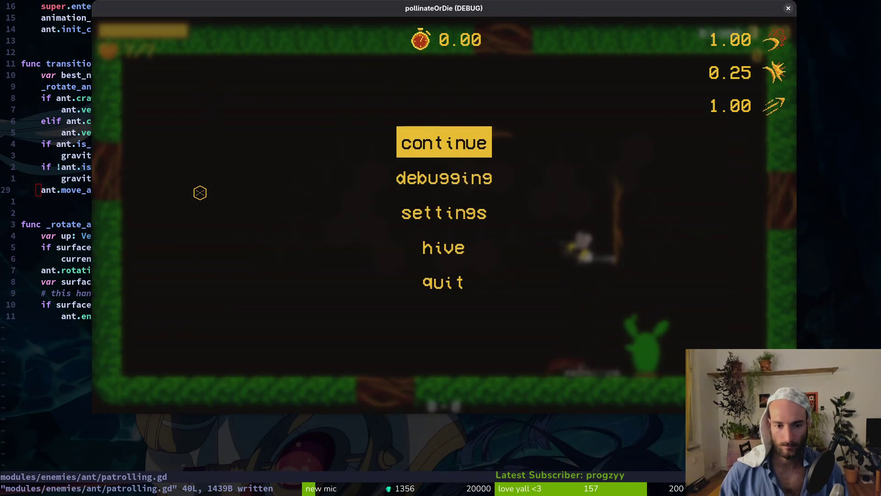
key("Down")
key("Return")
key("Return")
key("Escape")
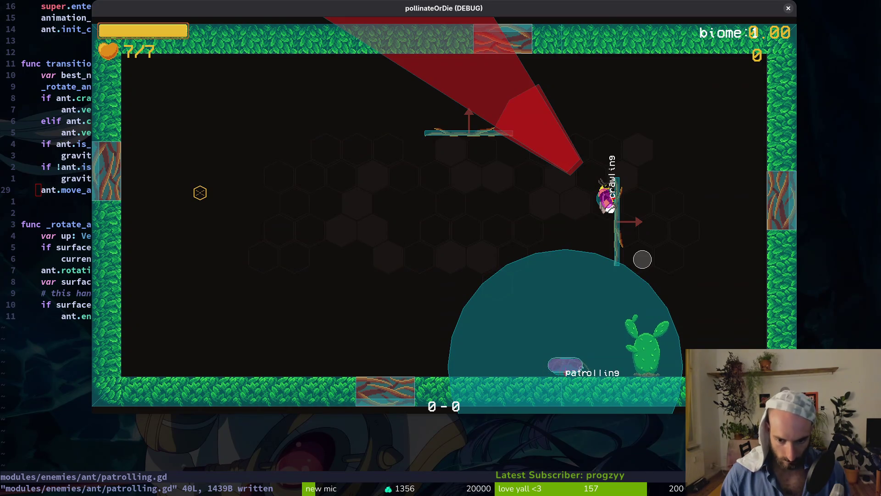
- Remove 'and !raycast.is_colliding()' from the gravity condition, save, test the game, then close it
key("Escape")
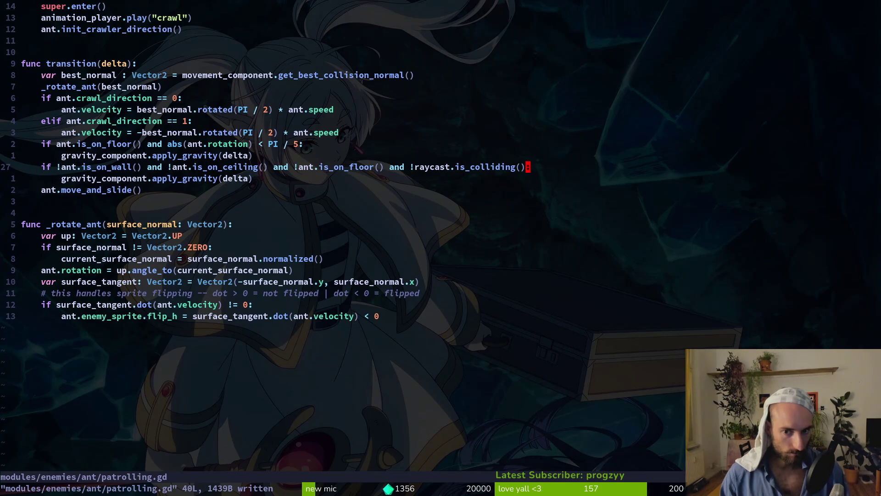
key("i")
key("BackSpace")
key("BackSpace")
key("BackSpace")
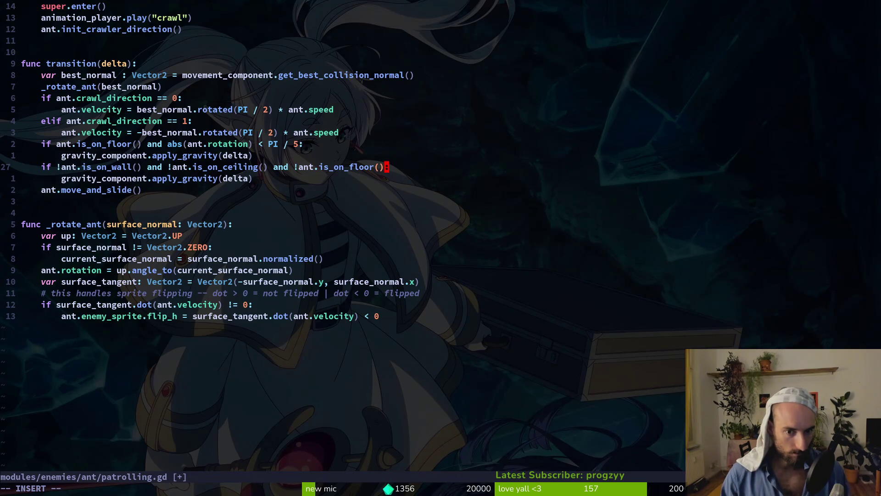
key("F5")
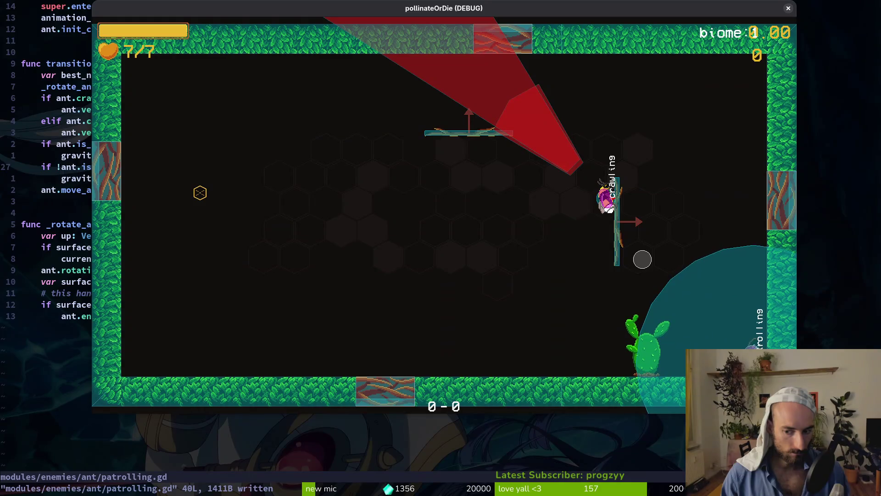
key("alt+F4")
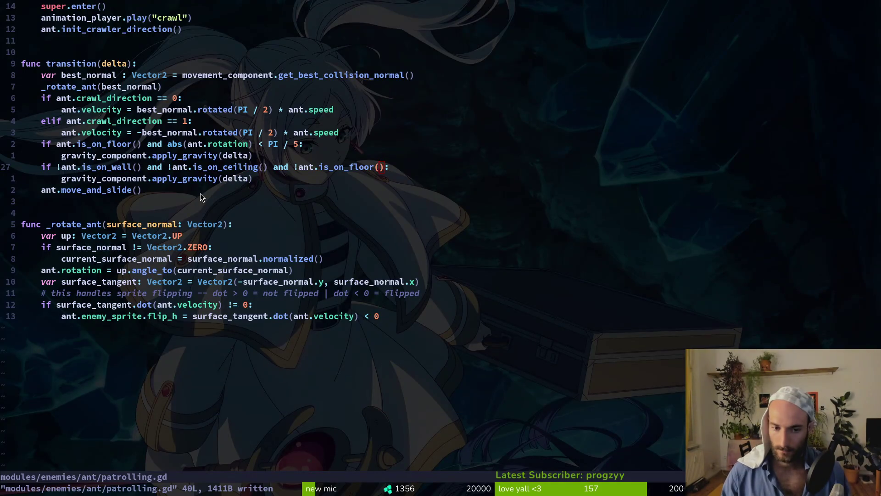
key("alt+Tab")
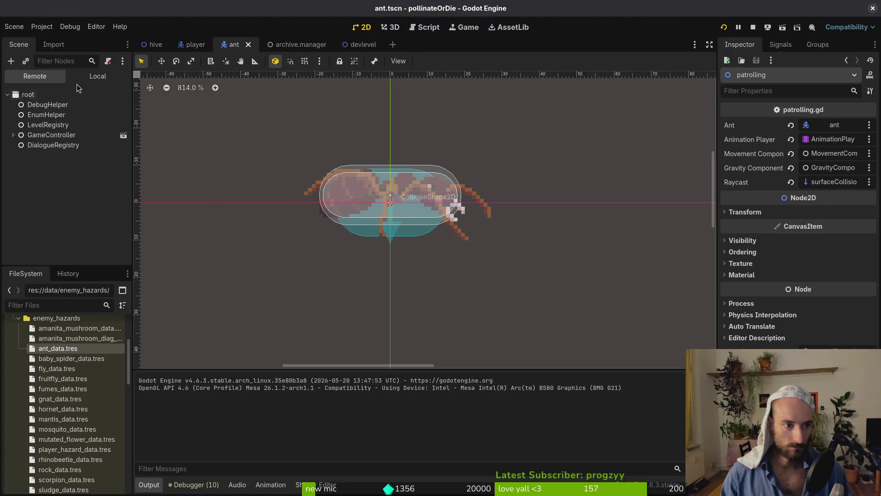
- Replace the ant's capsule collision shape with a 9 px CircleShape2D and save ant.tscn
left_click(68, 104)
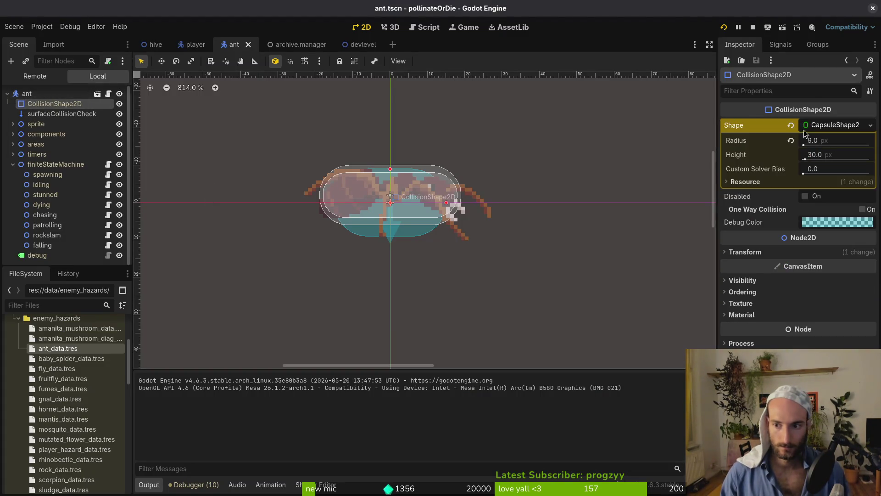
left_click(819, 127)
left_click(819, 127)
left_click(827, 184)
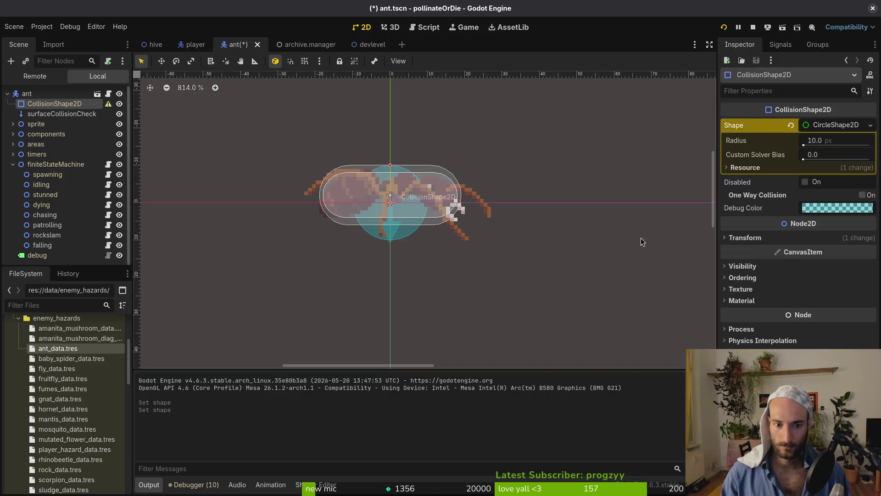
scroll(422, 240, "up", 2)
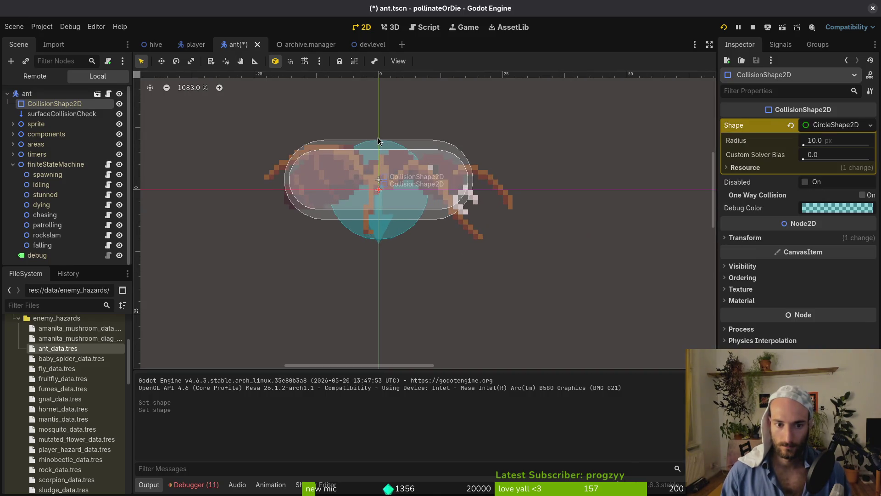
left_click_drag(379, 141, 379, 147)
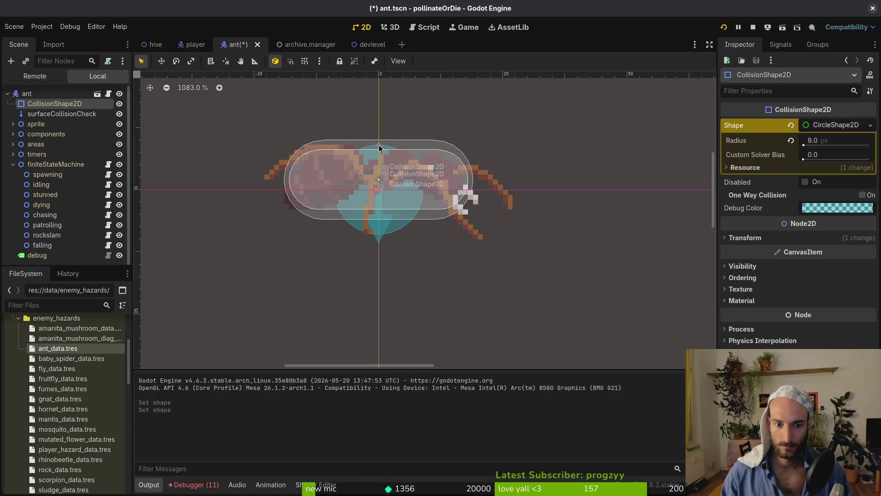
key("ctrl+s")
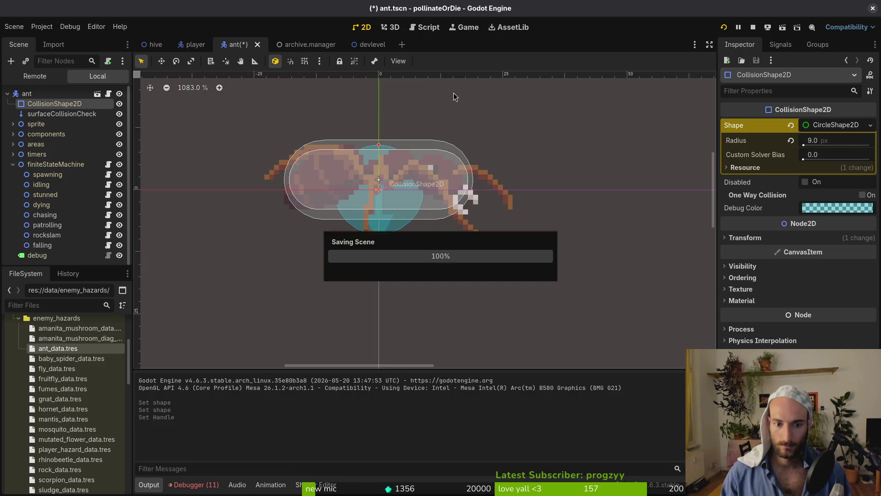
- Stop the game, review the Debugger's Errors list, and relaunch the project
left_click(753, 29)
left_click(194, 485)
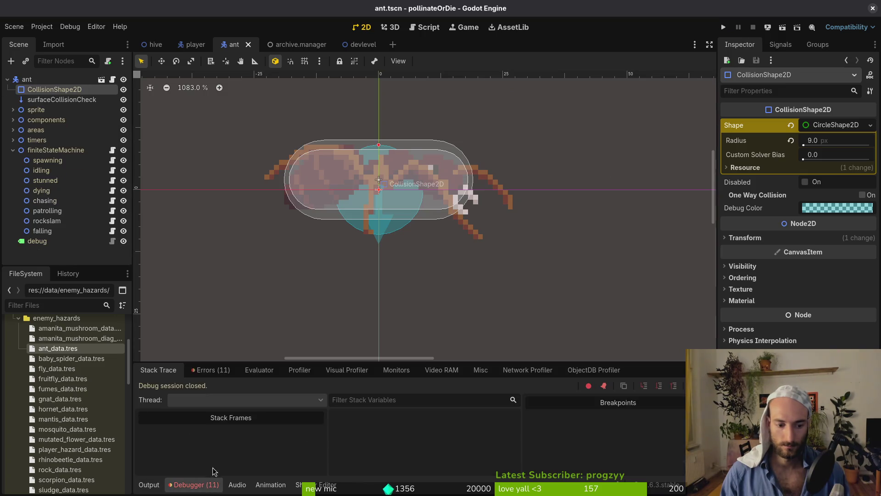
left_click(211, 370)
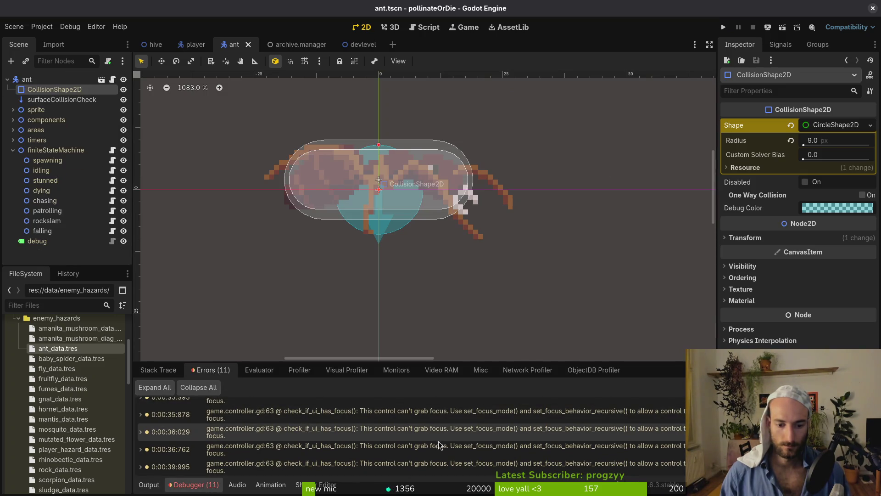
scroll(559, 446, "down", 3)
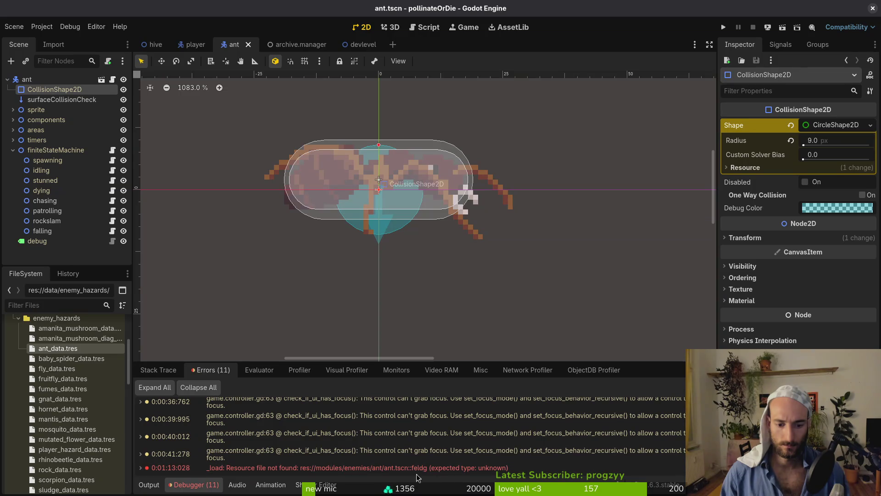
left_click(167, 373)
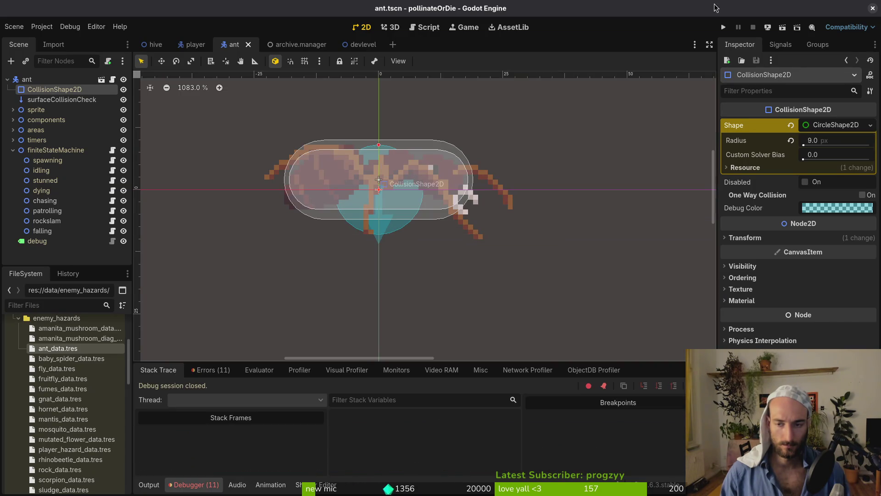
left_click(725, 28)
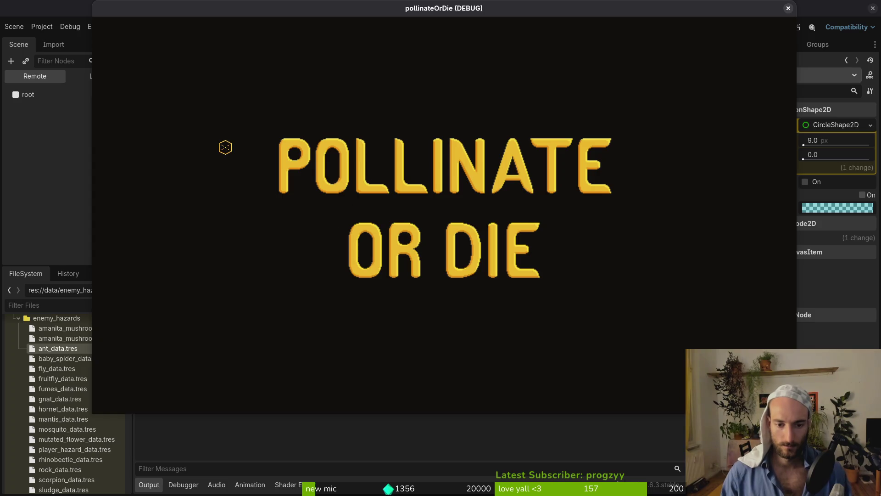
- Continue into the game and enable state labels in the pause menu's debugging options
key("Return")
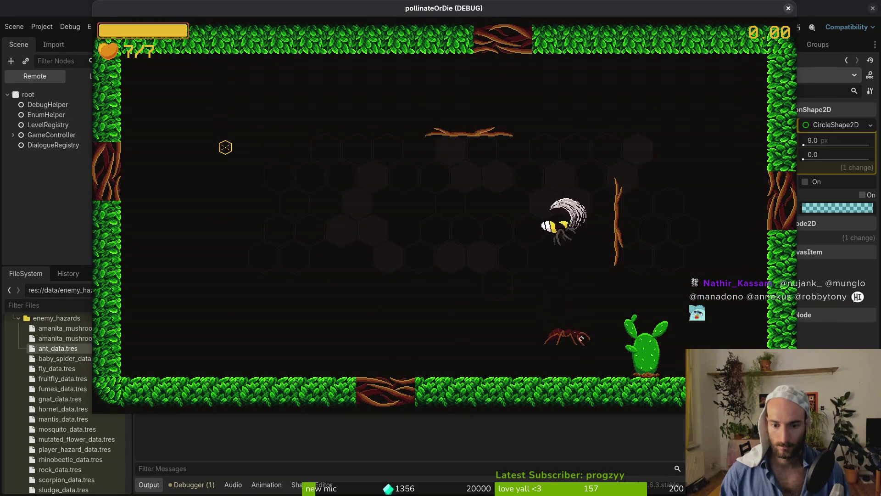
key("Escape")
key("Return")
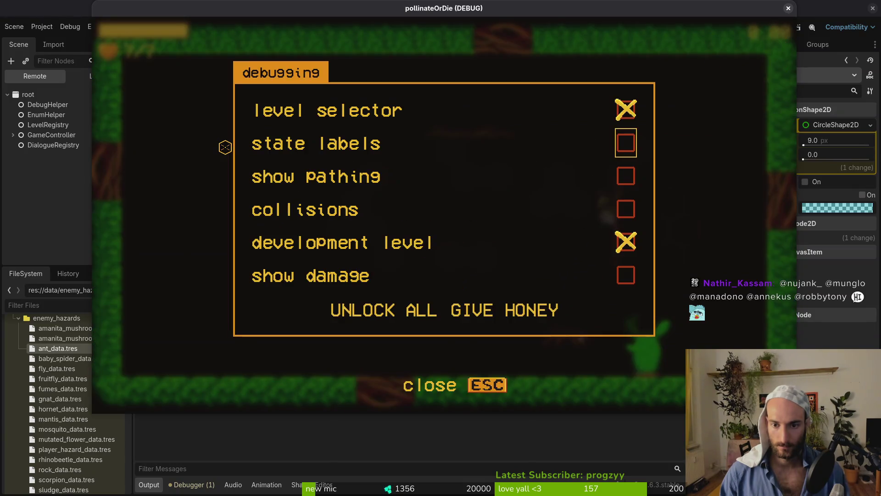
key("Down")
key("Return")
key("Escape")
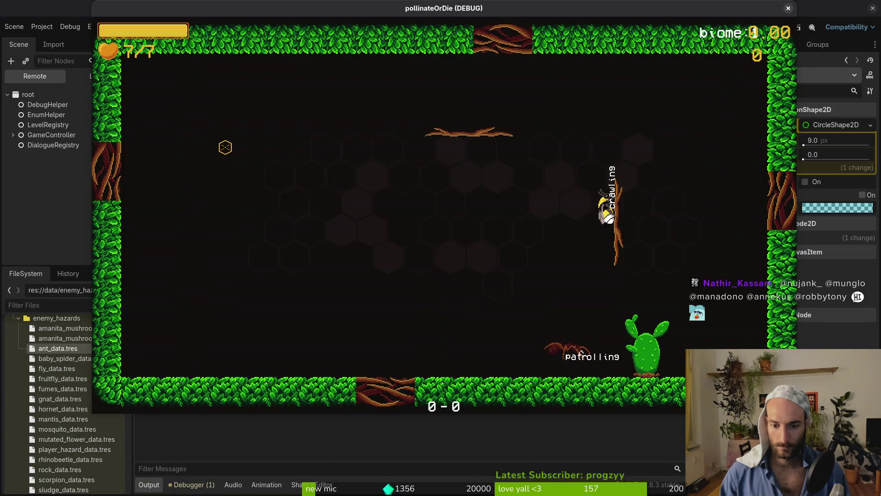
- Revisit the debugging options, watch the ant patrol, then close the game window
key("Escape")
key("Down")
key("Return")
key("Down")
key("Down")
key("Down")
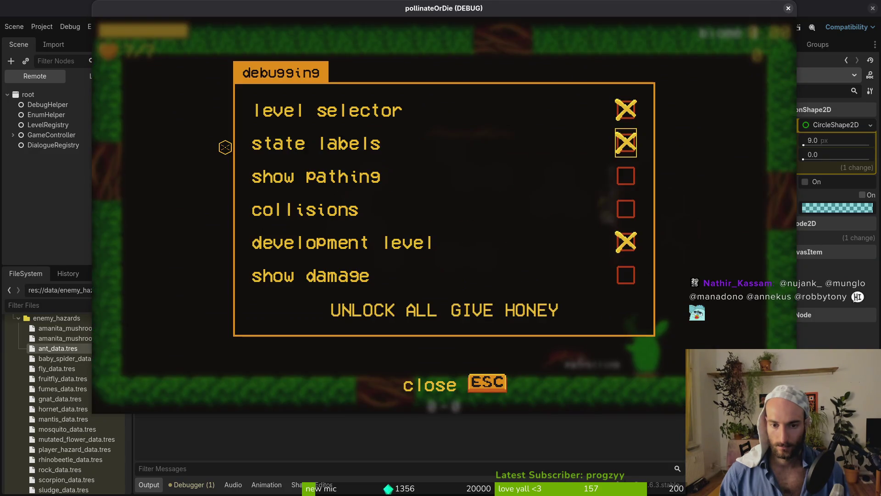
key("Escape")
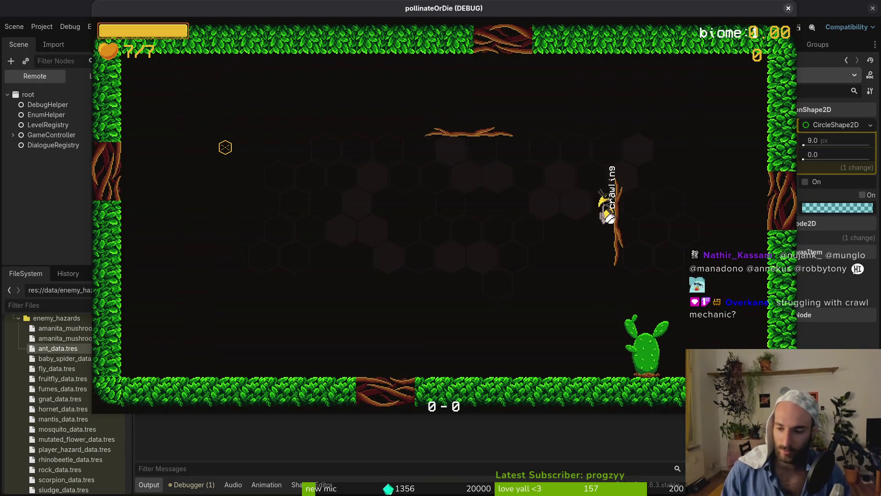
left_click(788, 8)
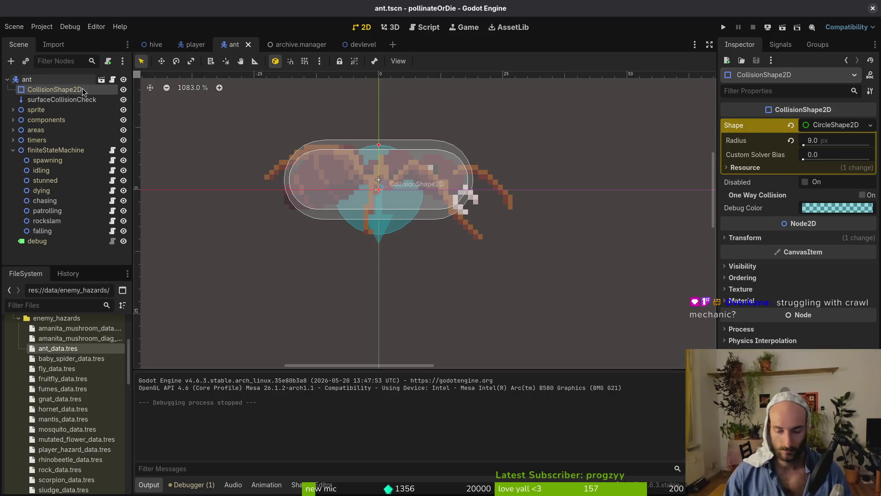
- Bring the Neovim window with patrolling.gd to the front
key("alt+Tab")
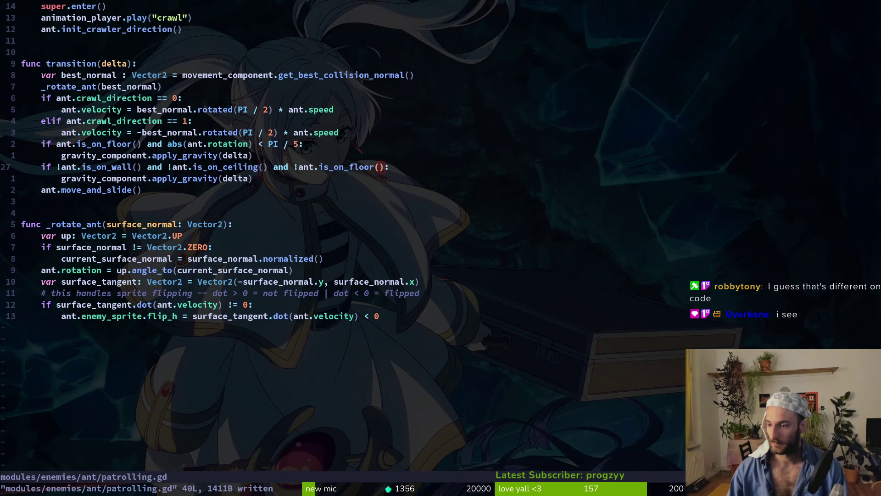
- Delete the is_on_floor gravity block from transition() in patrolling.gd
left_click(288, 216)
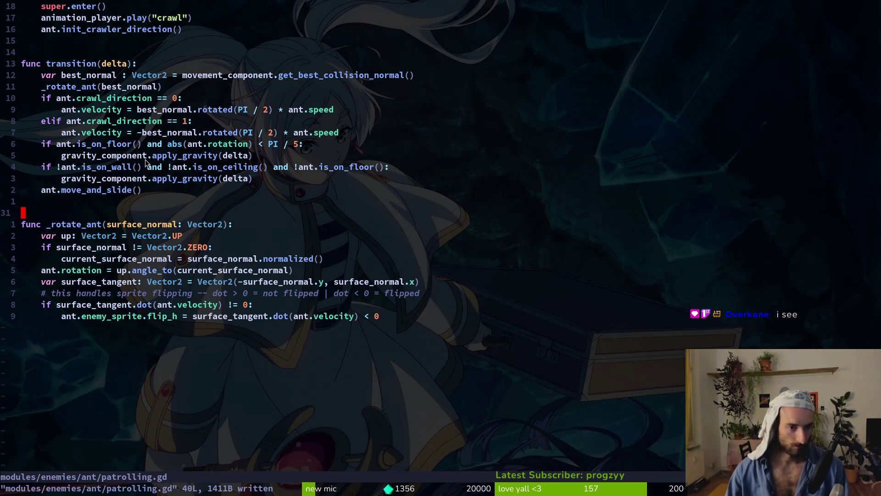
left_click_drag(150, 158, 145, 157)
key("Escape")
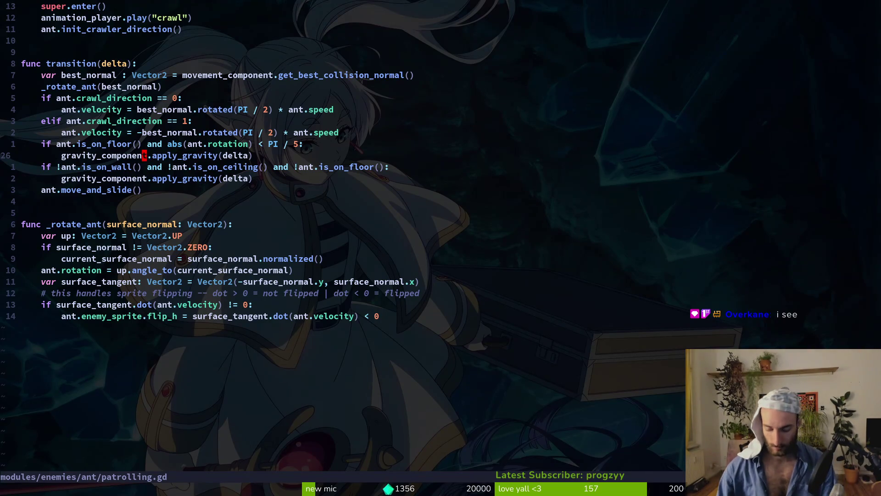
key("k")
key("shift+v")
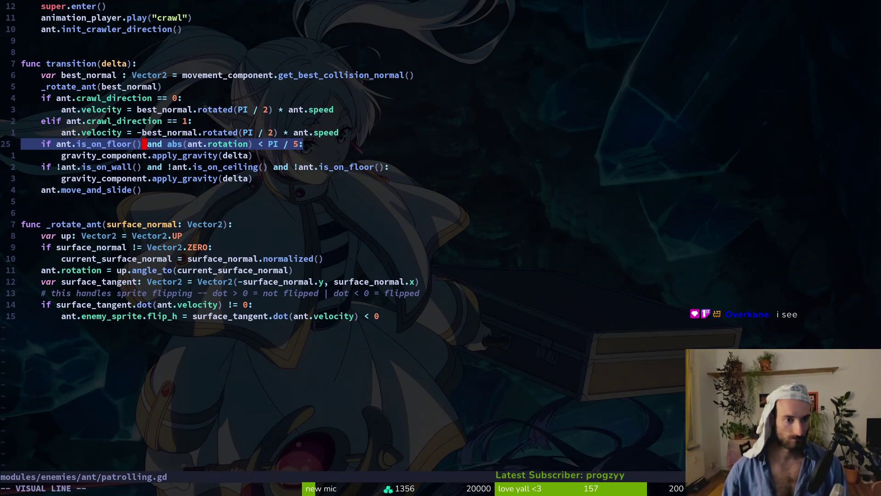
key("j")
key("d")
- Delete the wall-check gravity block, save at 36 lines, and relaunch the game with F5
key("j")
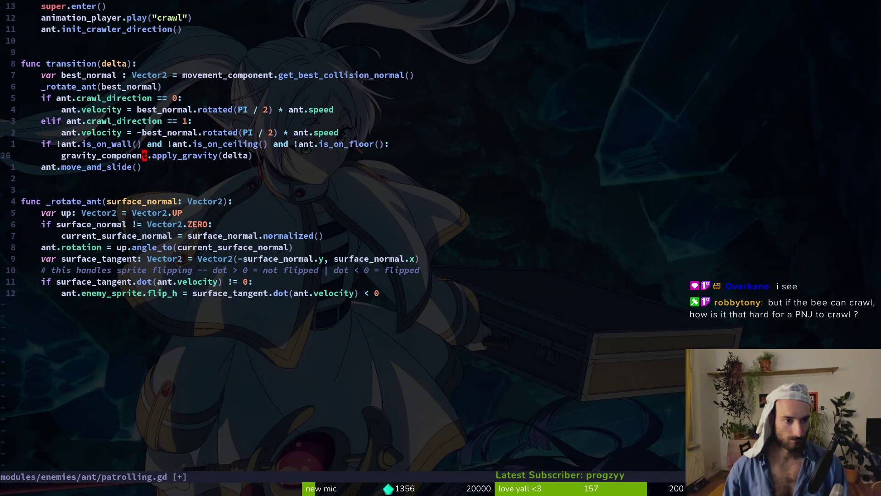
key("shift+v")
type("kd")
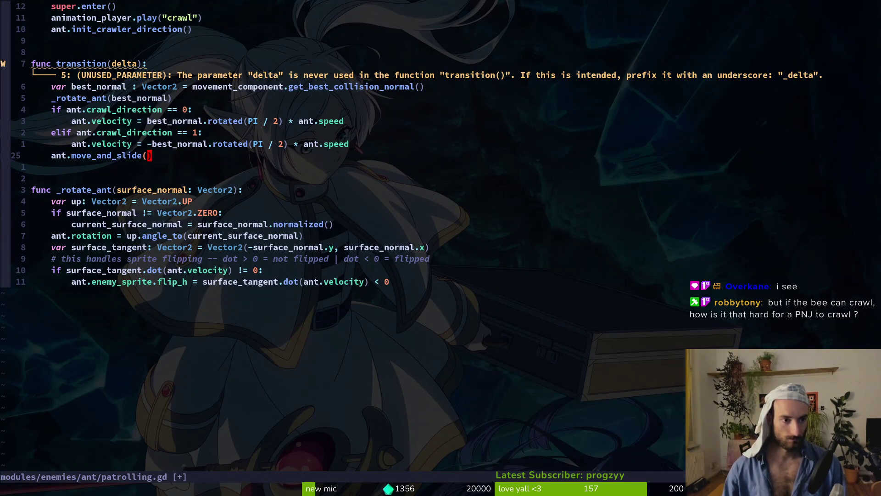
type(":w")
key("Return")
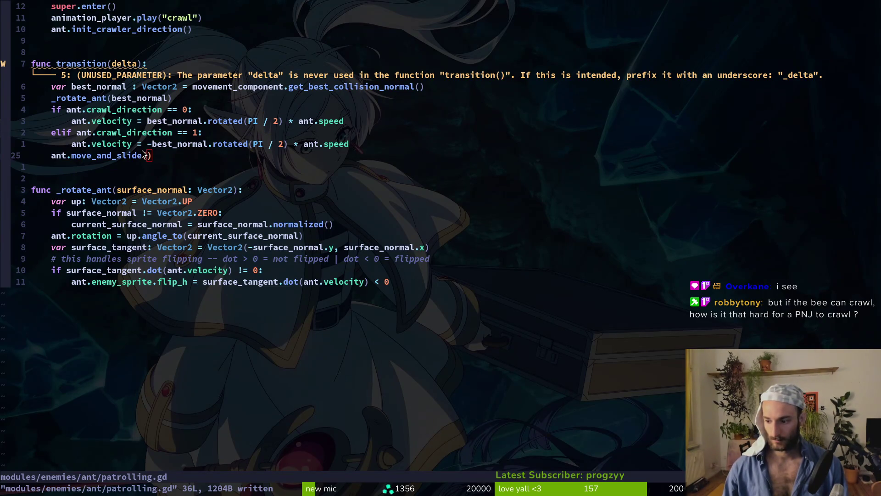
key("alt+Tab")
key("F5")
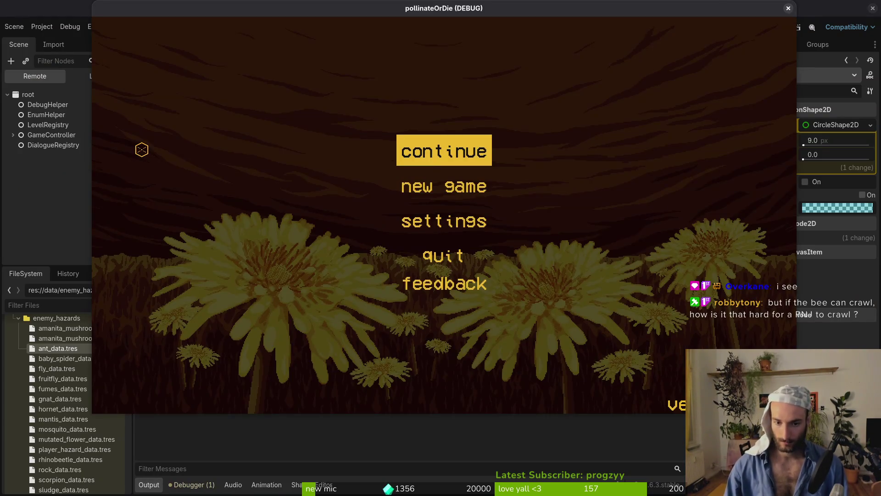
- Play in, fly the bee through the hive toward the ant, then stop the game
key("Return")
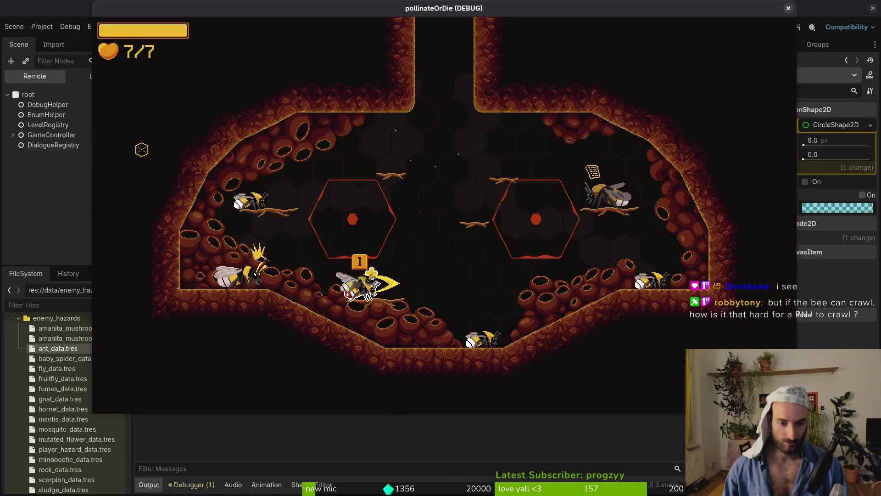
key("Right")
key("Up")
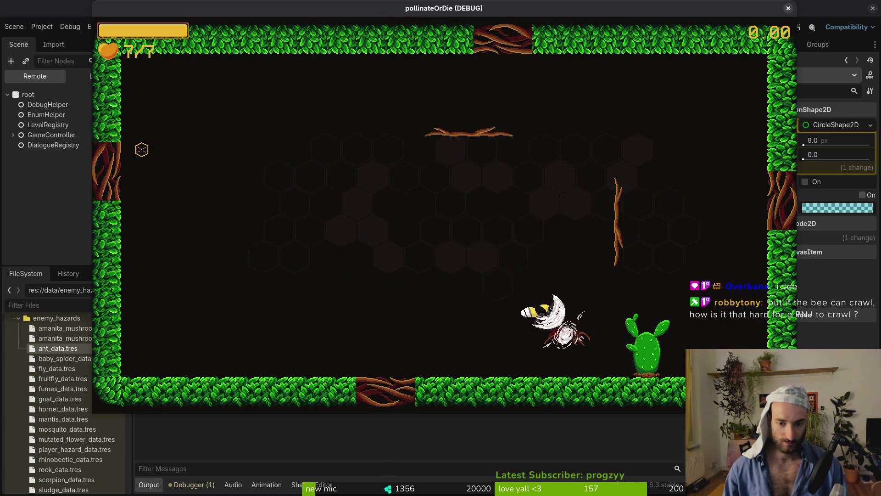
key("Up")
key("Right")
key("Down")
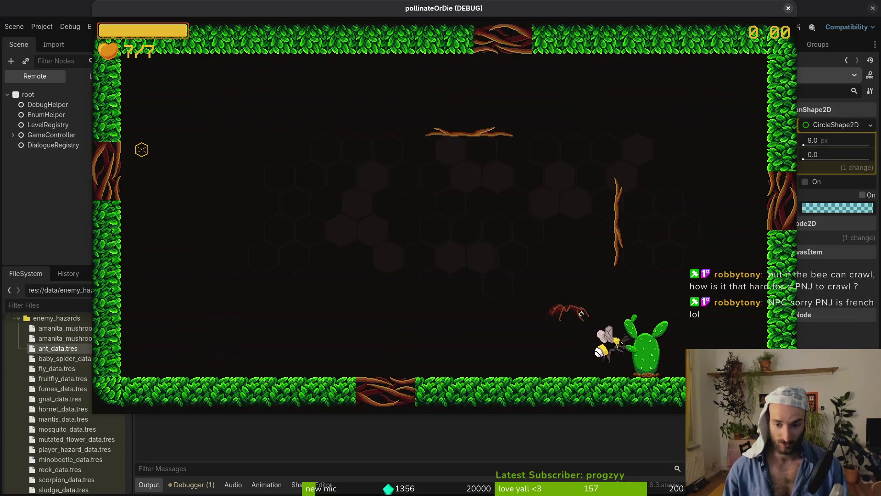
key("Right")
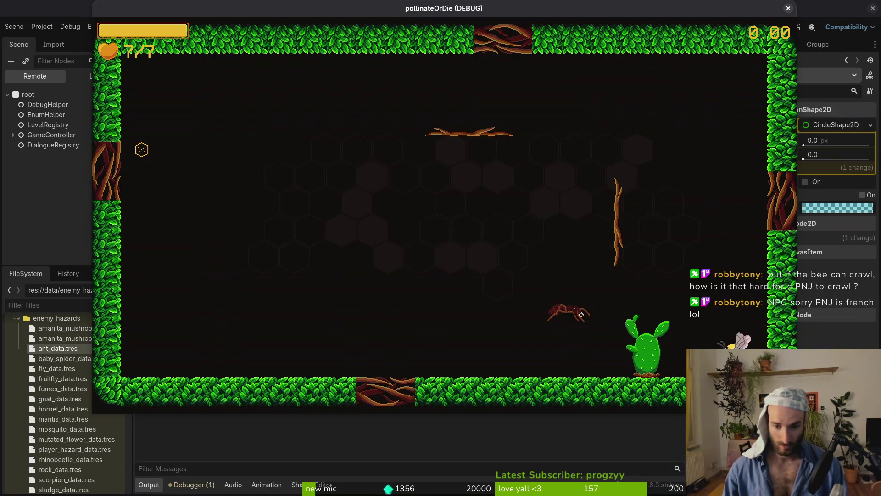
key("Down")
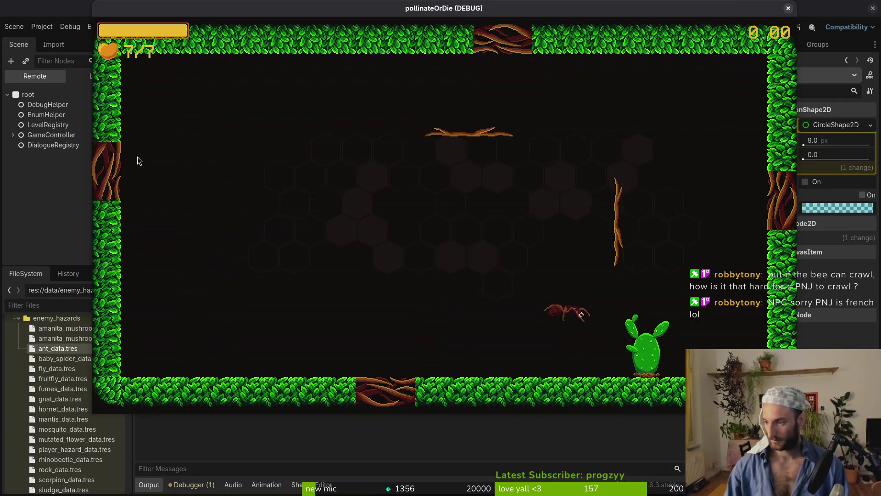
key("F8")
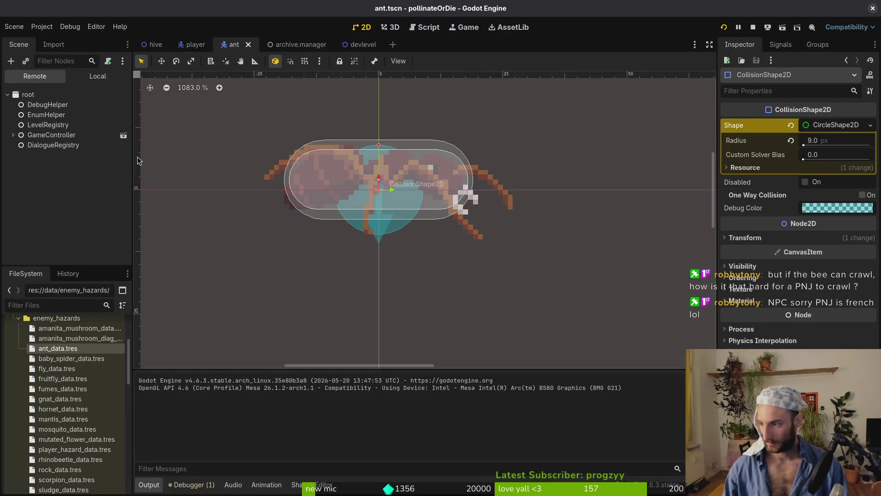
- Glance over transition() in patrolling.gd, then open the devlevel scene in Godot
key("alt+Tab")
key("k")
key("k")
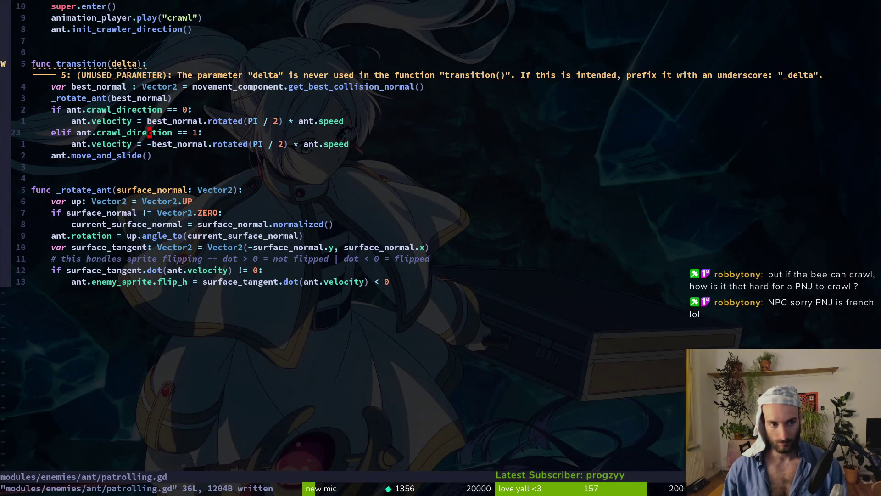
key("k")
key("k")
key("k")
key("alt+Tab")
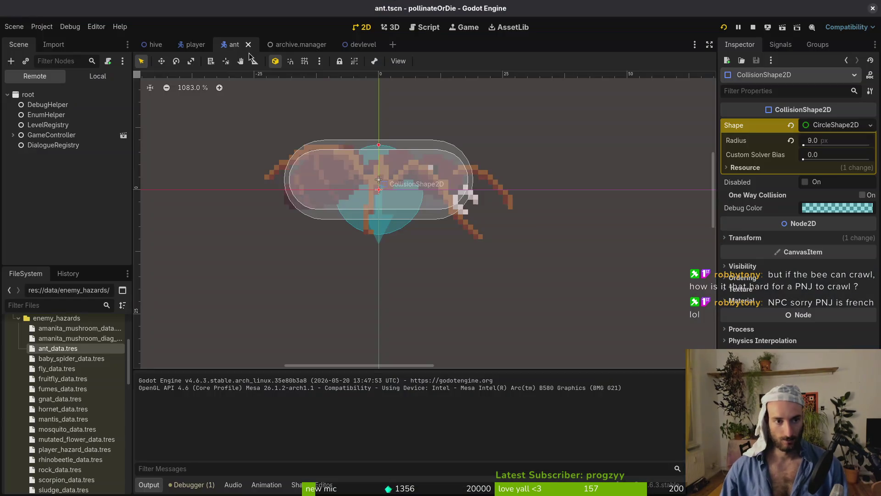
left_click(354, 44)
scroll(464, 218, "up", 5)
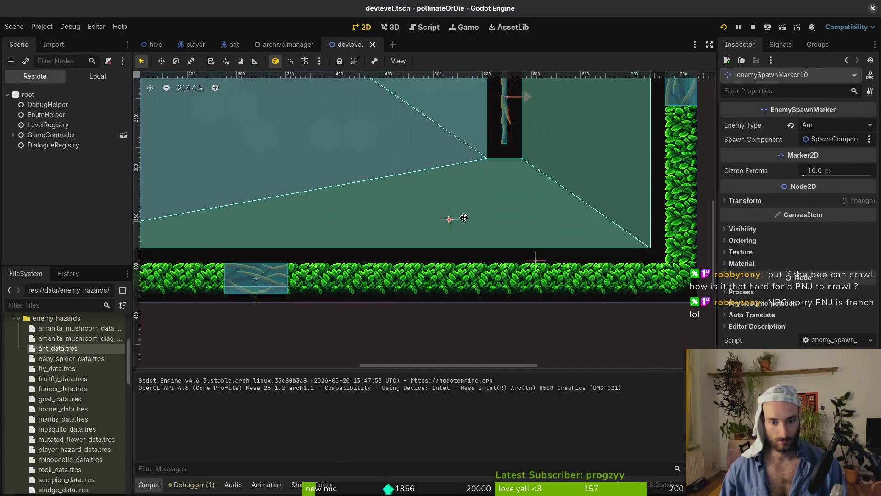
- Drag enemySpawnMarker10 down to the floor edge (506, 382) and test-run the level
scroll(464, 217, "up", 4)
left_click_drag(448, 222, 436, 272)
key("F5")
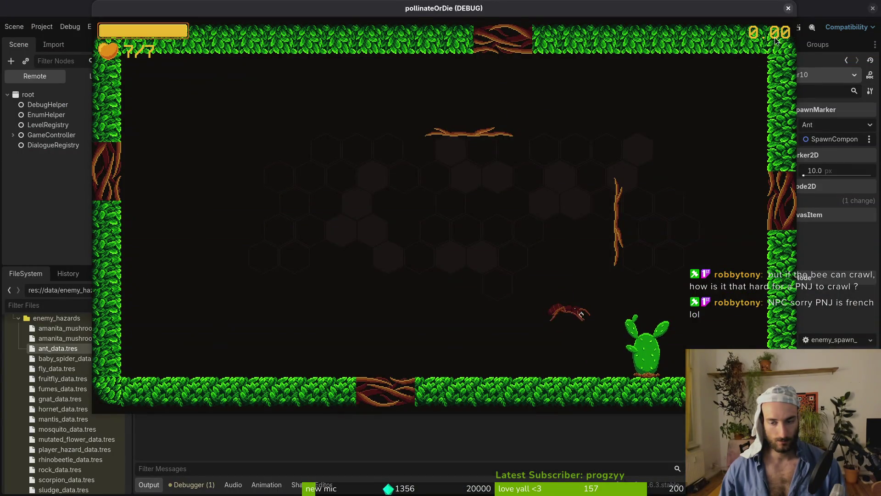
key("alt+Tab")
left_click(750, 27)
left_click(725, 28)
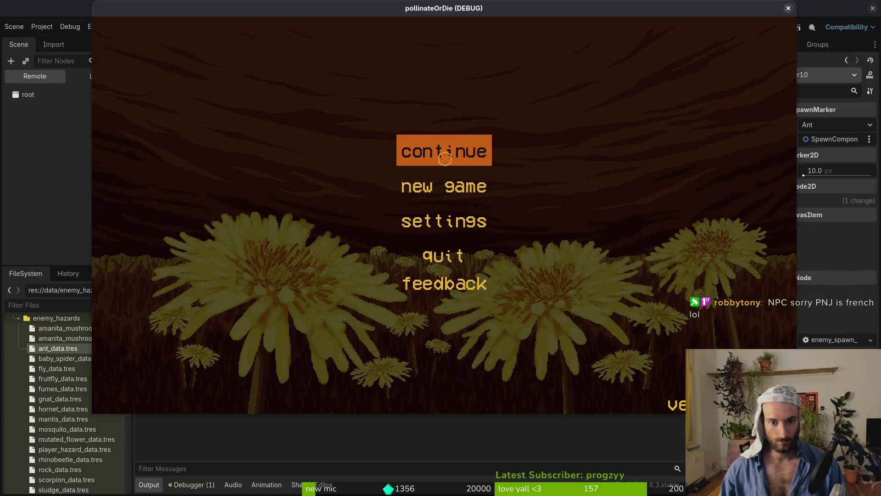
left_click(453, 163)
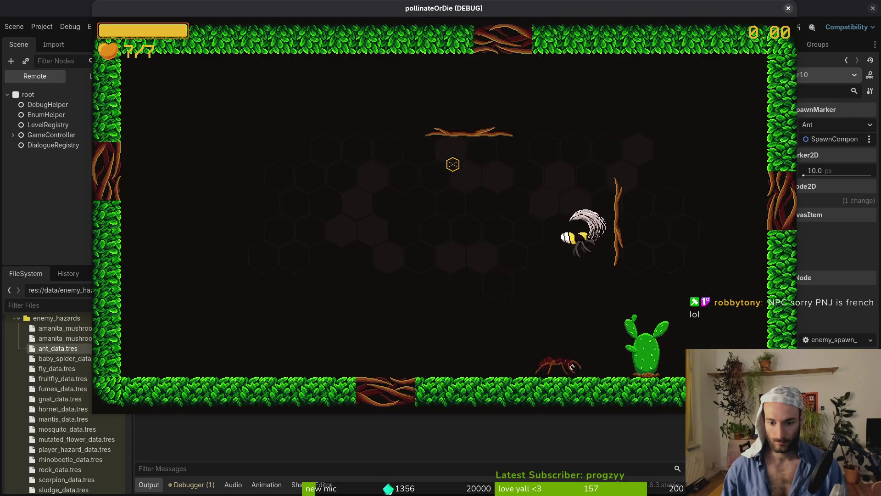
key("F6")
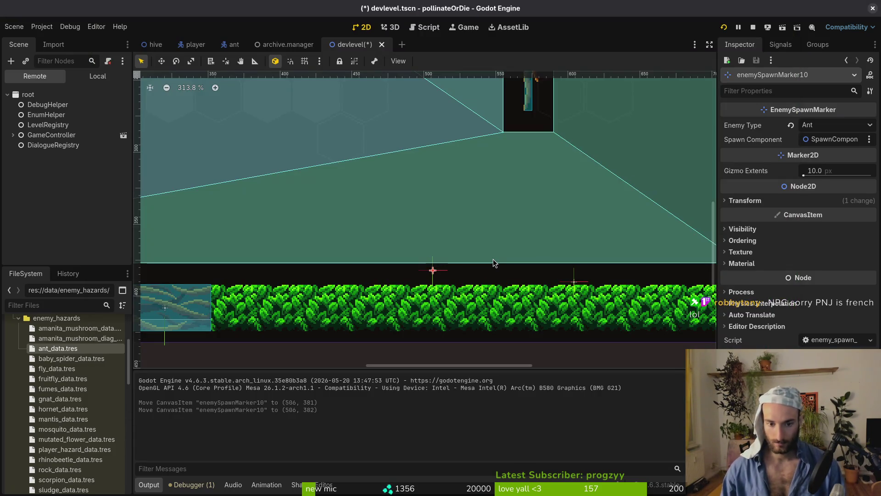
- Relaunch the game and fly the bee through the hive into the ant test level
left_click(788, 8)
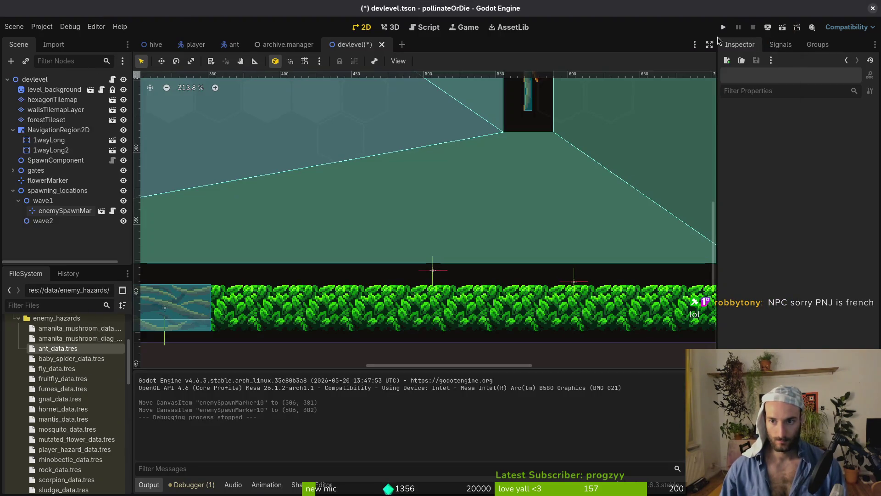
key("F5")
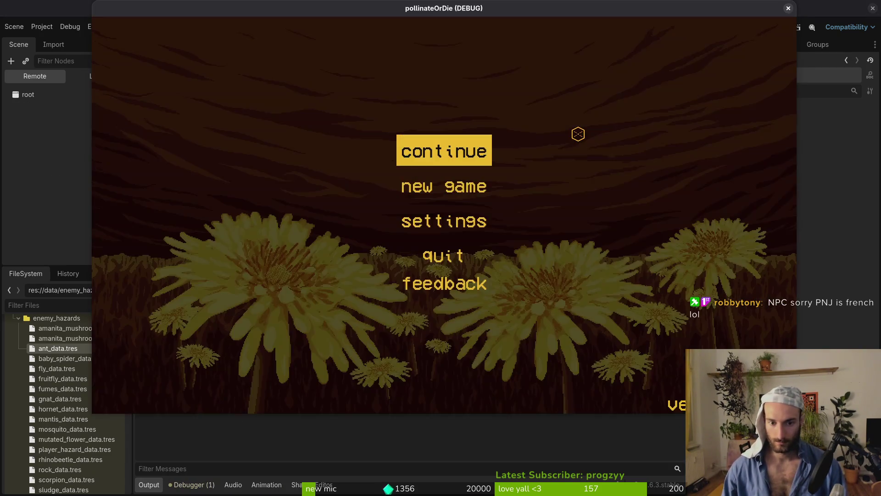
key("Return")
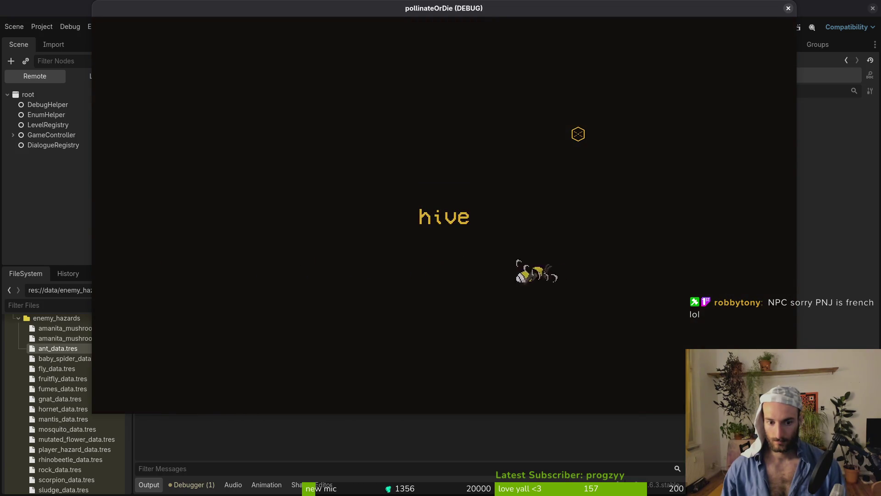
key("s")
key("d")
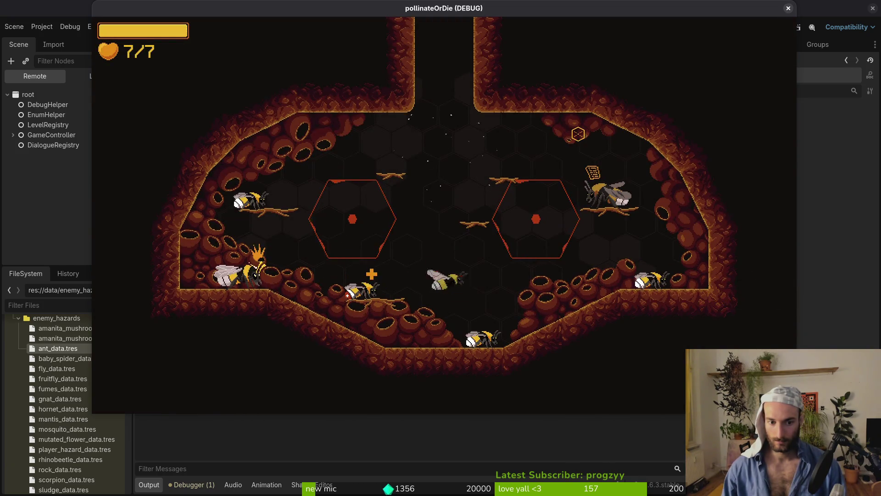
key("w")
key("d")
key("s")
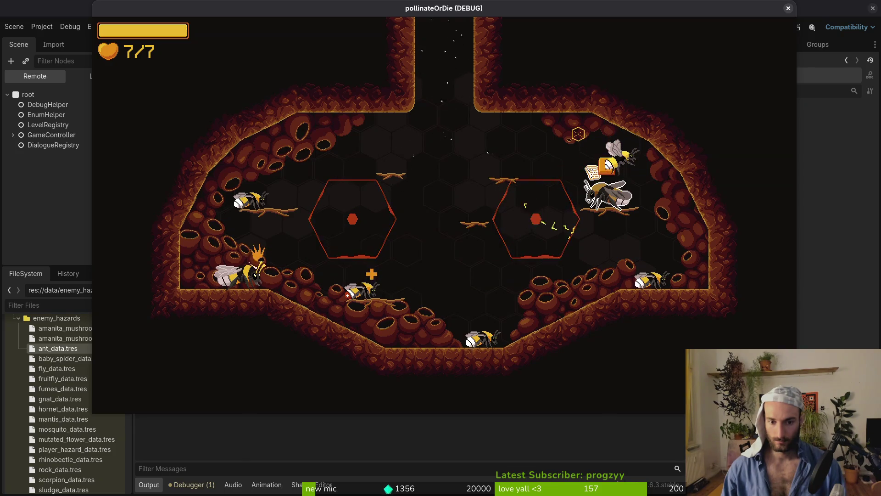
key("e")
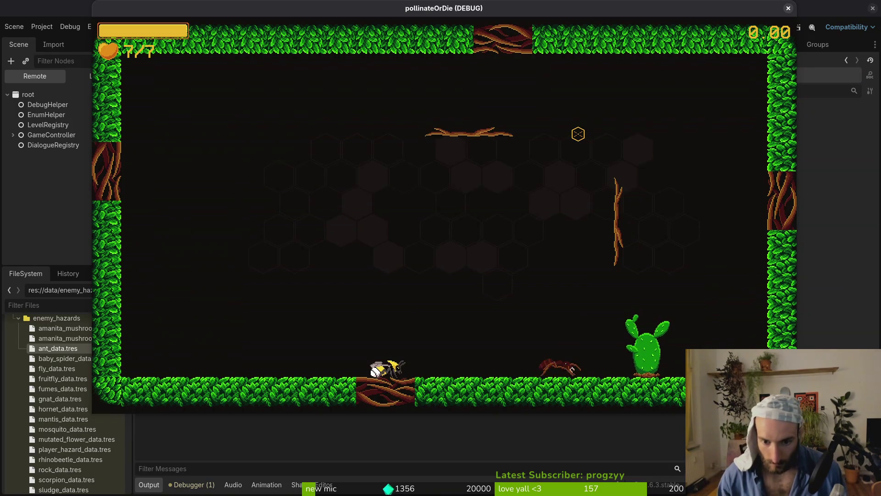
- Check the embedded Game view and its speed options, then close the game window
key("alt+Tab")
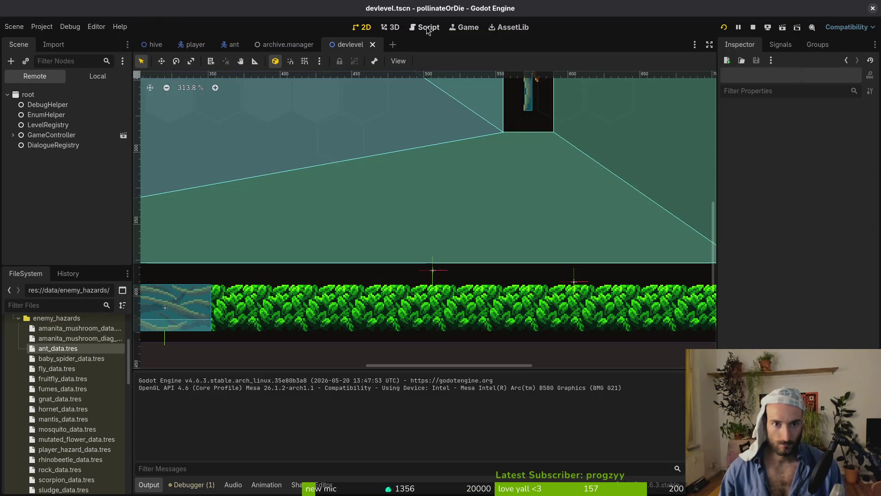
left_click(464, 27)
left_click(177, 61)
left_click(292, 74)
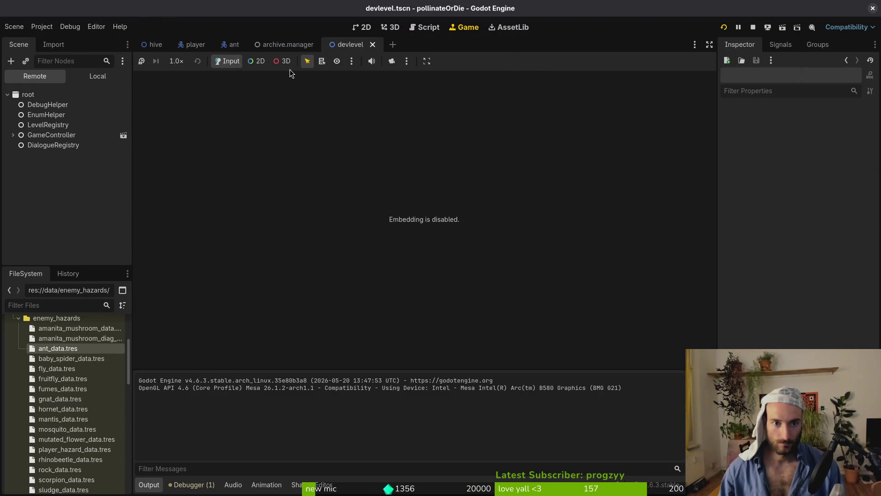
left_click(172, 65)
left_click(246, 115)
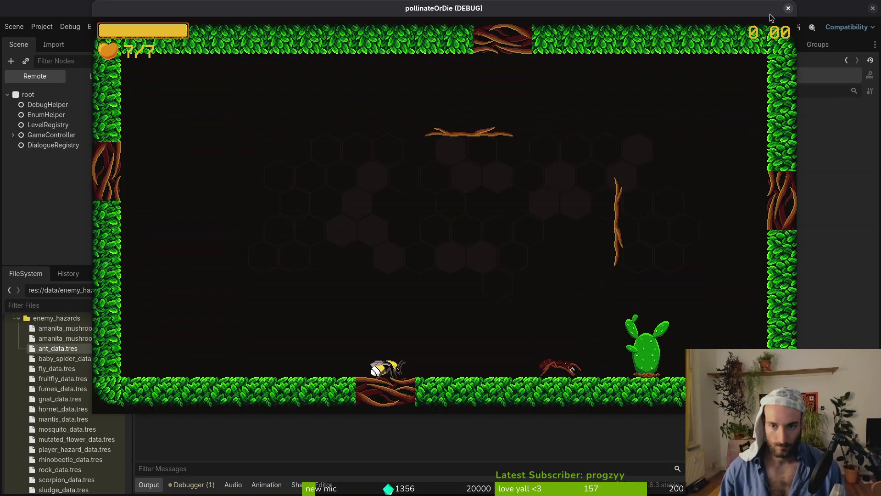
left_click(788, 8)
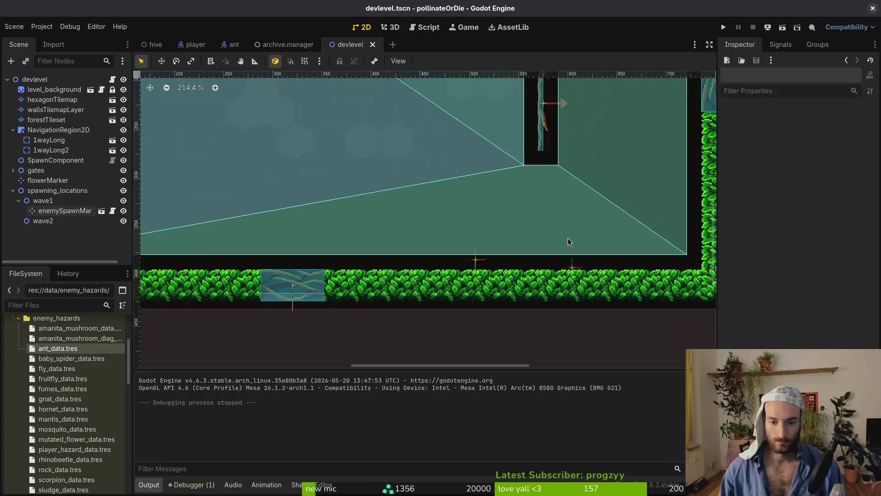
- Remove the stray space near the best_normal declaration in patrolling.gd and save
scroll(466, 272, "down", 1)
key("super+1")
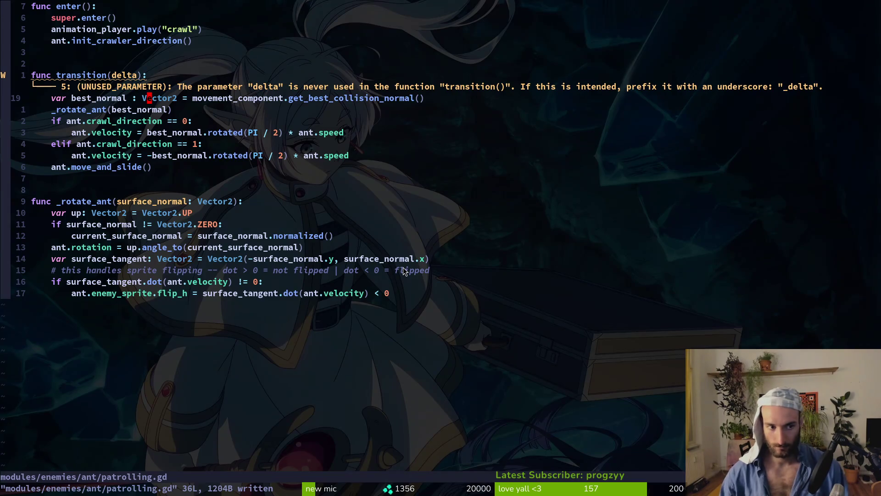
key("j")
key("k")
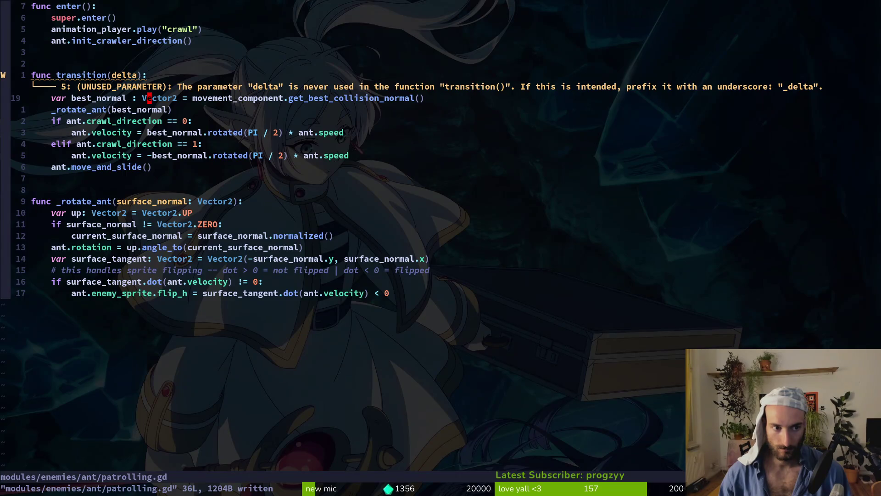
type("x:w")
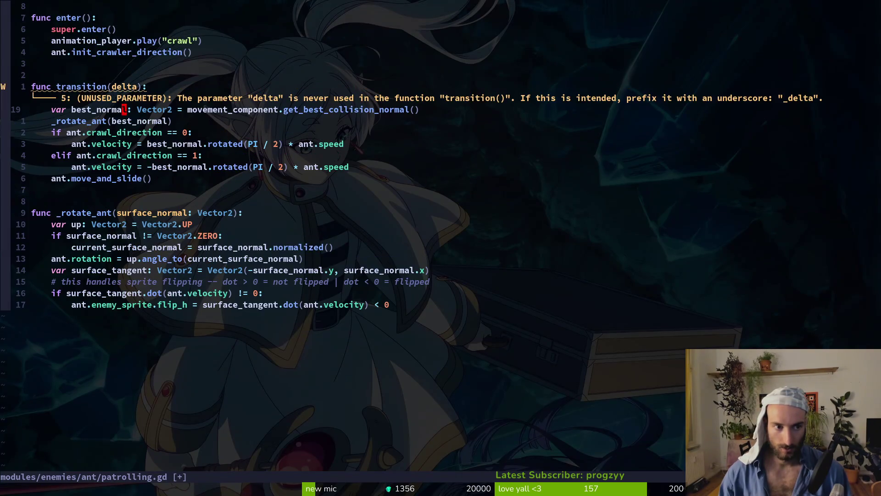
key("Return")
- Undo three changes to review the older gravity code, then redo to the cleaned-up version
key("j")
key("j")
key("j")
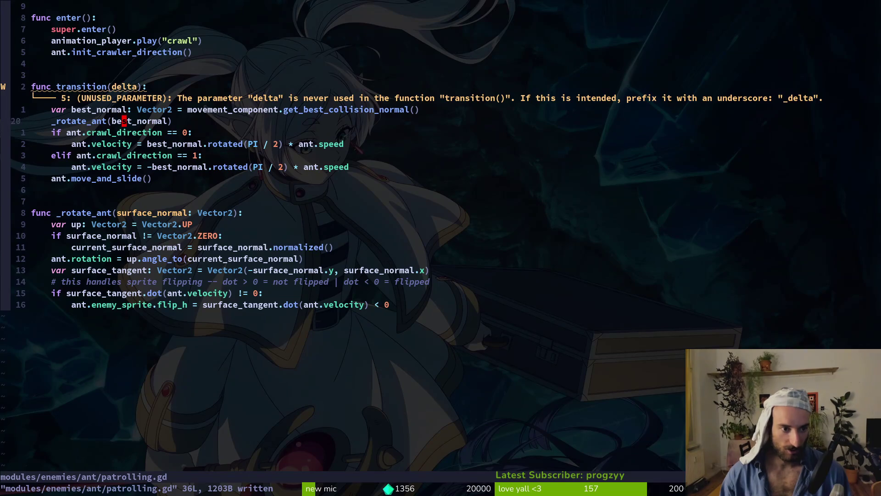
key("k")
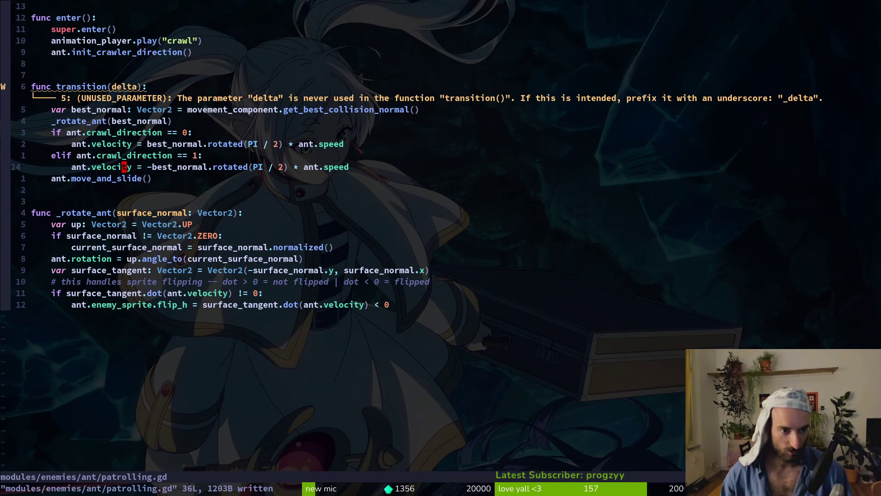
key("j")
key("j")
key("j")
key("j")
key("j")
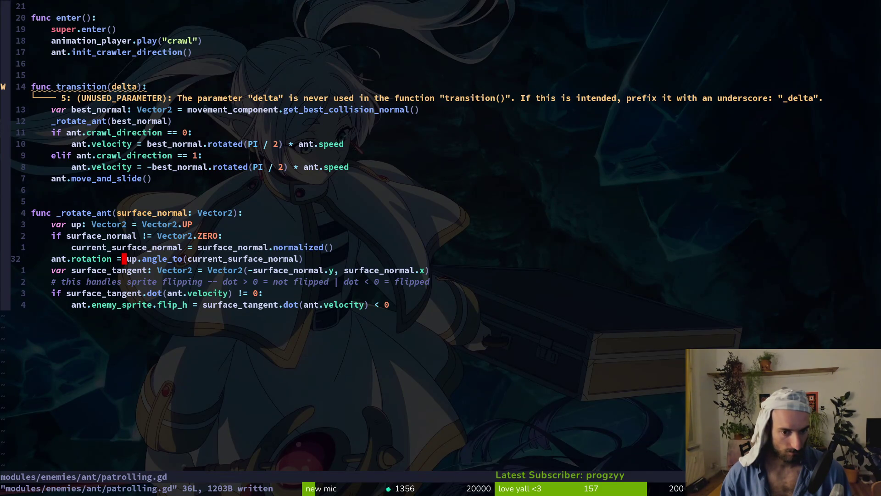
key("u")
key("u")
key("u")
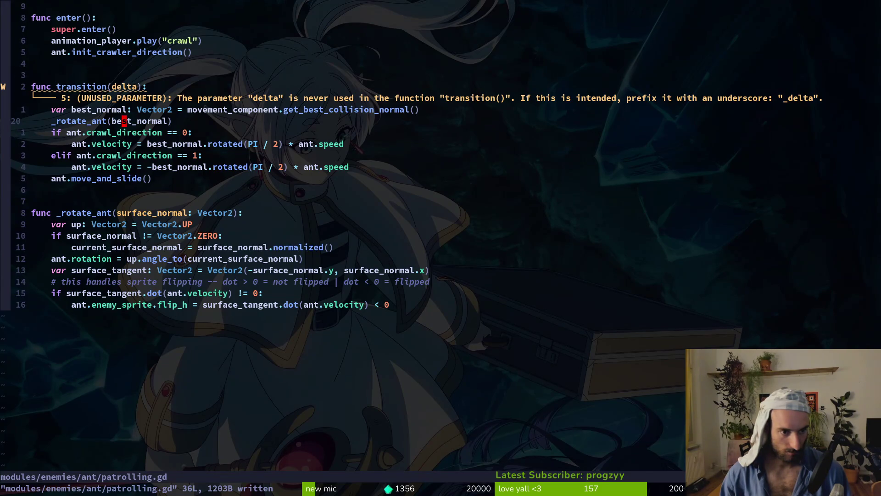
key("u")
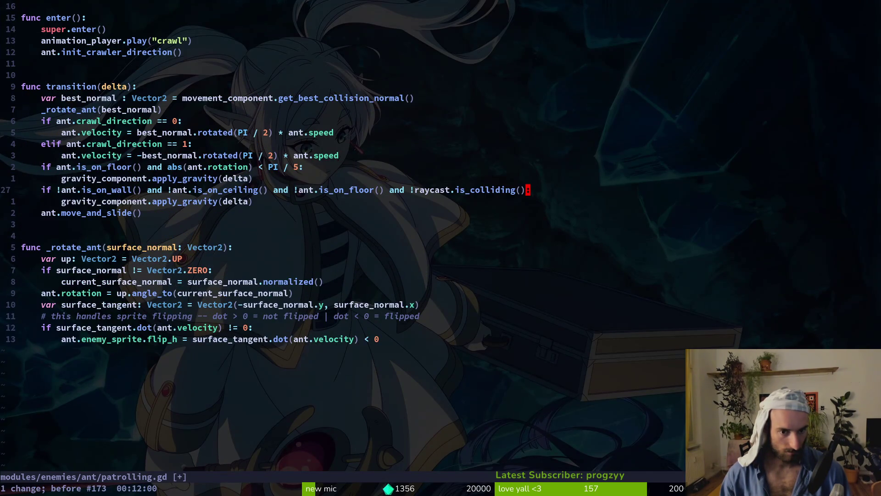
key("u")
key("ctrl+r")
key("ctrl+r")
key("ctrl+r")
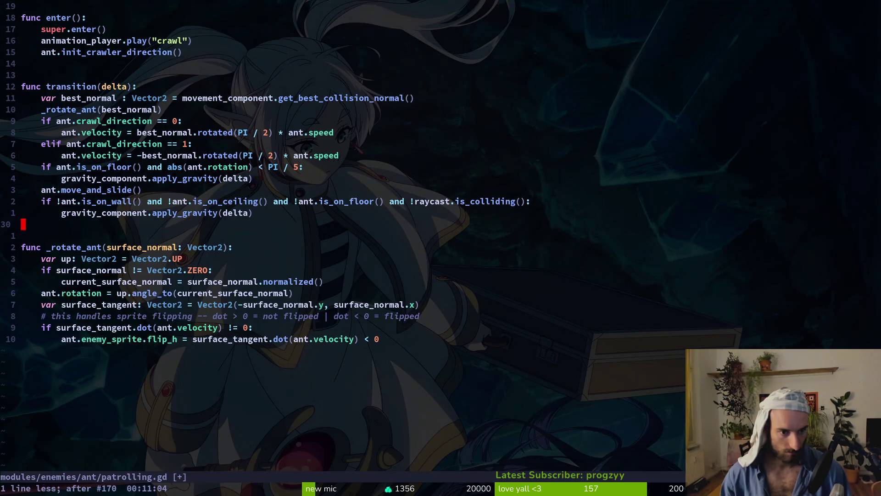
- Prefix transition's delta parameter with an underscore, making it _delta
key("j")
key("j")
key("j")
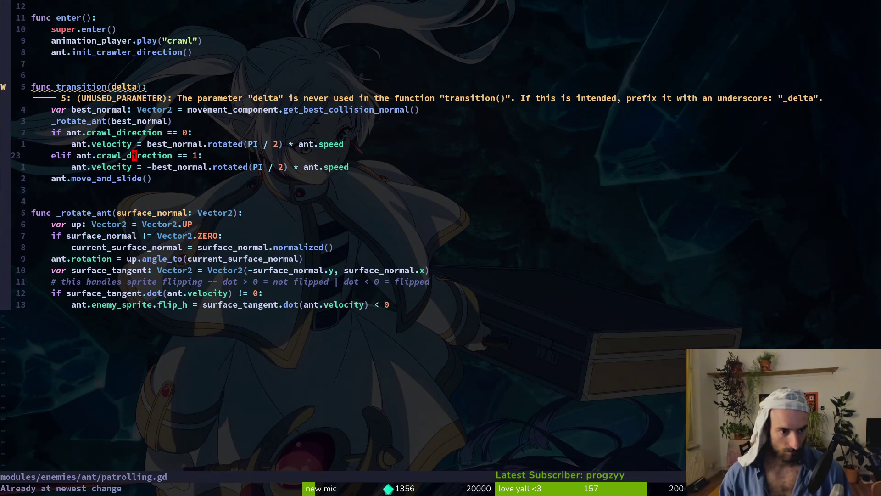
key("k")
key("k")
key("k")
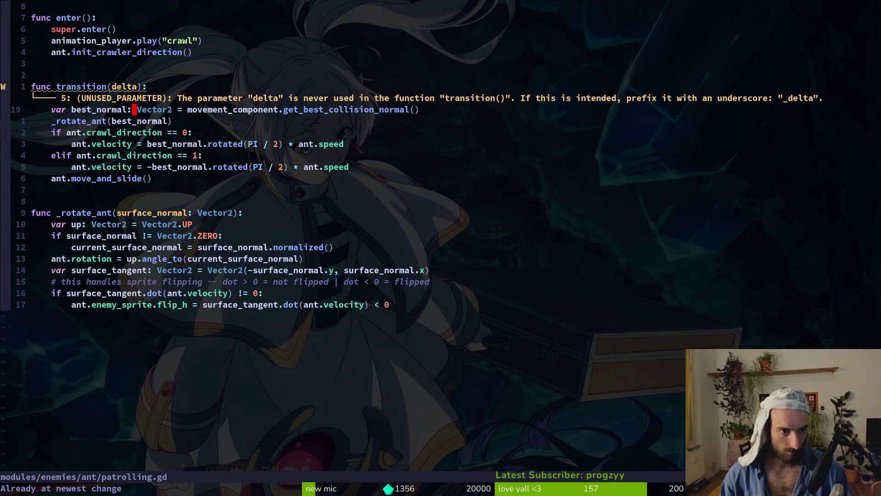
type("bi_")
key("Escape")
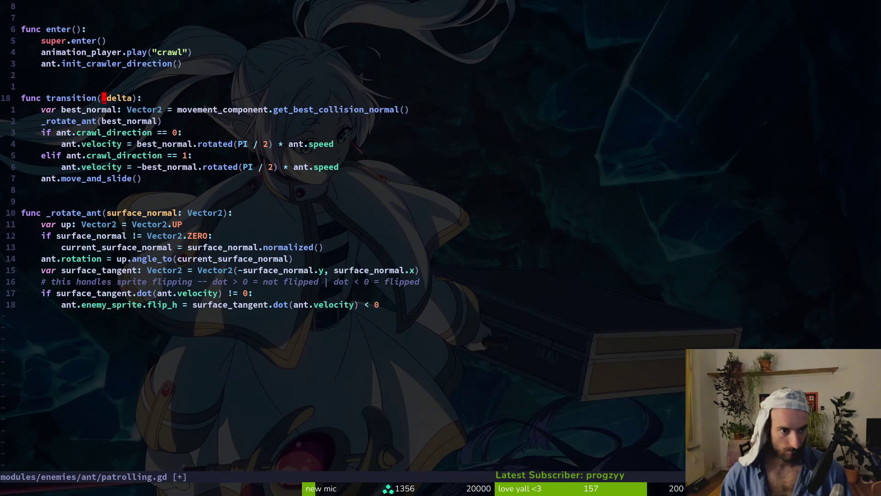
- Save the _delta rename and move to the negative velocity line in transition
type(":w")
key("Return")
scroll(213, 112, "up", 3)
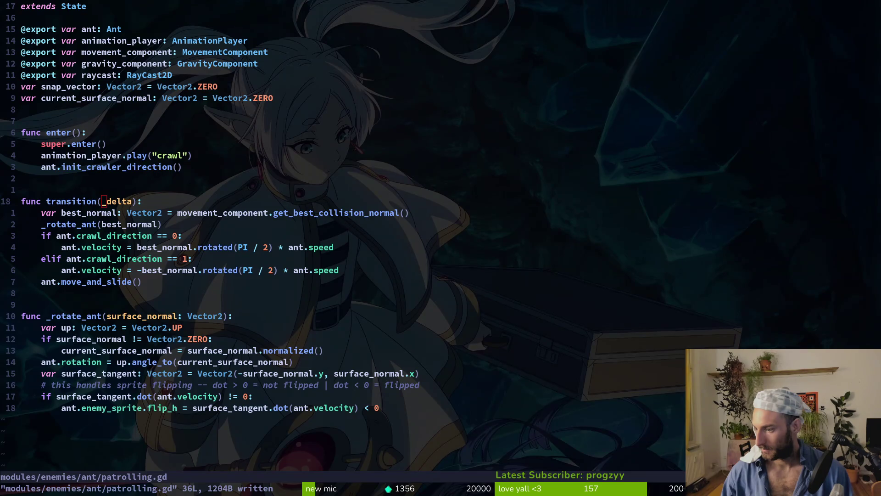
key("4")
key("k")
key("dollar")
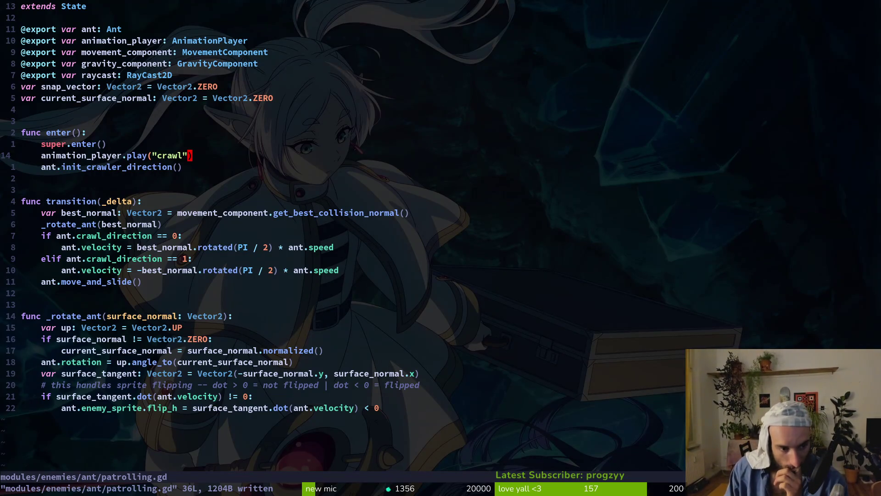
key("j")
key("j")
key("j")
left_click(215, 270)
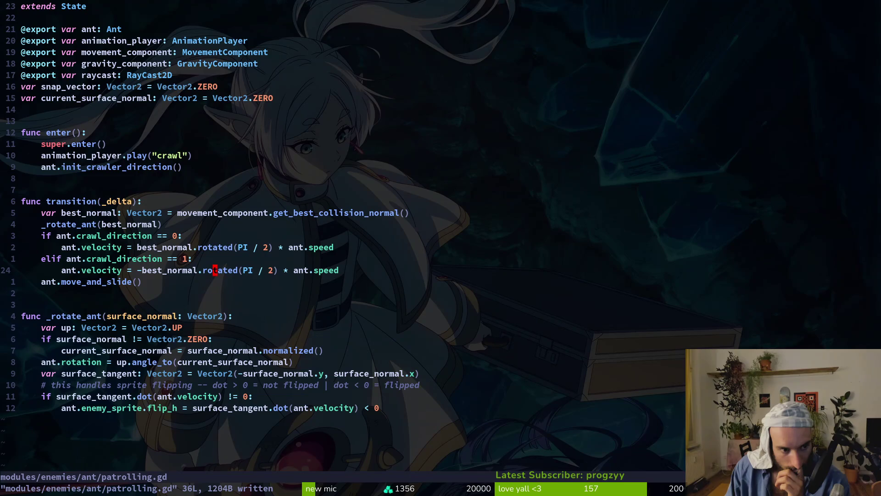
- Insert print_debug(ant.velocity) before move_and_slide, save at 37 lines, and run the game
type("o")
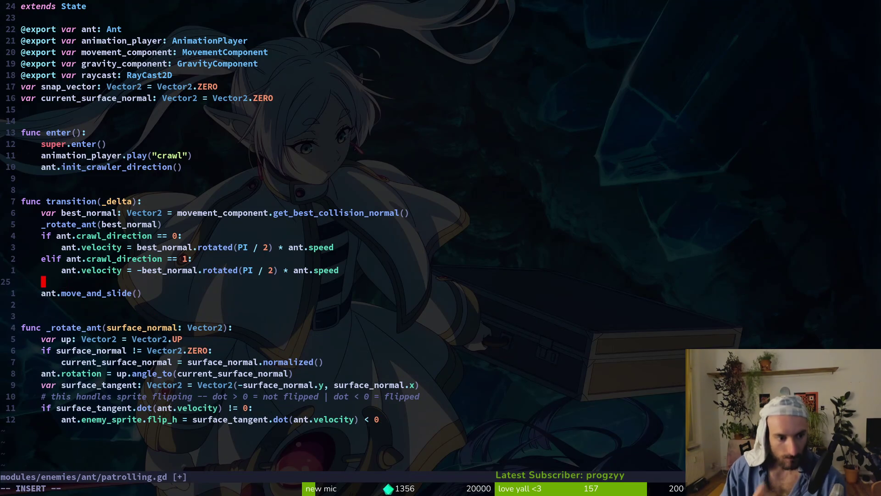
type("prd")
key("Return")
type("ant.velocity)")
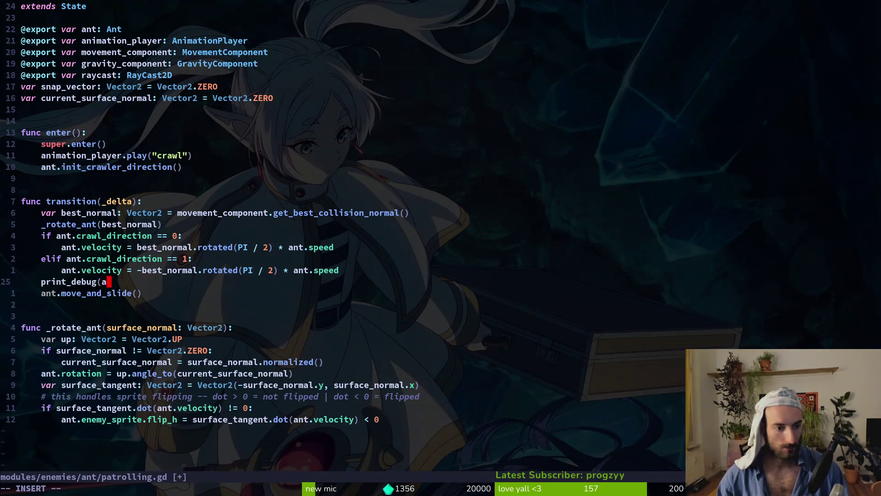
key("Escape")
type(":w")
key("Return")
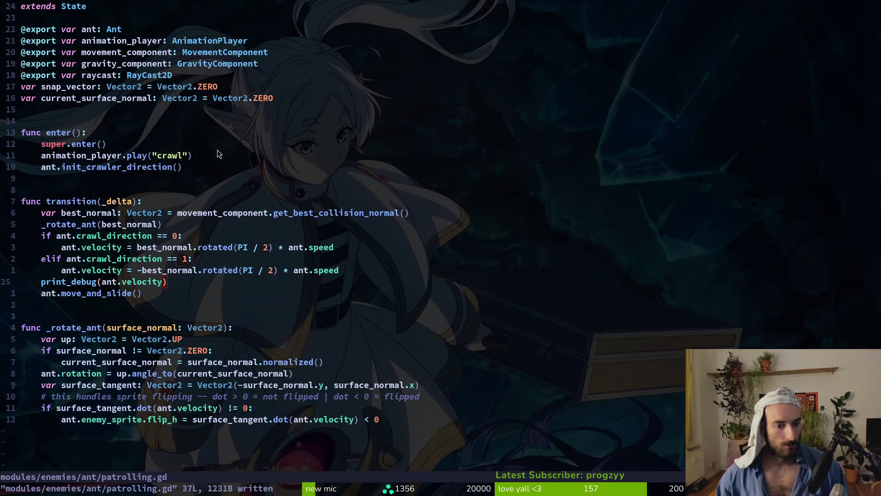
key("alt+Tab")
key("F5")
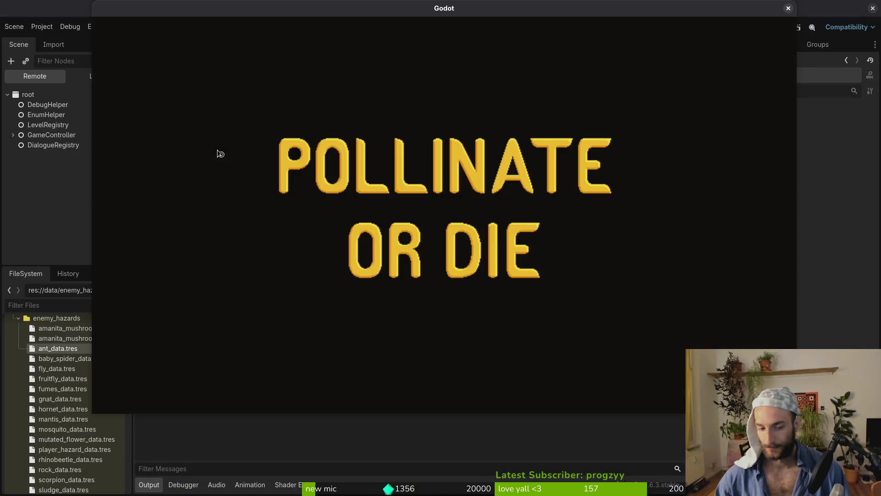
- Continue into the hive level, then open debug.helper.gd through the project file finder
key("Return")
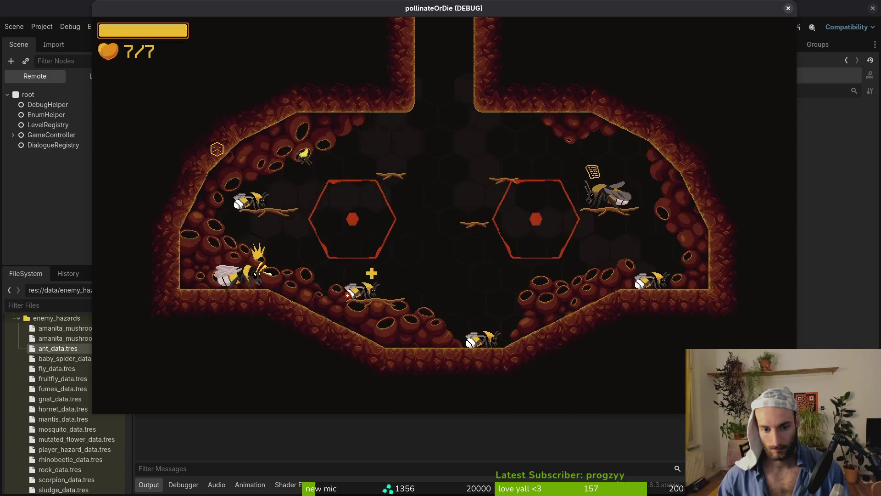
key("alt+Tab")
key("space")
key("f")
key("f")
type("debu")
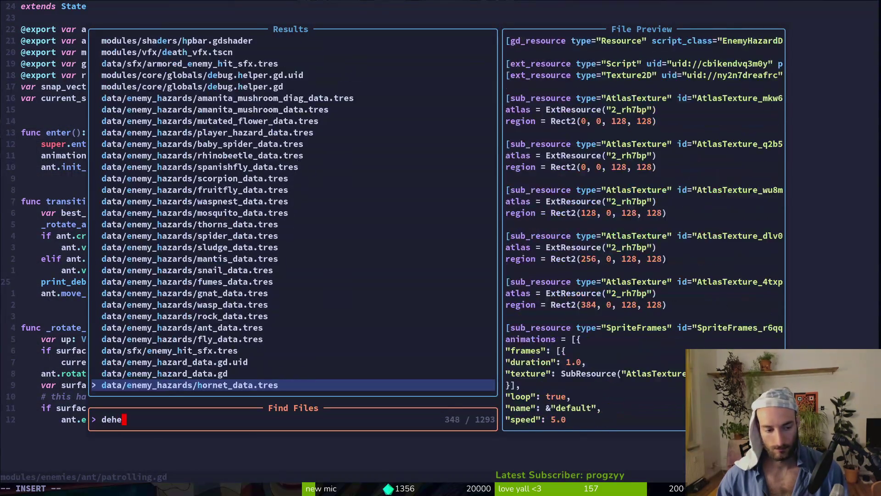
key("Return")
- Change show_loading_screen to false and save debug.helper.gd
key("j")
key("j")
key("j")
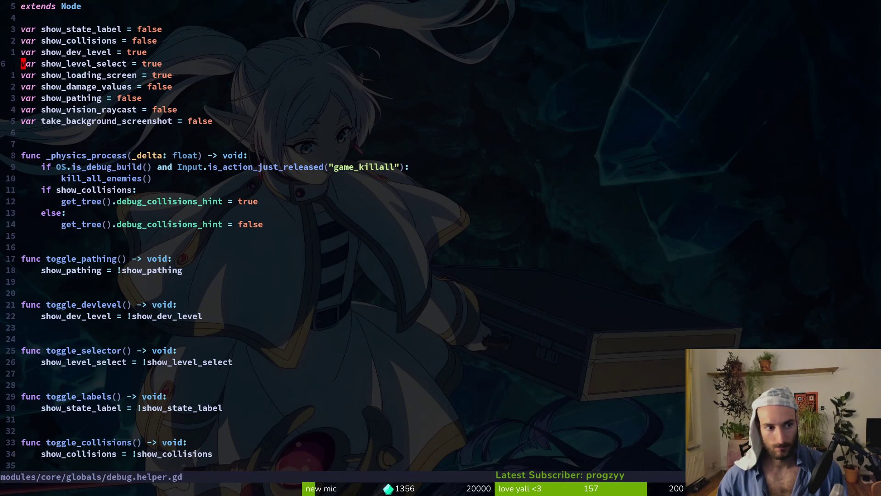
key("dollar")
type("ciwfalse")
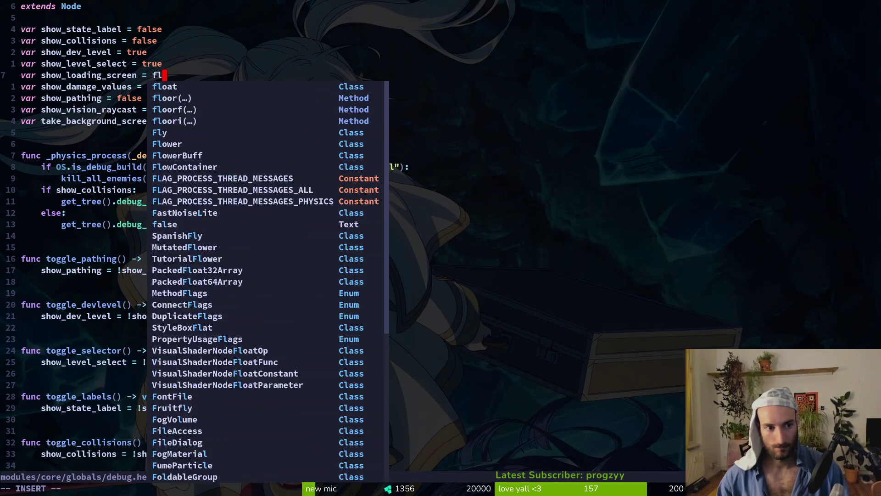
key("Escape")
type(":w")
key("Return")
- Rerun the game and select the (0.0, 0.0) velocity lines logged in the output
key("F5")
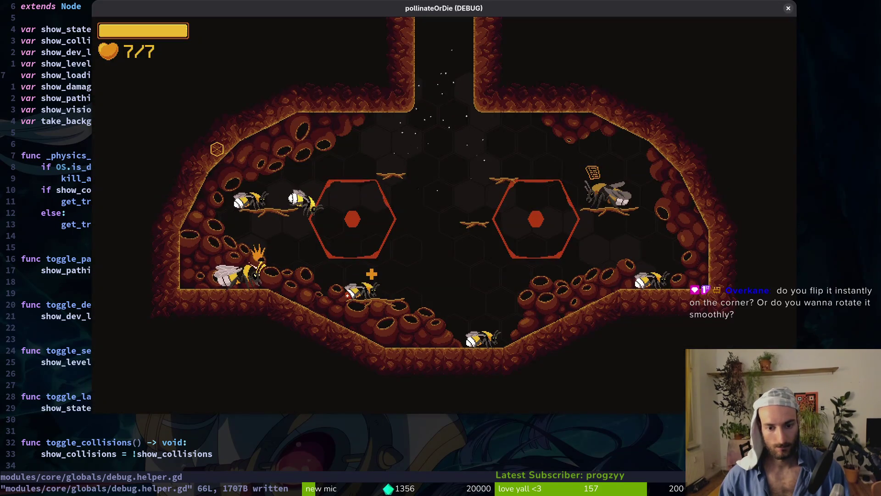
key("alt+Tab")
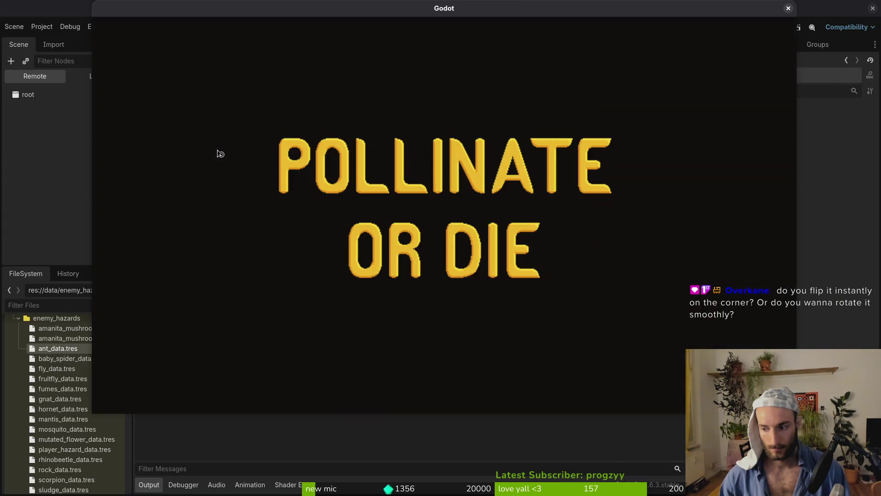
key("Return")
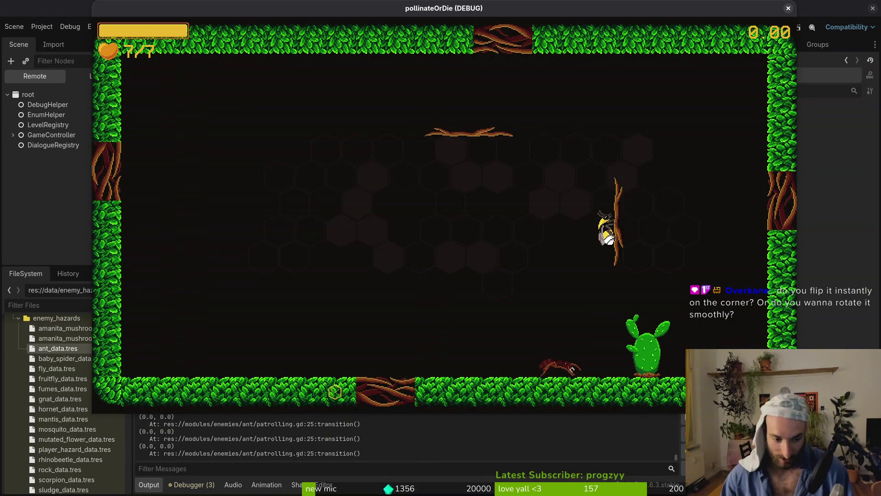
left_click_drag(381, 448, 361, 449)
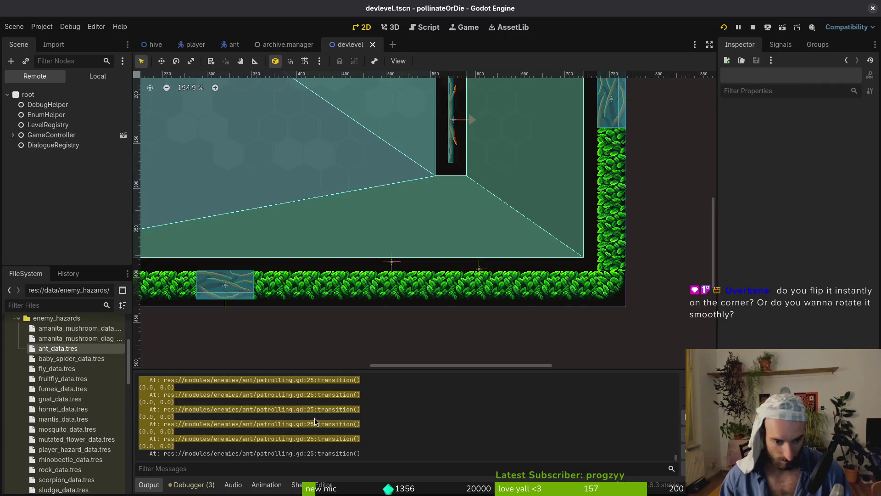
- Add an else branch setting ant.velocity = Vector2.RIGHT * ant.speed above print_debug, then rerun
key("alt+Tab")
key("alt+Tab")
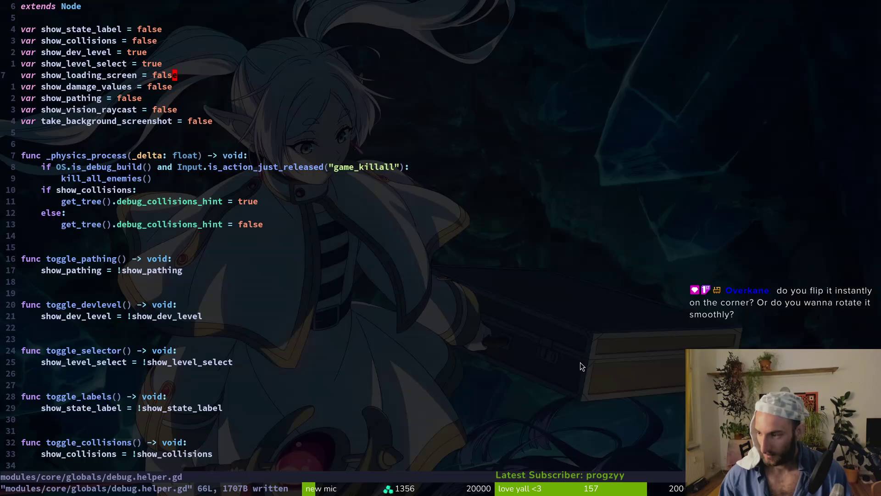
key("ctrl+6")
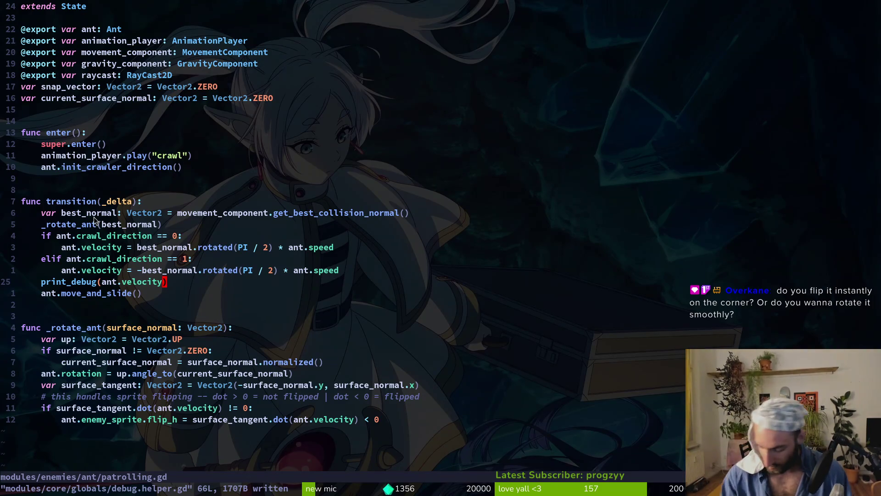
type("koelse:")
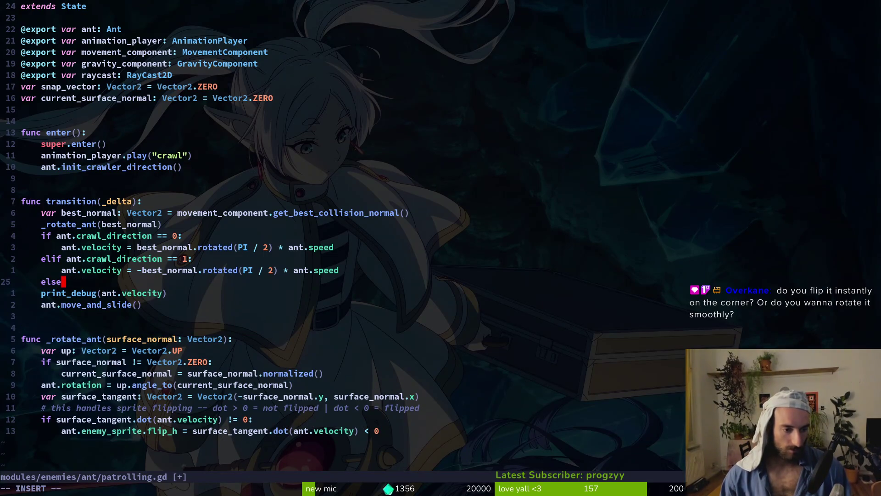
key("Return")
type("ant.velocity = V")
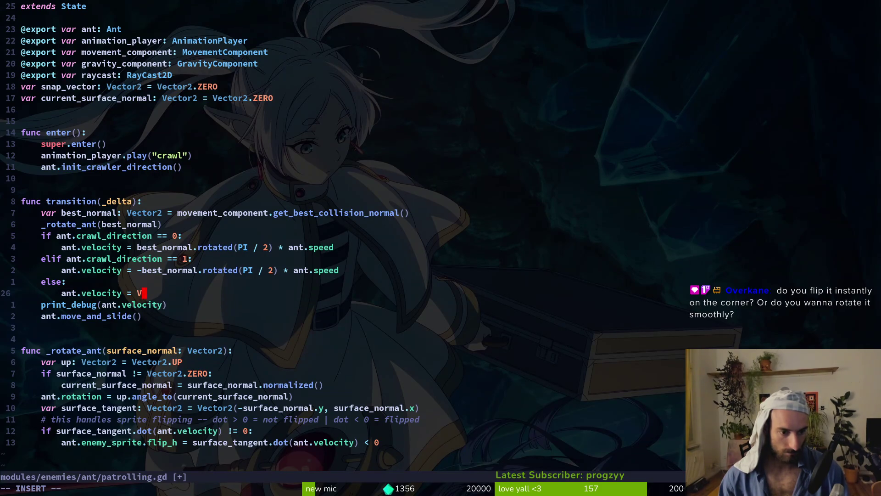
type("ector2.RIGHT")
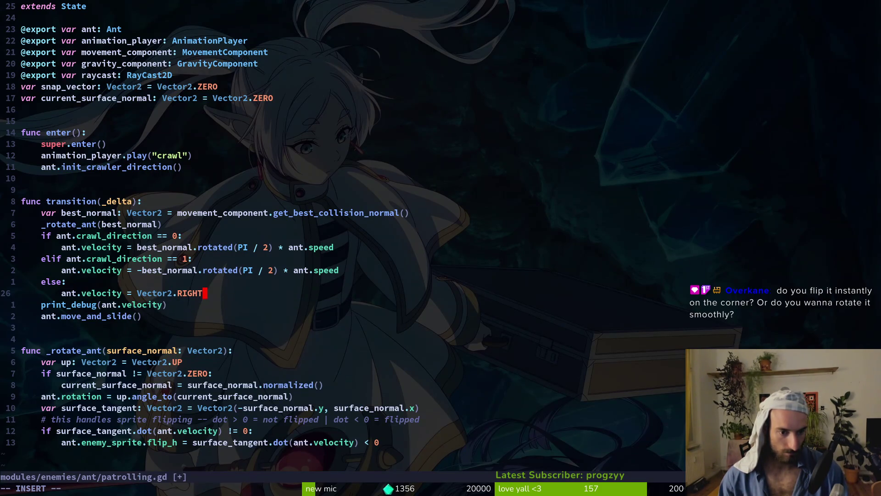
type(" * ant.speed")
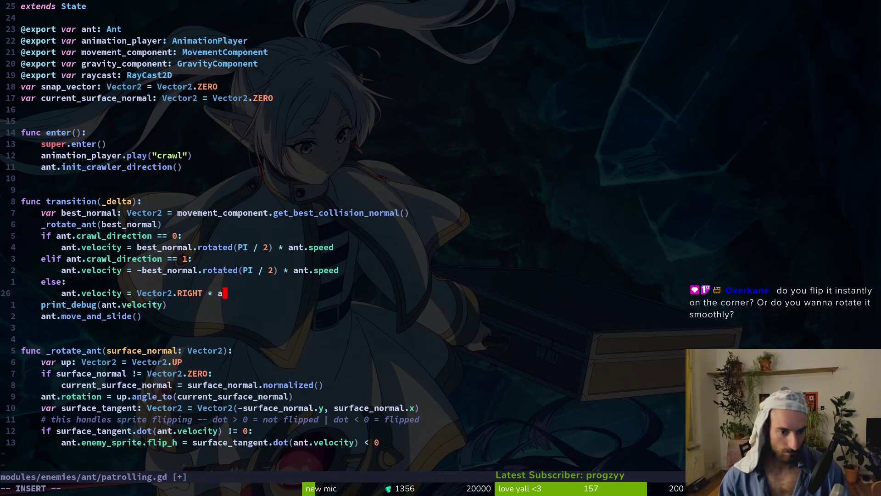
key("Escape")
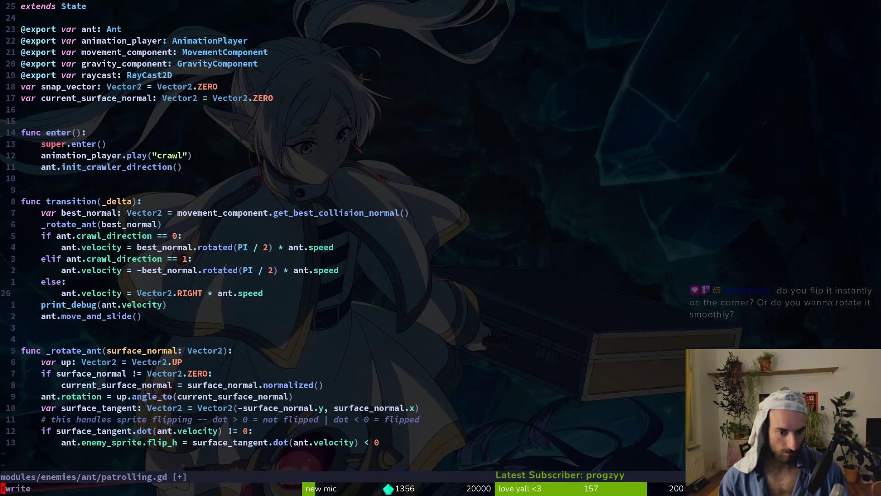
key("F5")
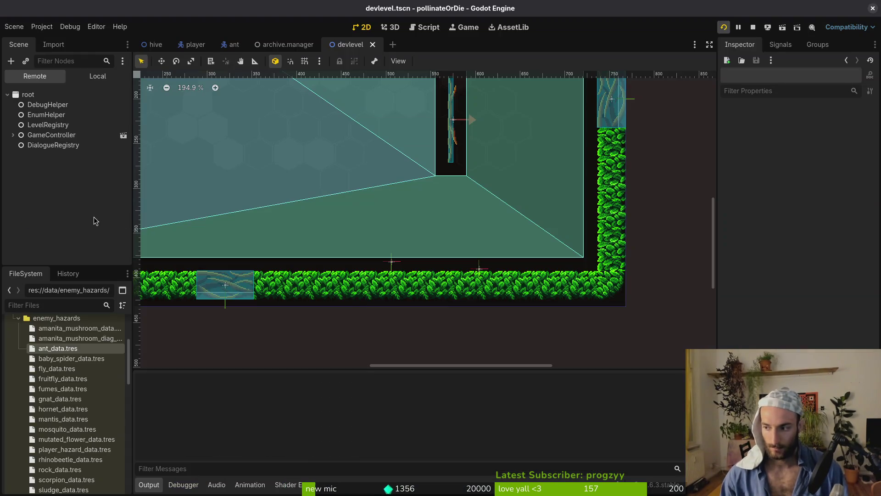
- Continue through the portal to the leafy dev level, then close the game and return to patrolling.gd
key("Return")
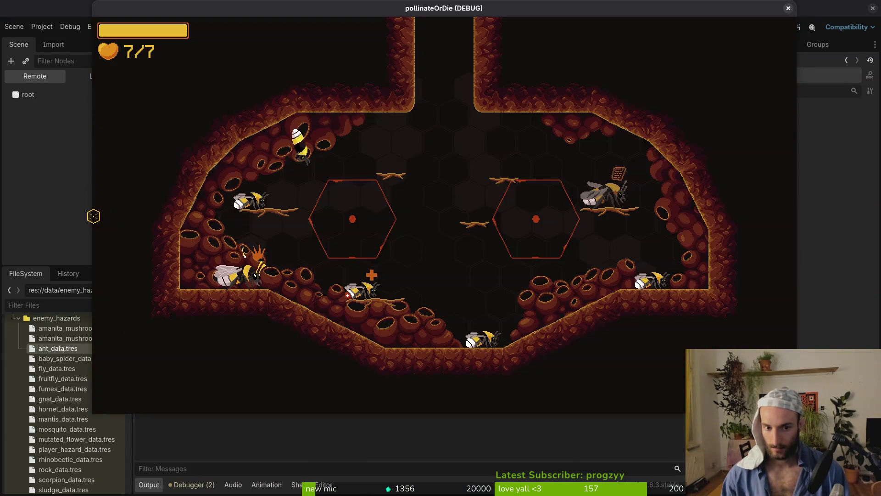
key("Right")
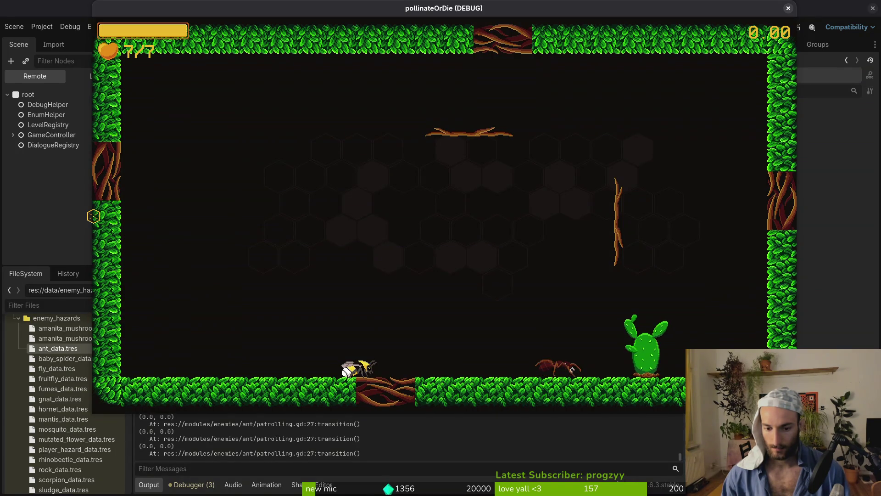
key("F8")
key("alt+Tab")
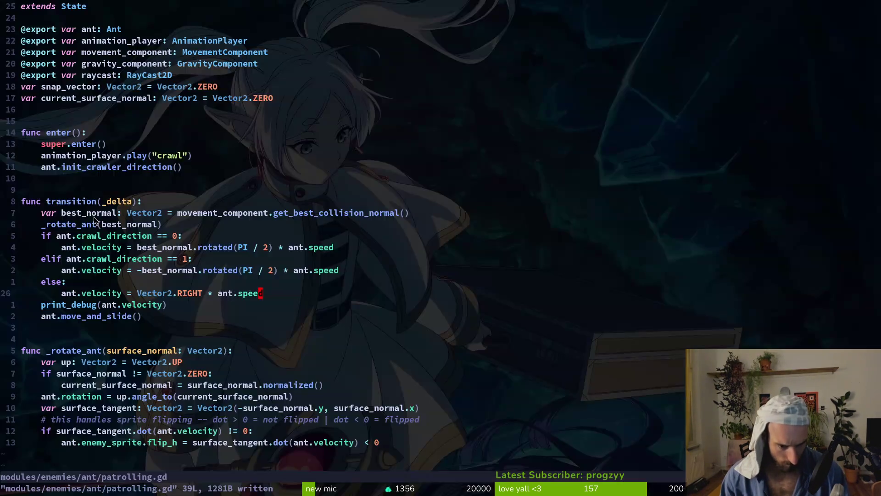
- Find 'craw' and open modules/player/crawling.gd in a vertical split beside patrolling.gd
key("k")
key("k")
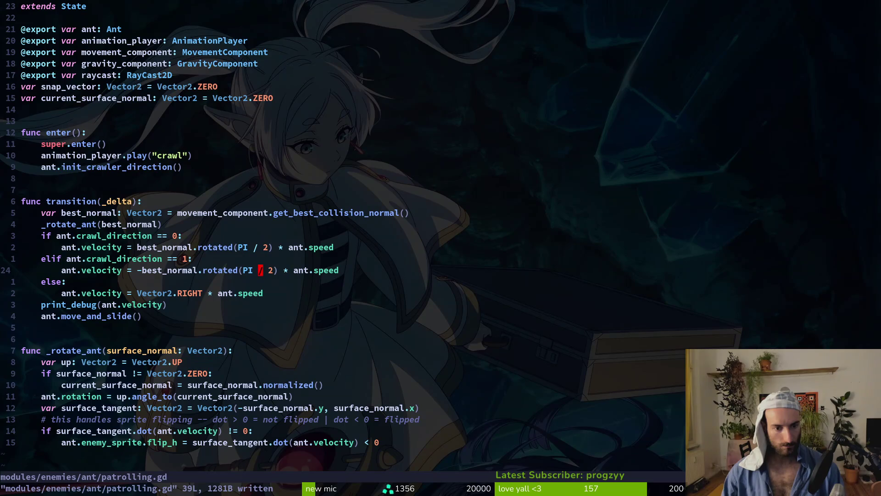
key("space")
key("f")
key("f")
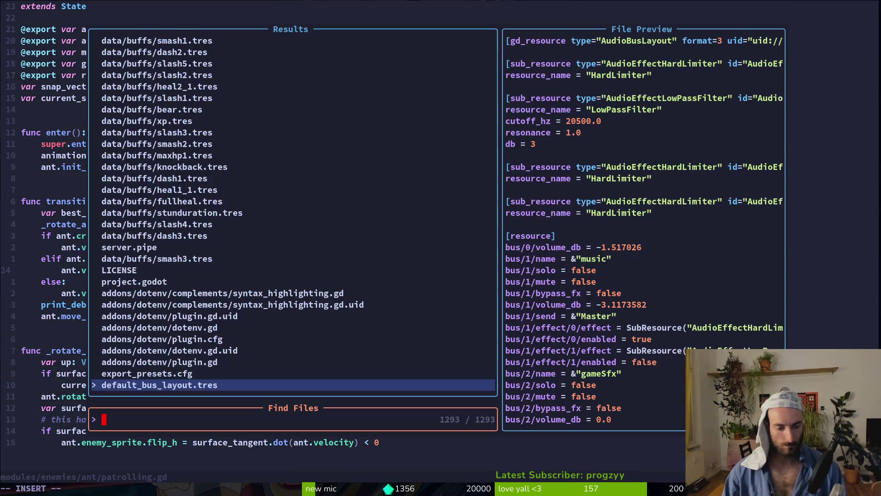
type("a")
key("BackSpace")
type("craw")
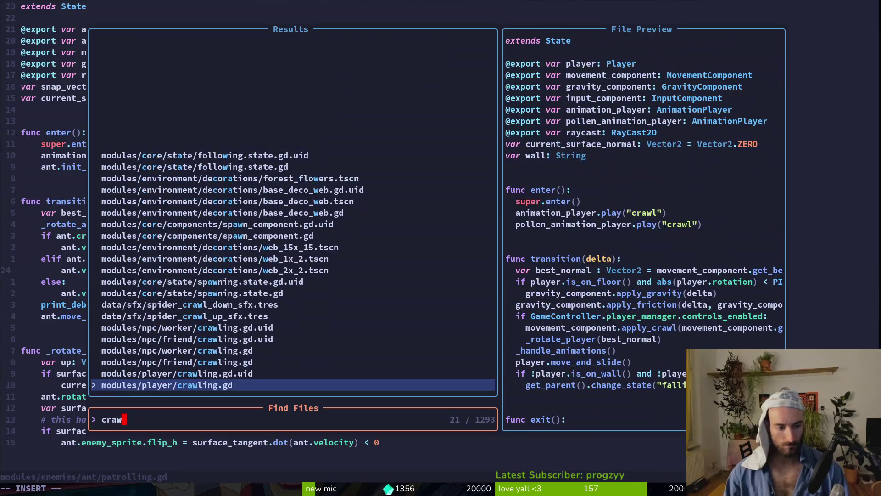
key("ctrl+v")
- Jump from the apply_crawl call to its definition in movement_component.gd
key("k")
key("k")
key("k")
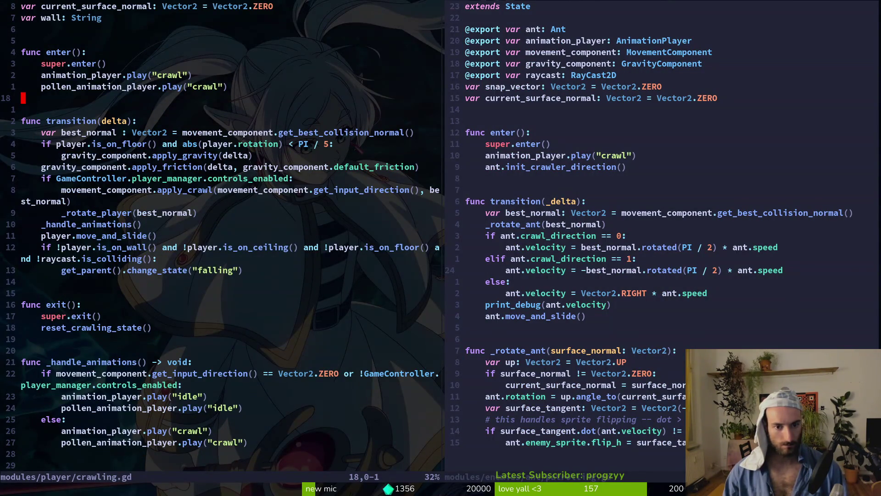
key("j")
key("j")
key("j")
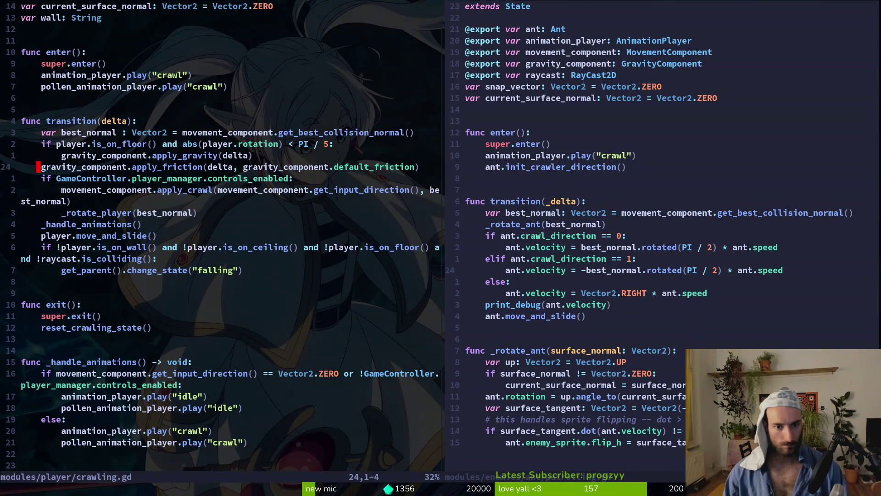
key("w")
key("w")
key("w")
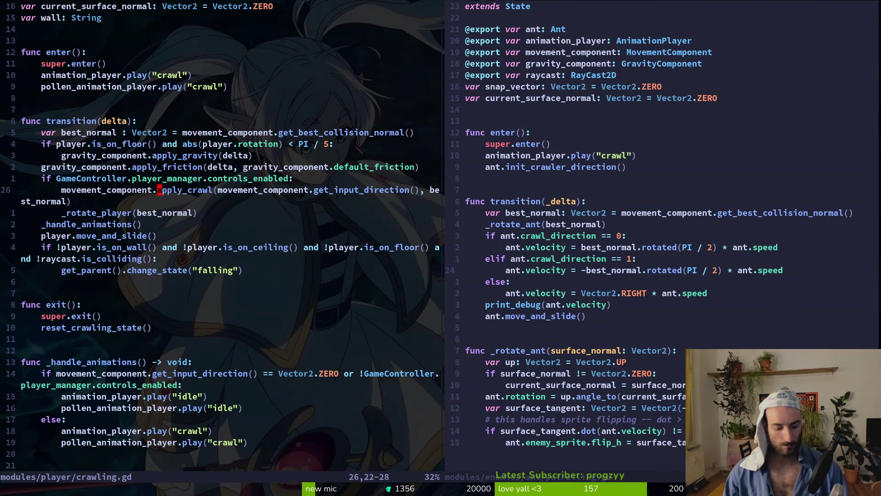
key("g")
key("d")
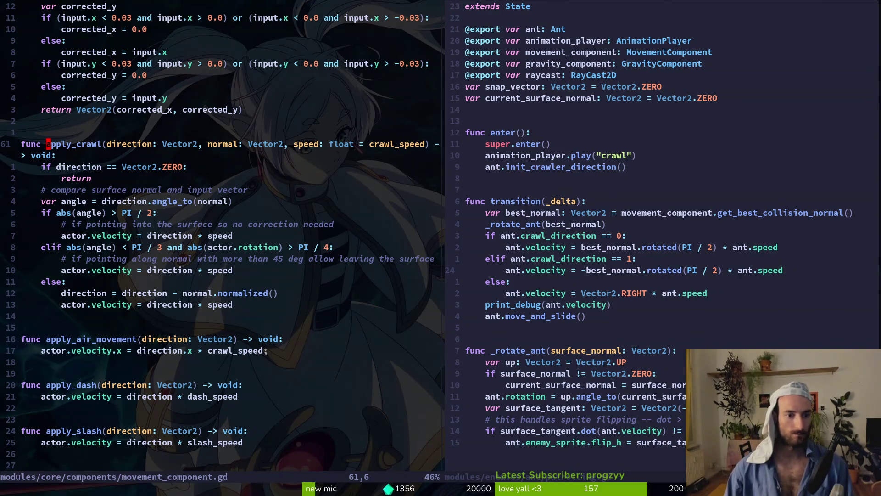
- Step through apply_crawl to the abs(angle) check and its surface-normal comment lines
key("4")
key("j")
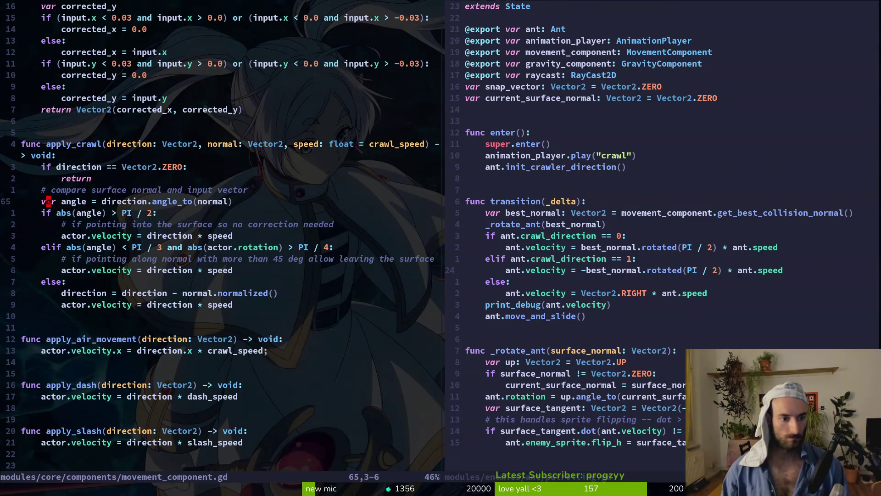
key("j")
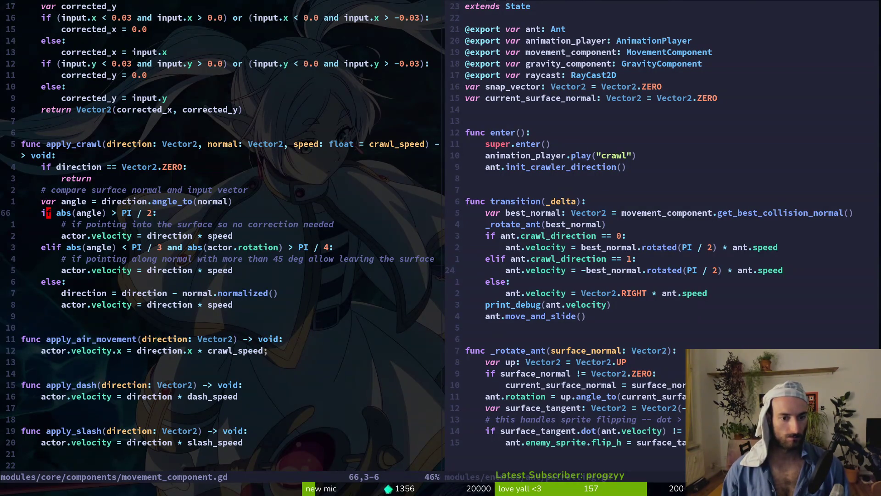
key("j")
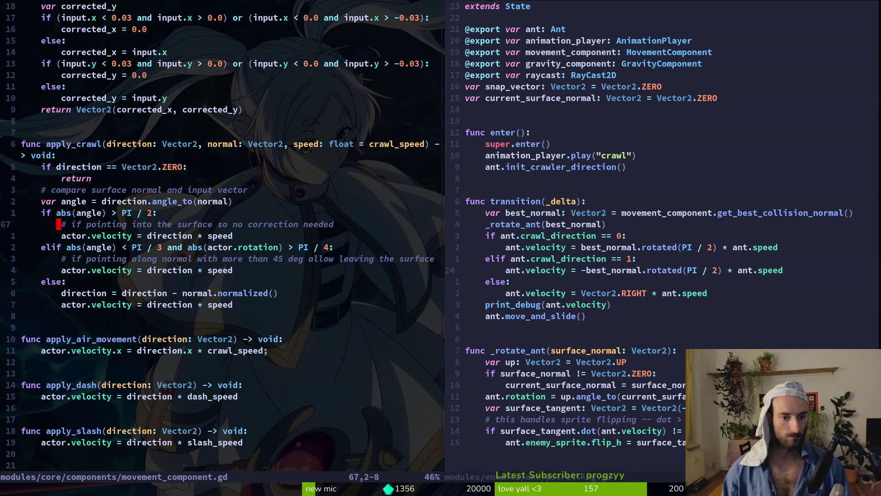
key("k")
key("k")
key("k")
key("shift+v")
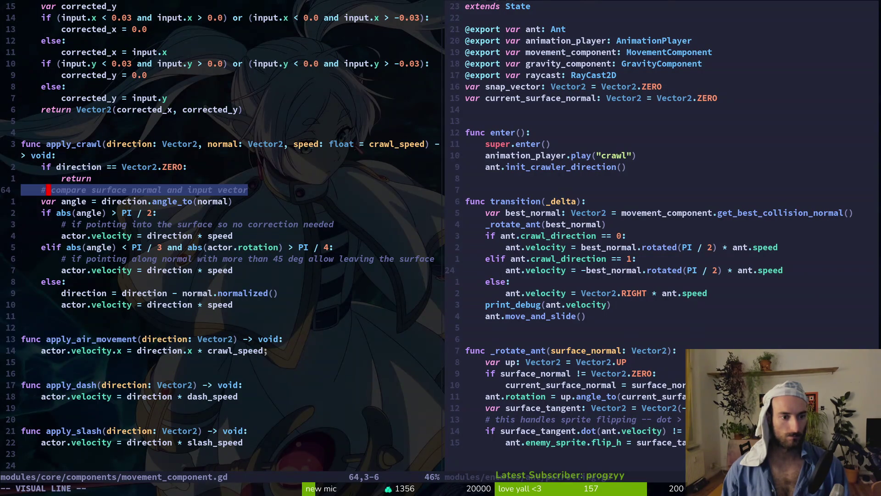
key("Escape")
key("j")
key("j")
key("j")
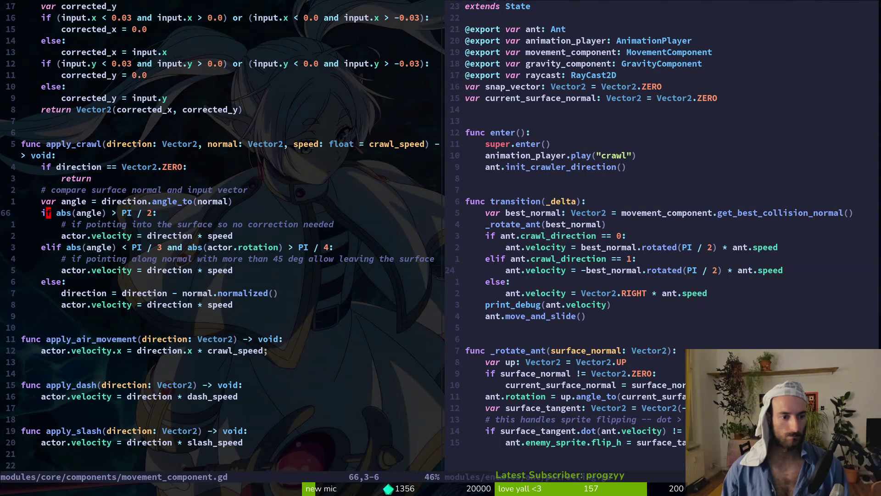
key("shift+v")
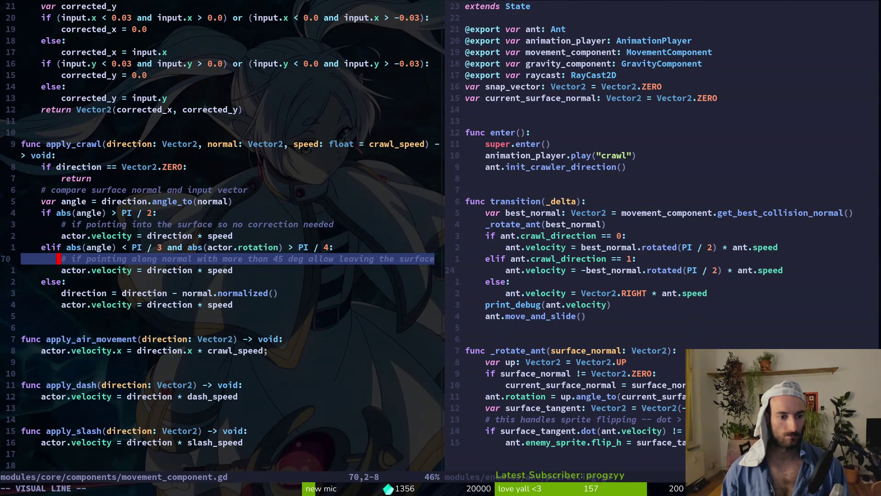
- Copy the two else-branch lines (73–74) of apply_crawl
key("Escape")
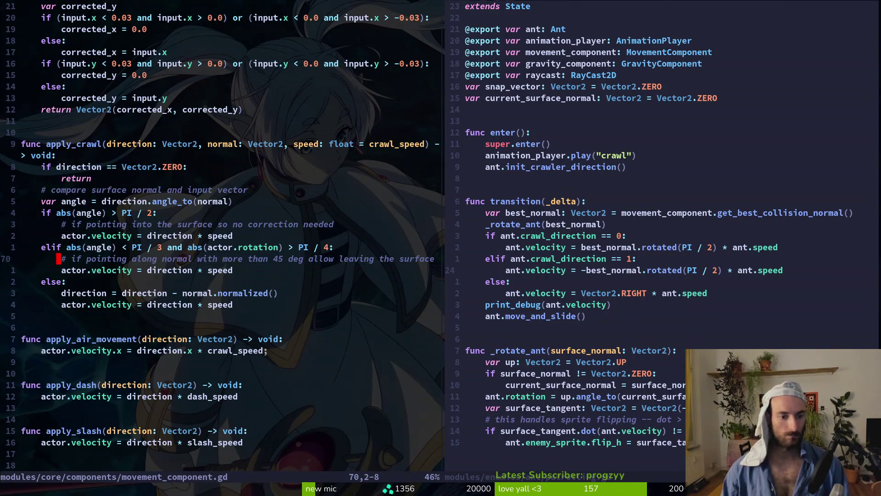
key("j")
key("j")
key("j")
key("shift+v")
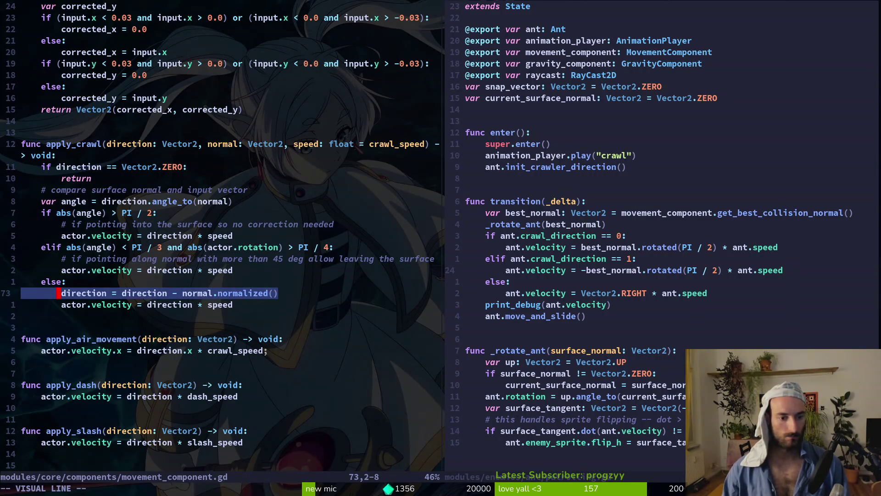
key("Escape")
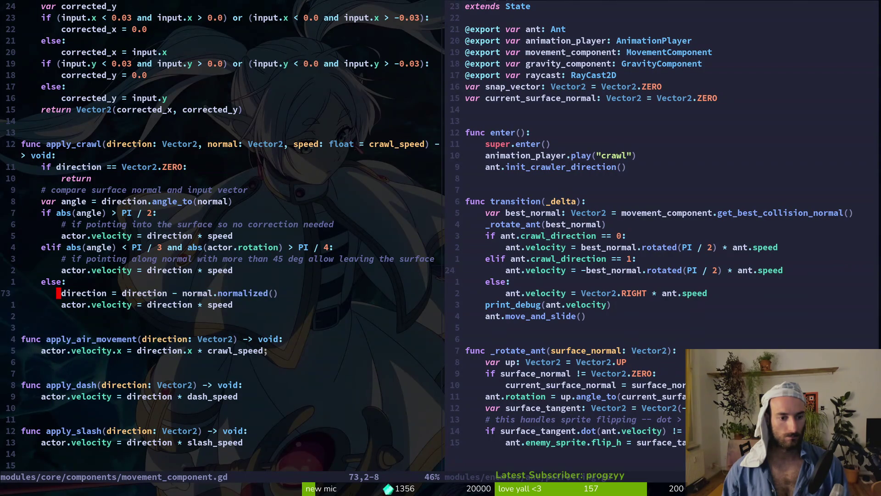
key("shift+v")
key("Escape")
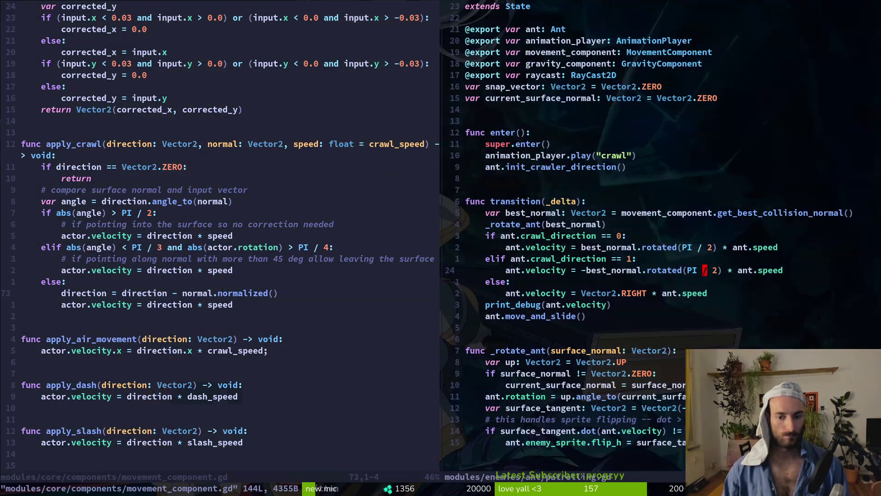
- Paste the copied lines under else in patrolling.gd and declare direction with 'var'
key("ctrl+w")
key("l")
key("j")
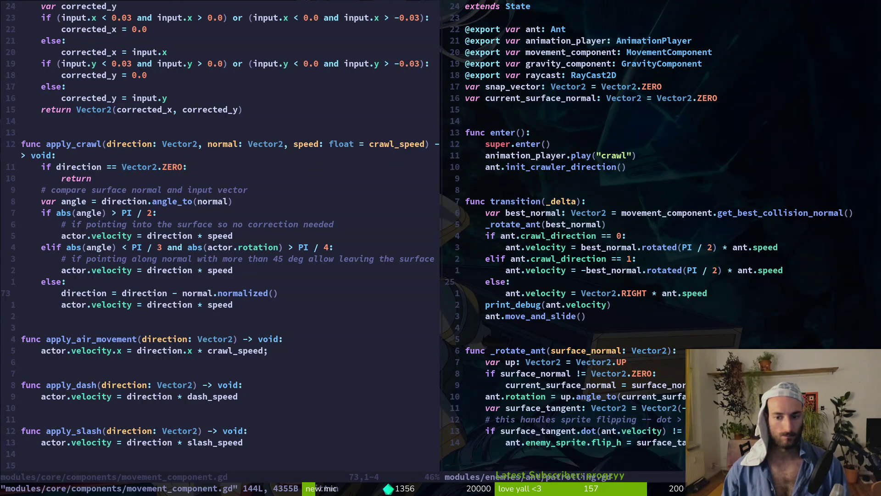
key("p")
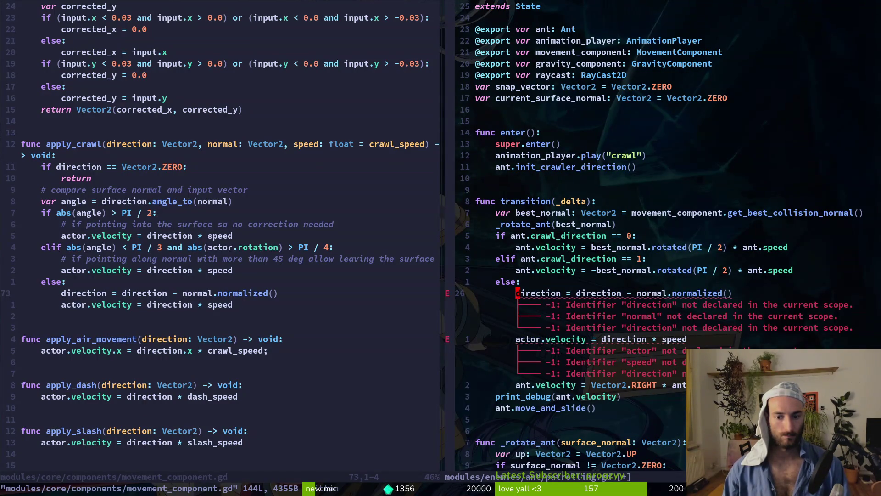
type("ivar")
key("Escape")
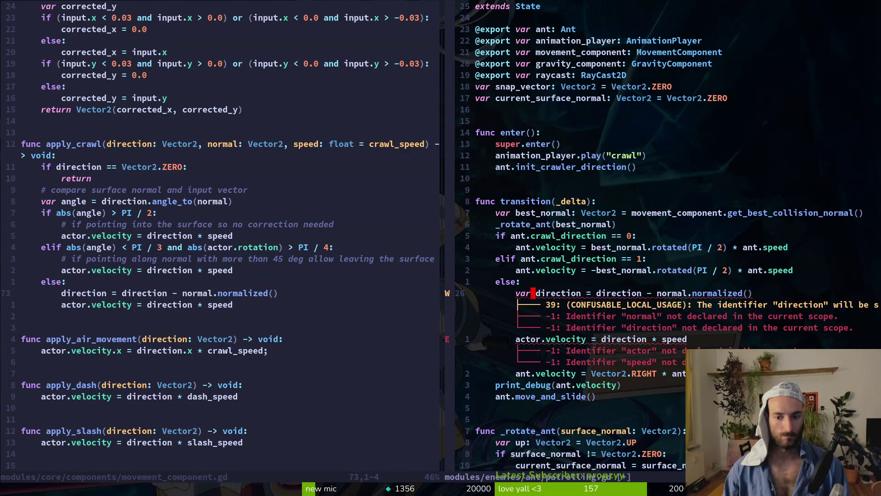
- Glance back at the apply_crawl call in crawling.gd, then return to patrolling.gd
key("ctrl+w")
key("h")
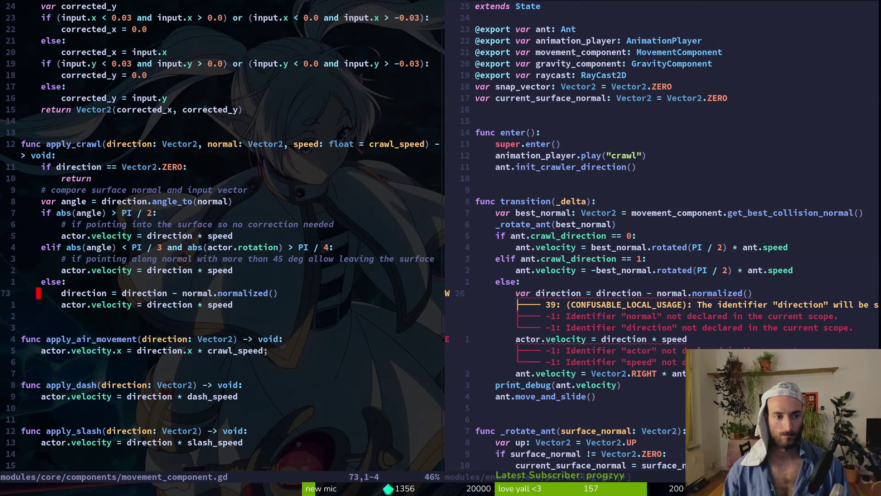
key("ctrl+o")
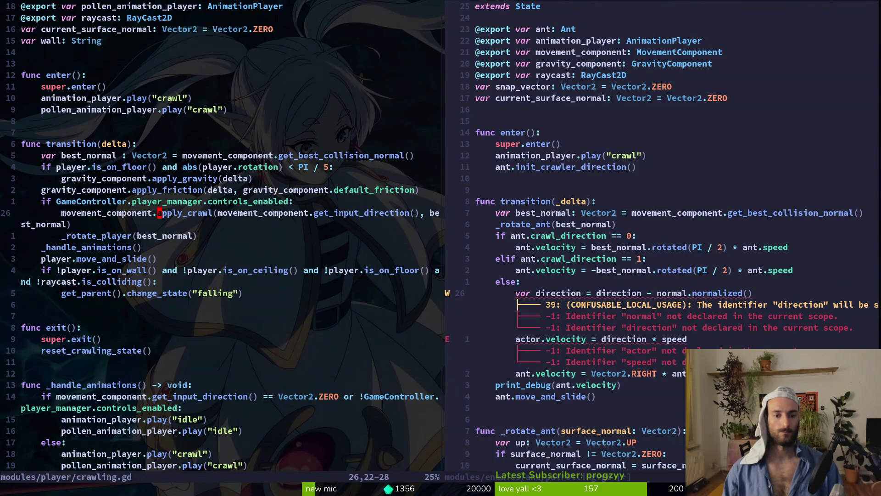
key("ctrl+i")
key("ctrl+w")
key("l")
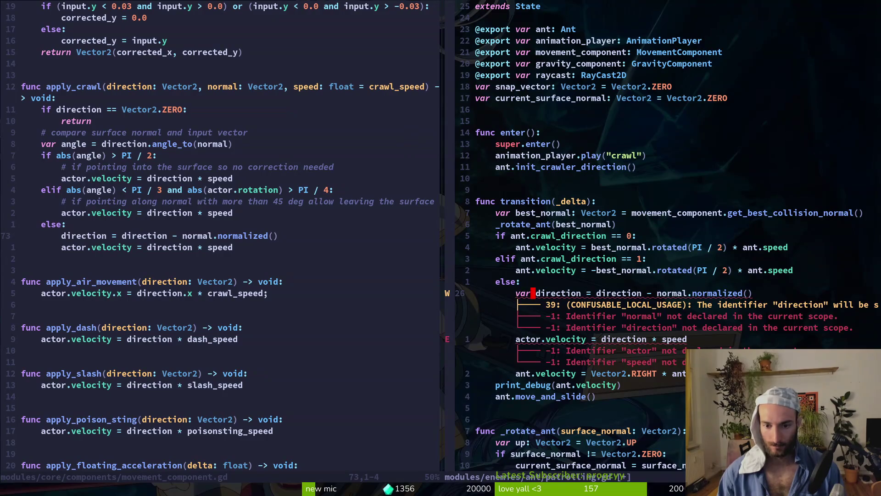
- Delete the pasted else branch from patrolling.gd, keeping the print_debug line
key("shift+v")
key("j")
key("j")
key("j")
key("k")
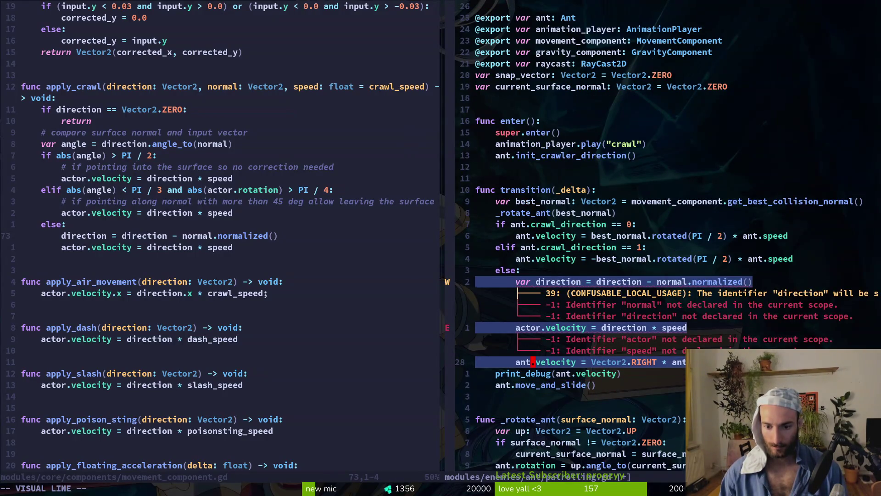
key("d")
key("k")
key("d")
key("d")
key("k")
key("shift+v")
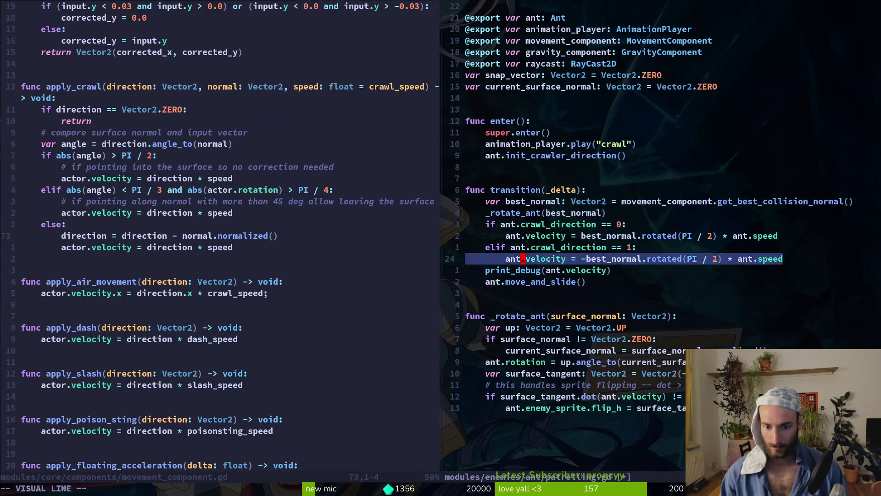
- Review the velocity assignment lines and the crawl_direction checks above them
key("Escape")
key("j")
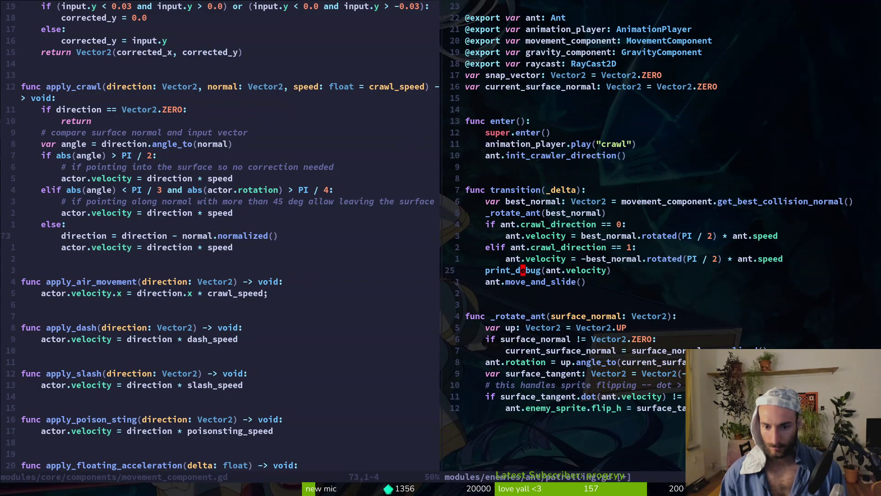
key("k")
key("shift+v")
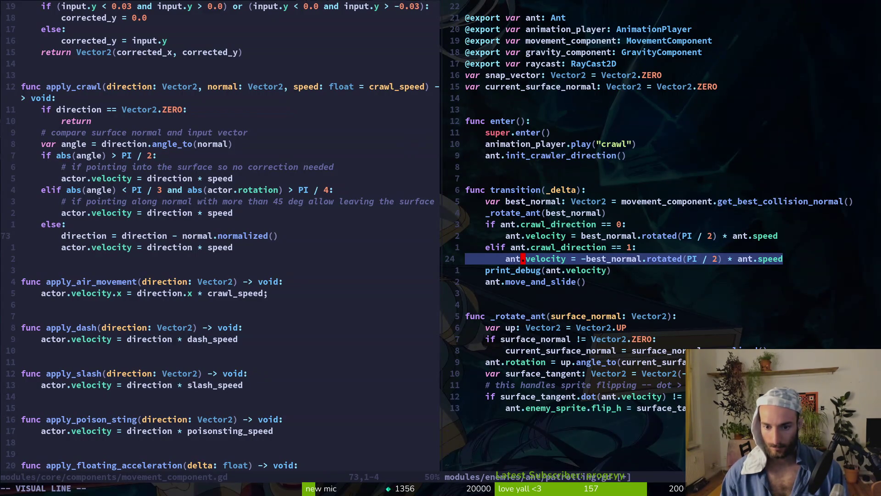
key("Escape")
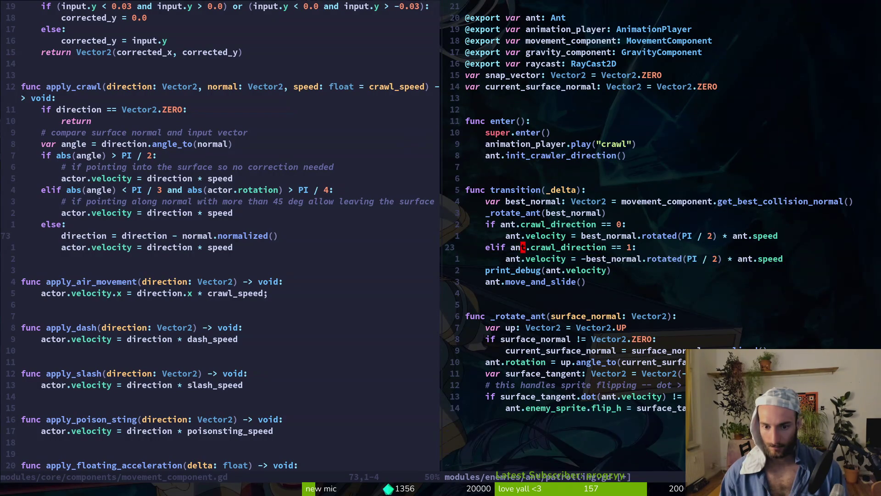
key("k")
key("shift+v")
key("Escape")
key("k")
key("k")
key("k")
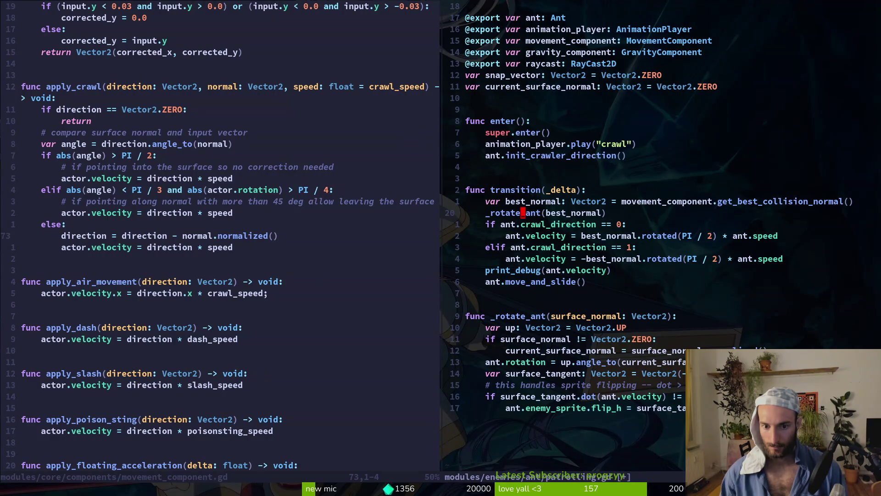
key("k")
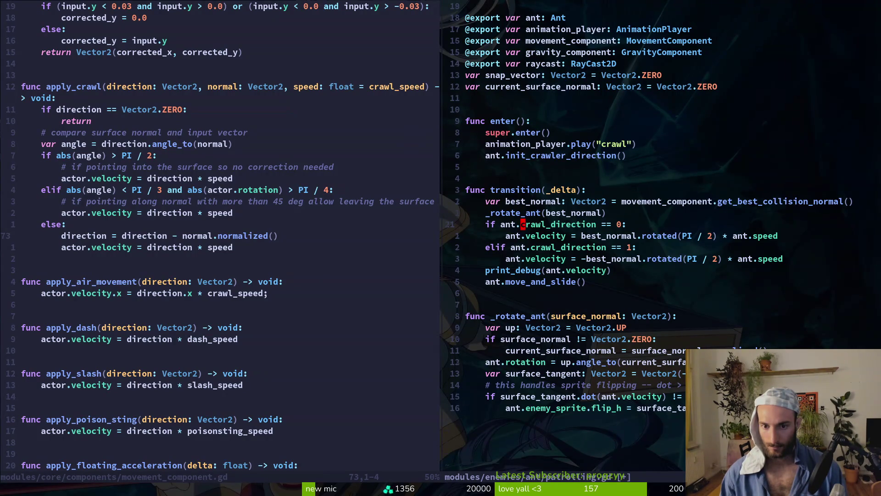
key("k")
key("k")
key("k")
key("j")
key("j")
key("j")
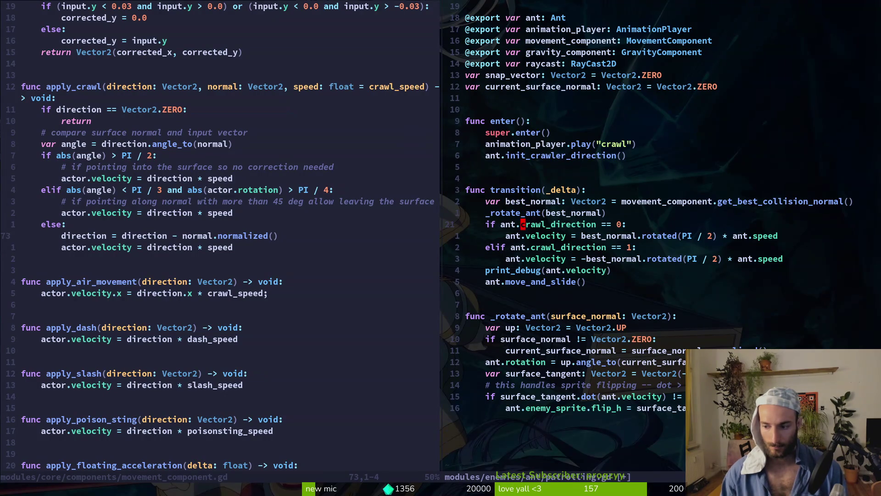
- Save movement_component.gd with :w and close its pane with :q
type(":write")
key("Return")
key("q")
key("colon")
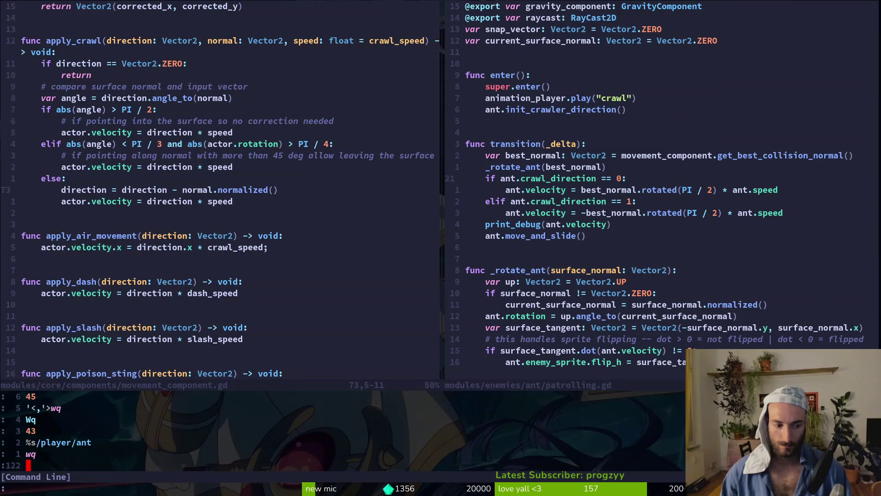
key("Return")
type(":q")
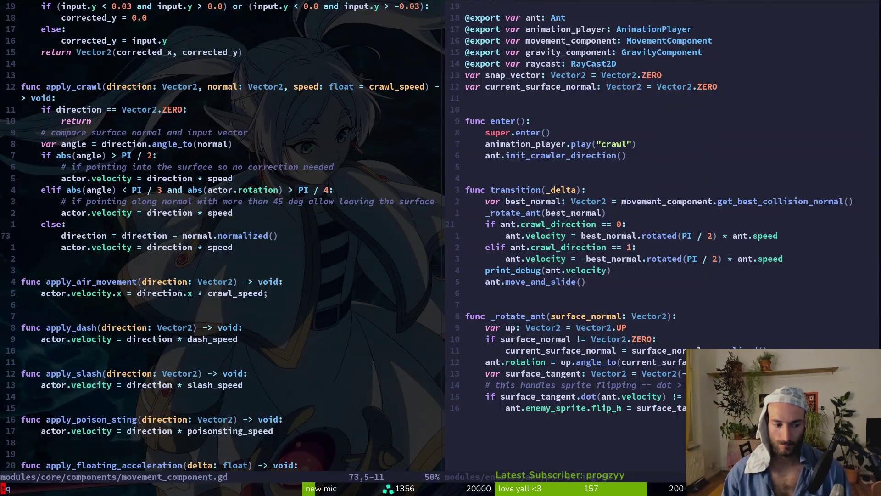
key("Return")
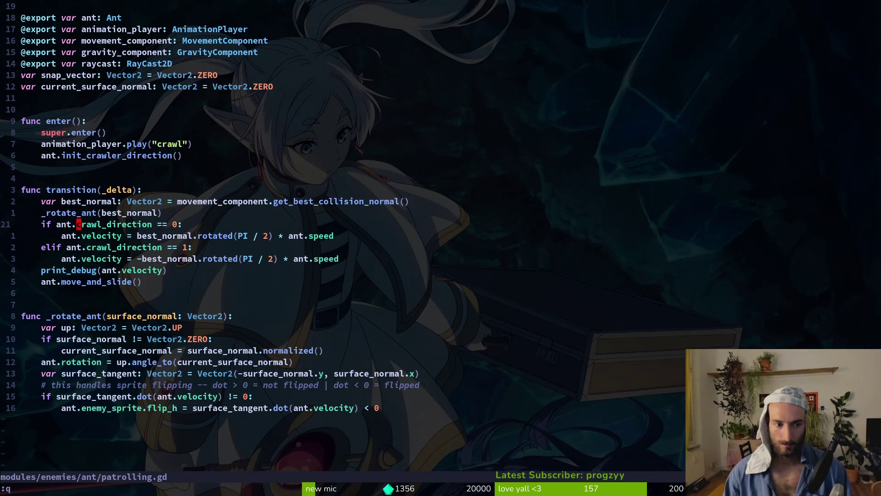
- Locate the best_normal declaration and the velocity assignments below it
key("j")
key("j")
key("j")
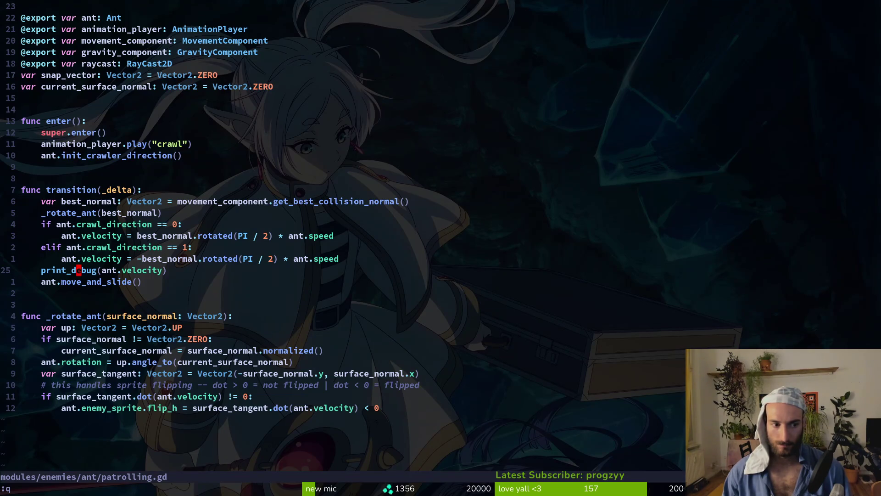
key("k")
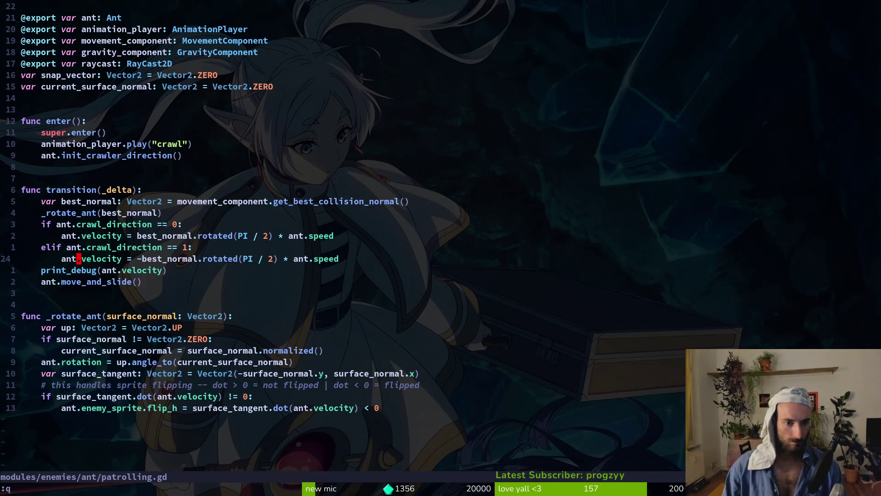
key("k")
key("k")
key("k")
key("shift+v")
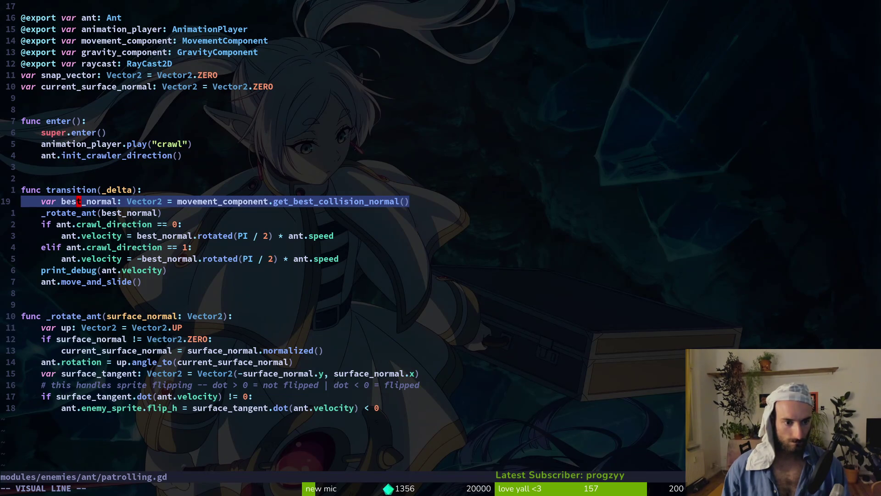
key("Escape")
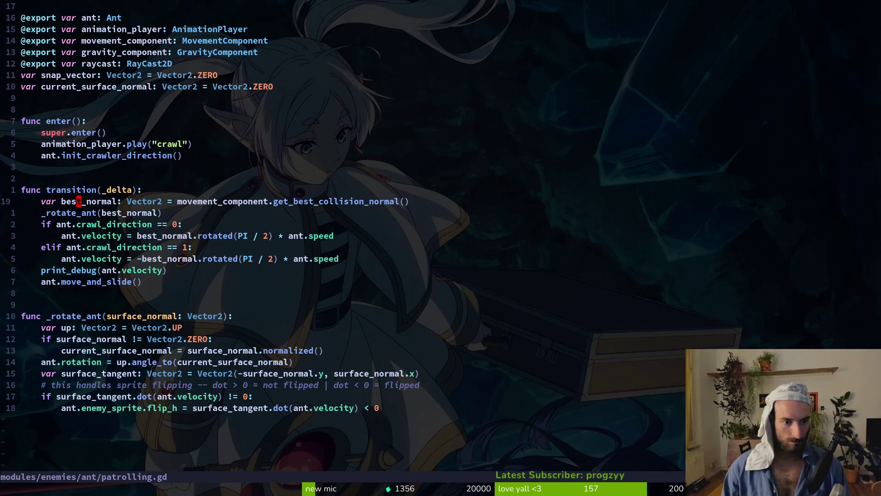
key("j")
key("j")
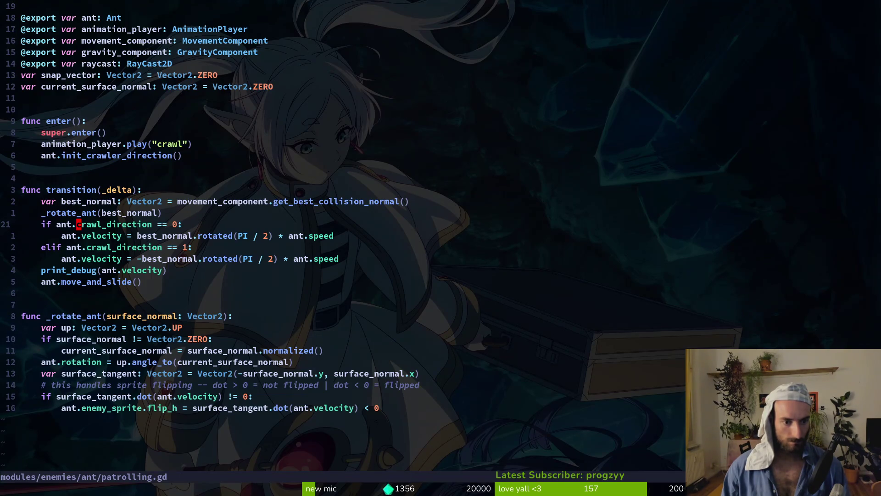
key("j")
key("shift+w")
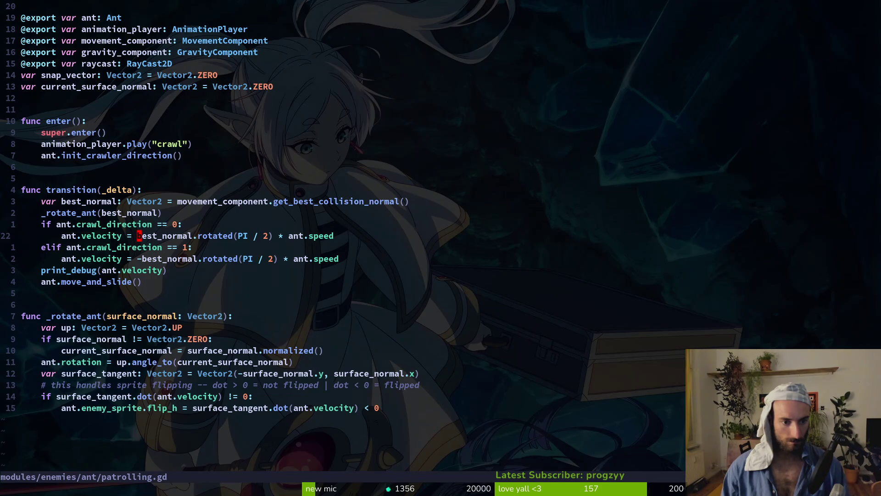
- Add print_debug(best_normal) below the best_normal line and save patrolling.gd
key("k")
key("k")
key("k")
type("oprint_debug(ve")
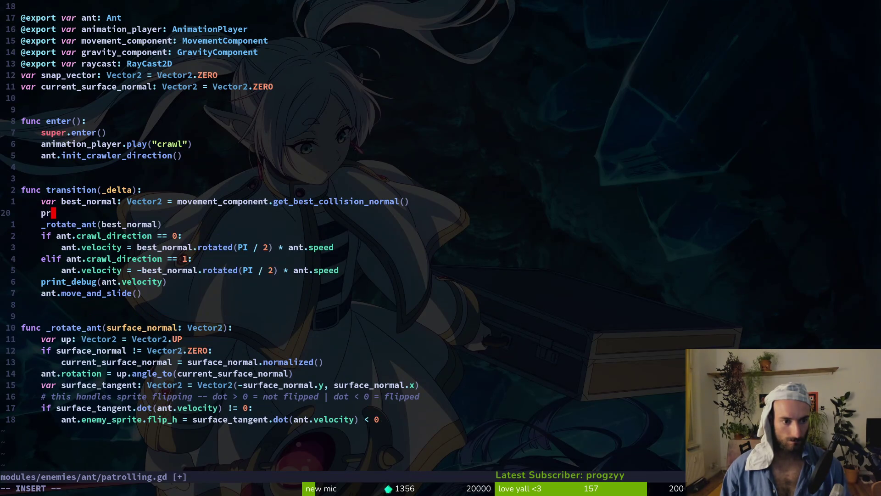
key("BackSpace")
key("BackSpace")
type("best_normal)")
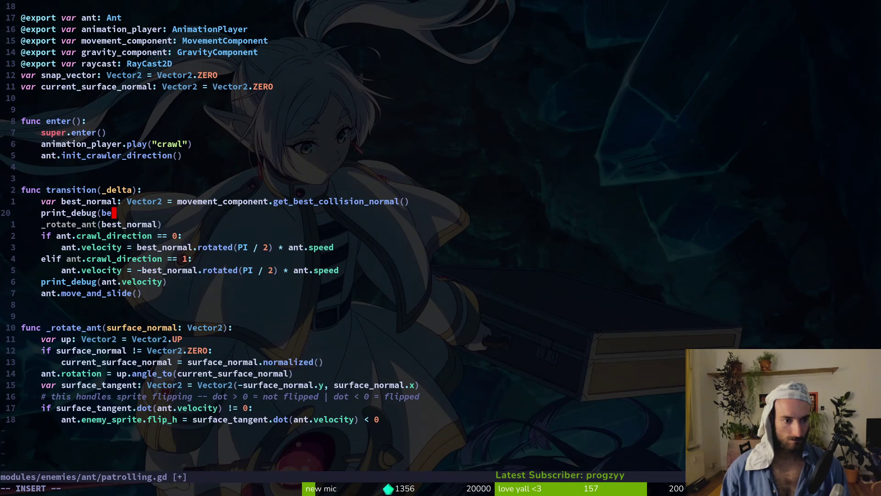
key("Escape")
type(":write")
key("Return")
- Rerun the game with F5, play into the leafy level, then return to the code editor
key("alt+Tab")
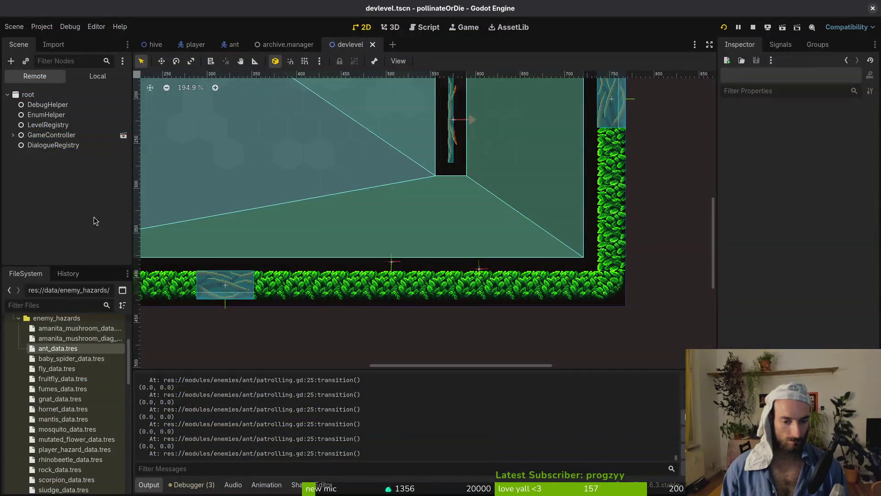
key("F5")
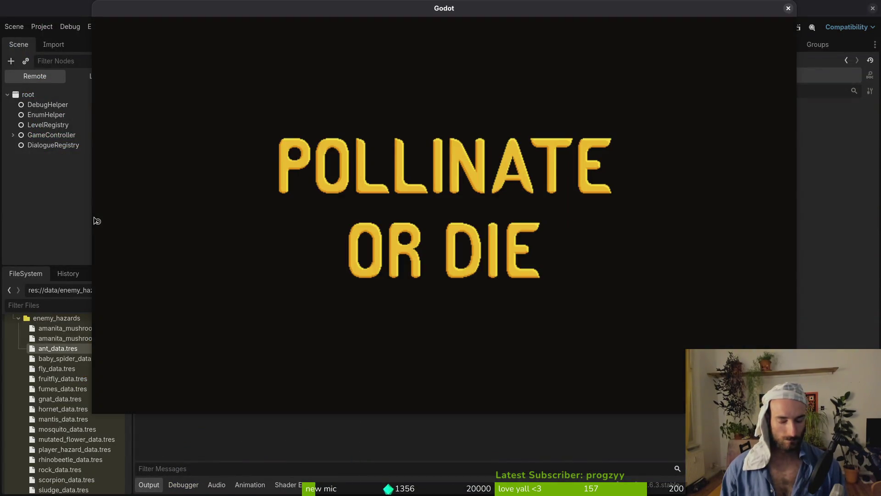
key("Return")
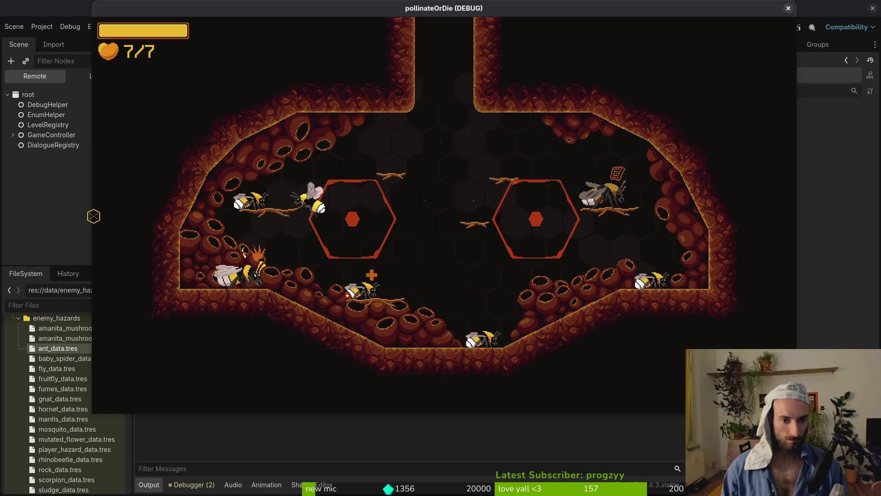
key("Right")
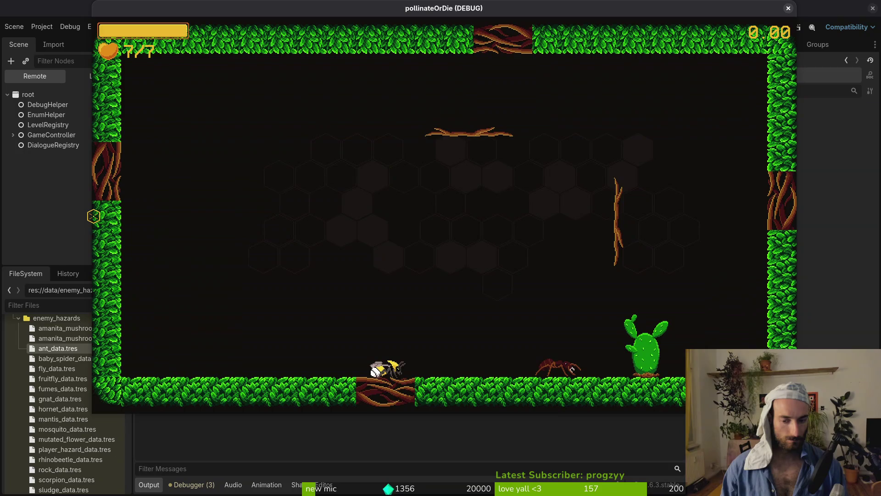
key("alt+Tab")
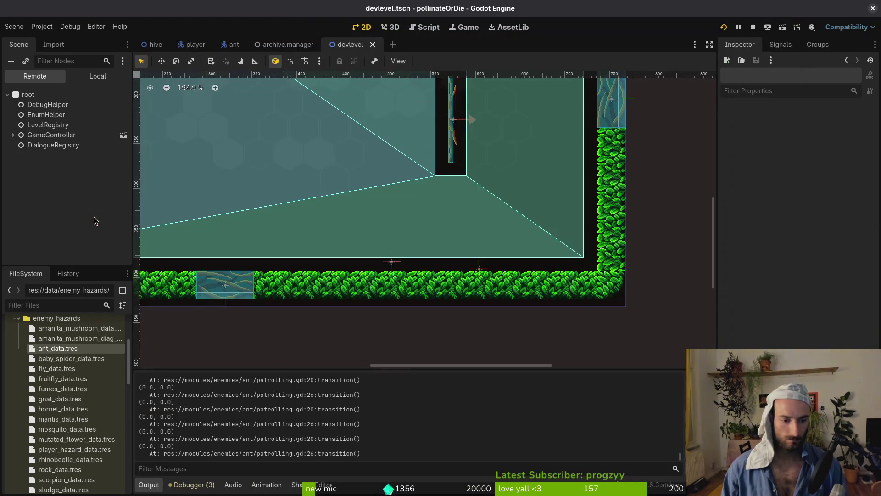
key("alt+Tab")
key("alt+Tab")
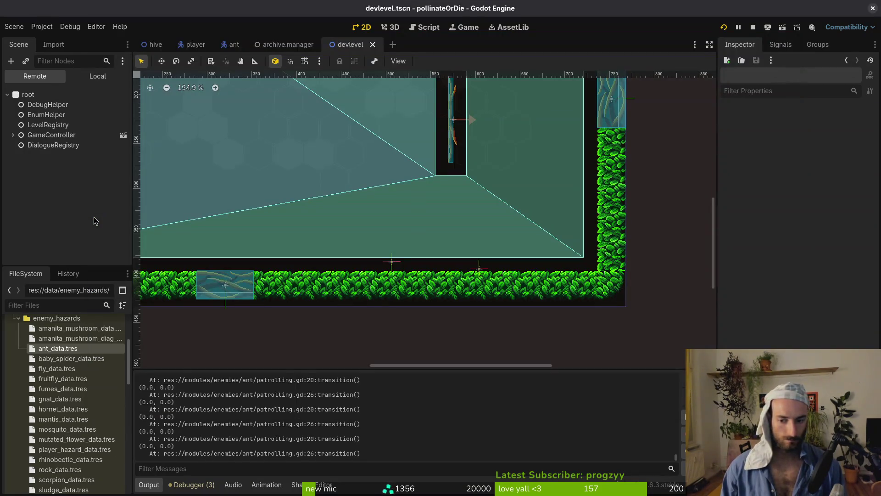
key("alt+Tab")
key("alt+Tab")
key("alt+Tab")
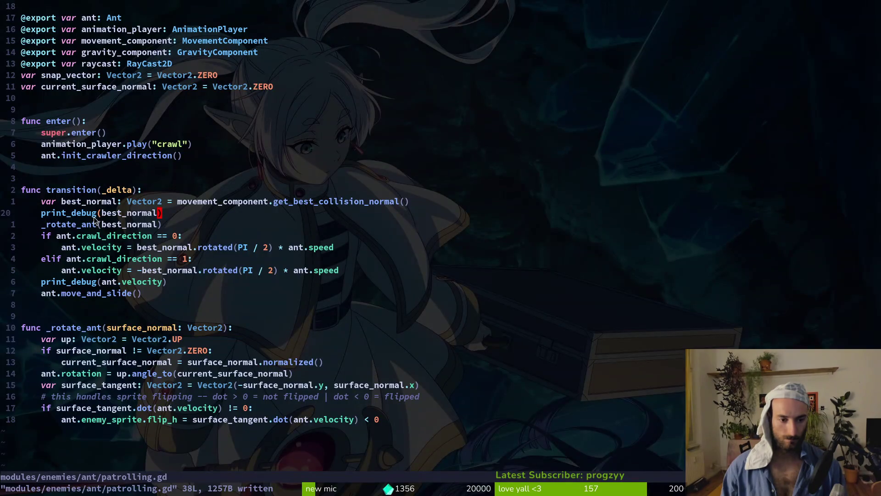
key("j")
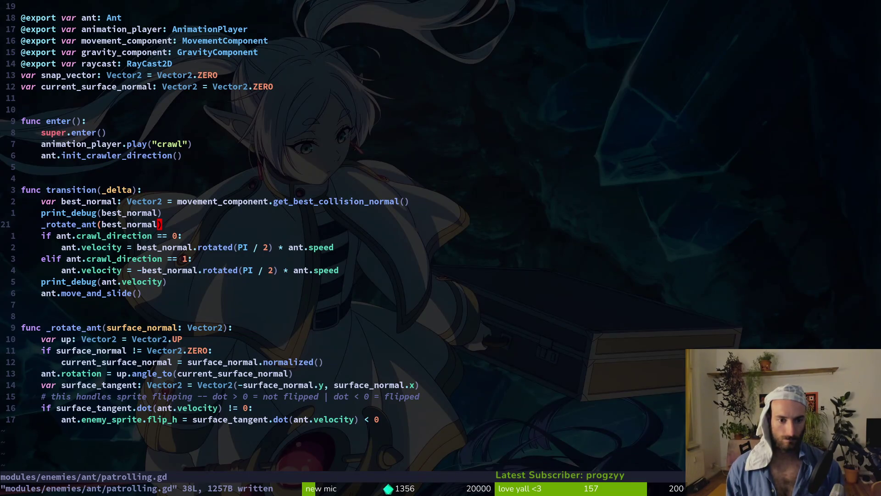
key("k")
key("k")
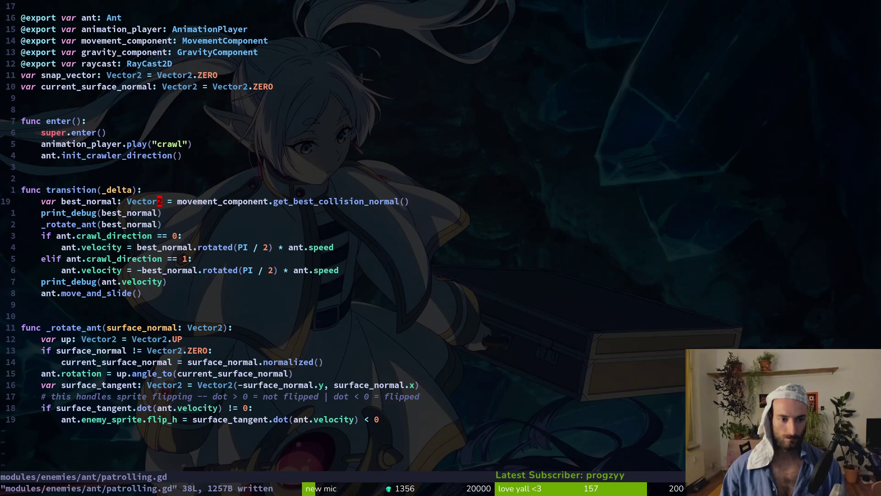
key("w")
key("w")
key("g")
key("d")
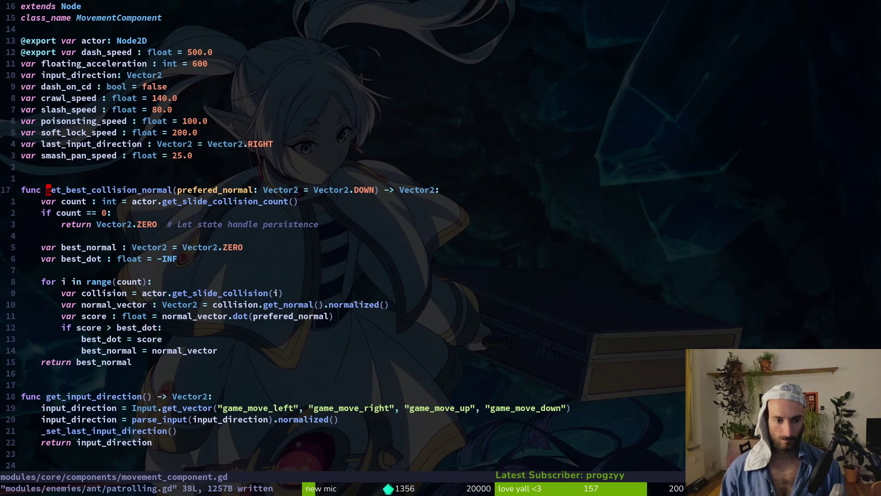
key("shift+v")
key("Escape")
key("j")
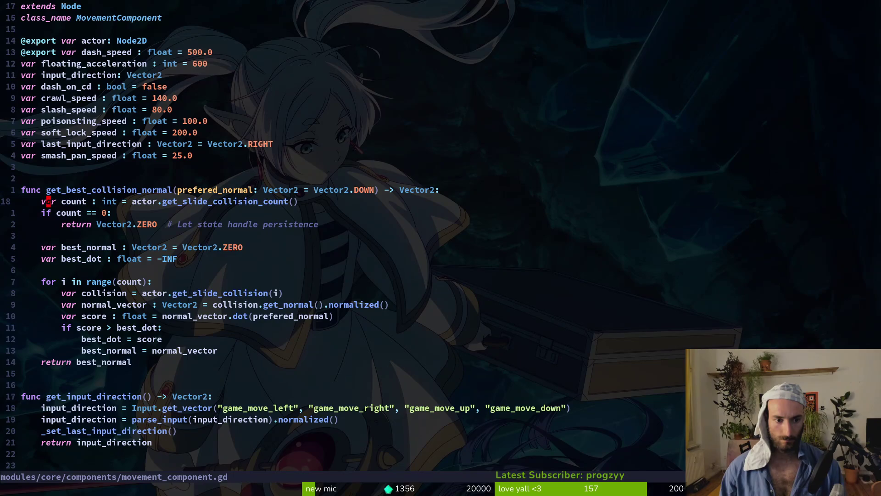
key("shift+v")
key("Escape")
key("ctrl+o")
key("ctrl+i")
key("j")
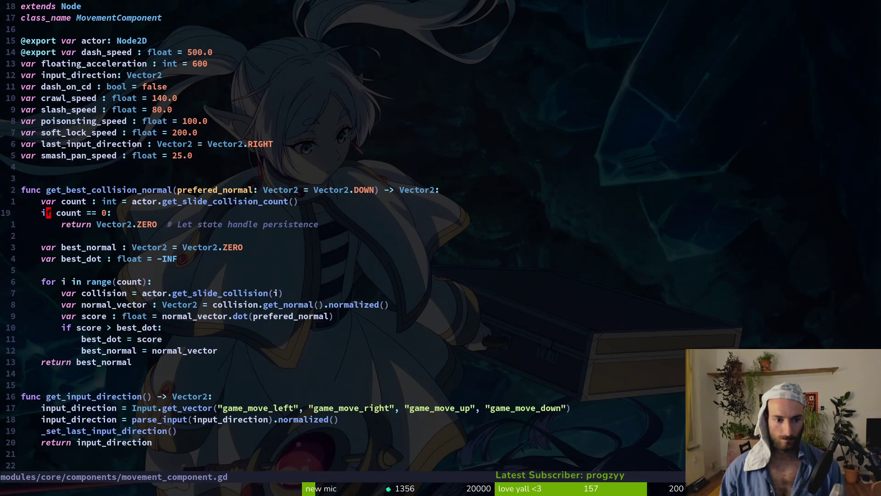
key("Return")
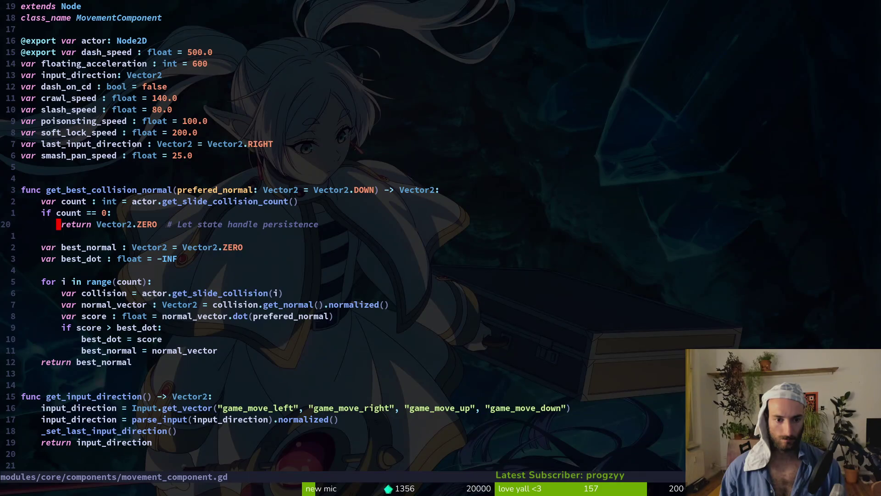
key("shift+v")
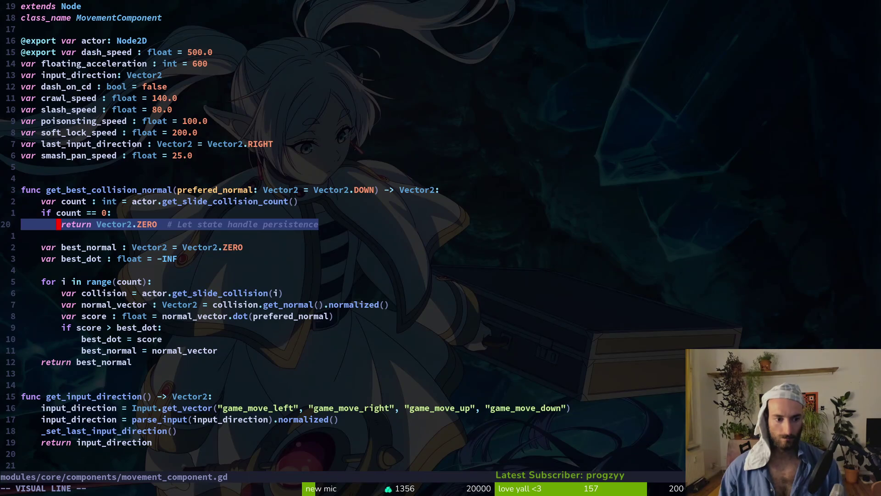
key("Escape")
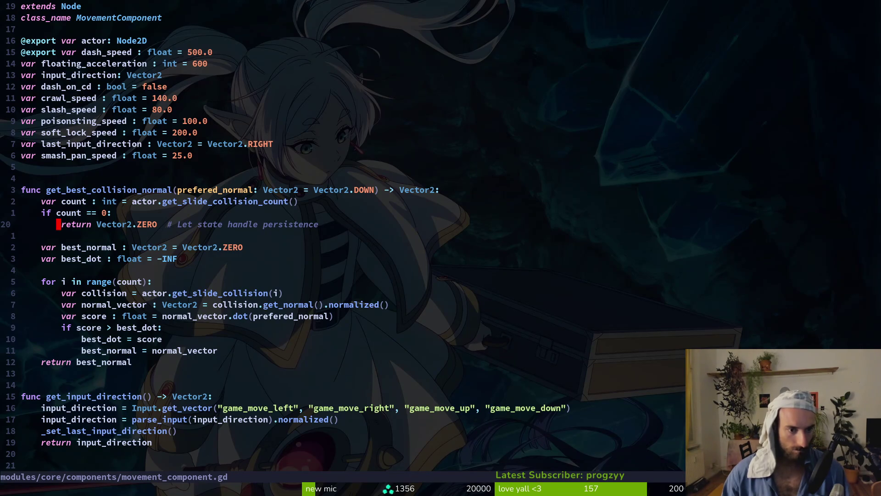
key("ctrl+o")
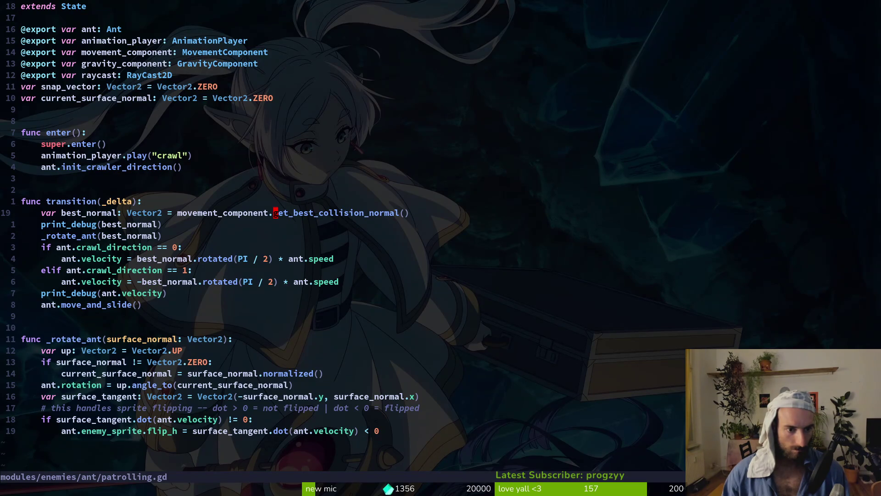
key("alt+Tab")
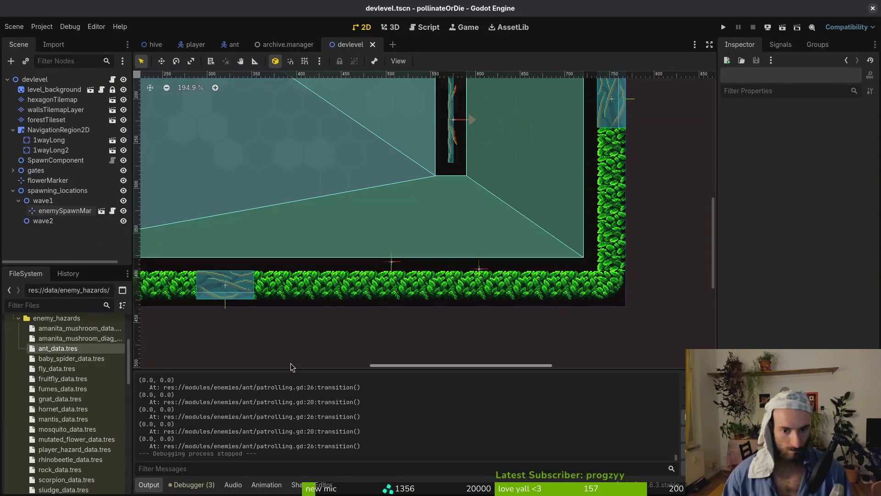
- Place the enemy spawn marker at (506, 383) and launch the game from the menu
left_click(393, 264)
left_click(391, 266)
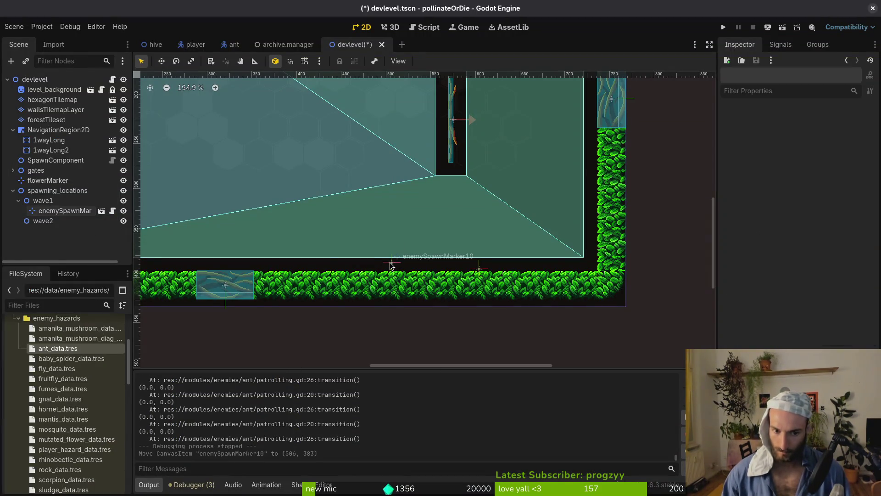
left_click(724, 28)
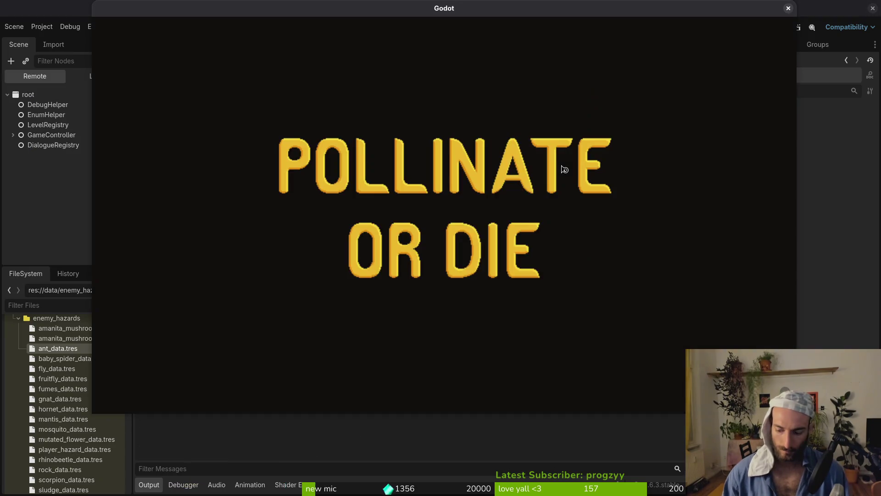
key("Return")
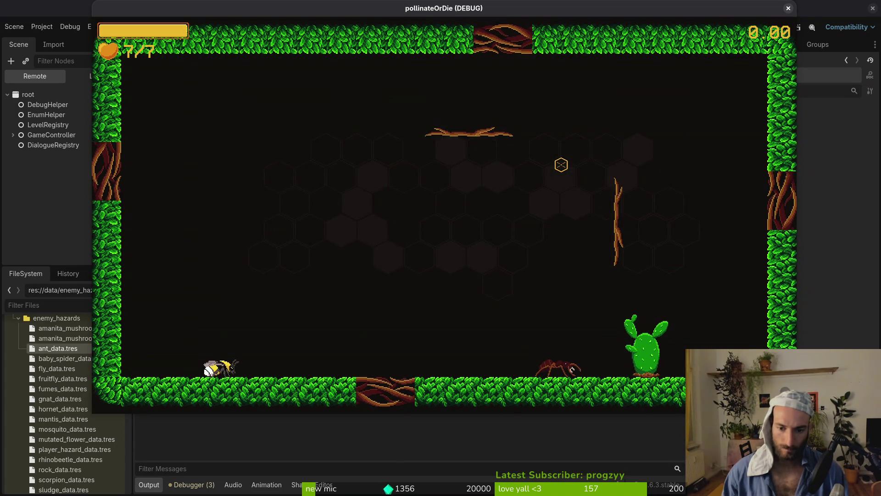
- Walk the bee right to watch the ant crawl onto the ceiling, then return to the editor
key("d")
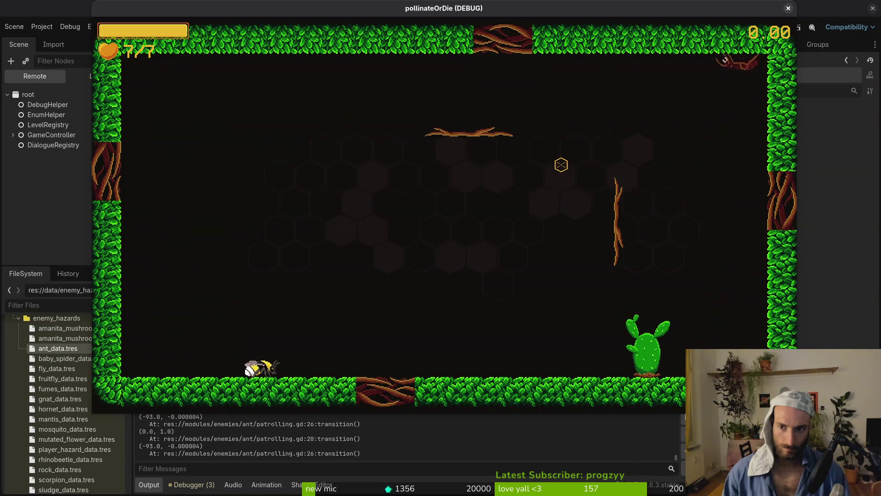
key("Right")
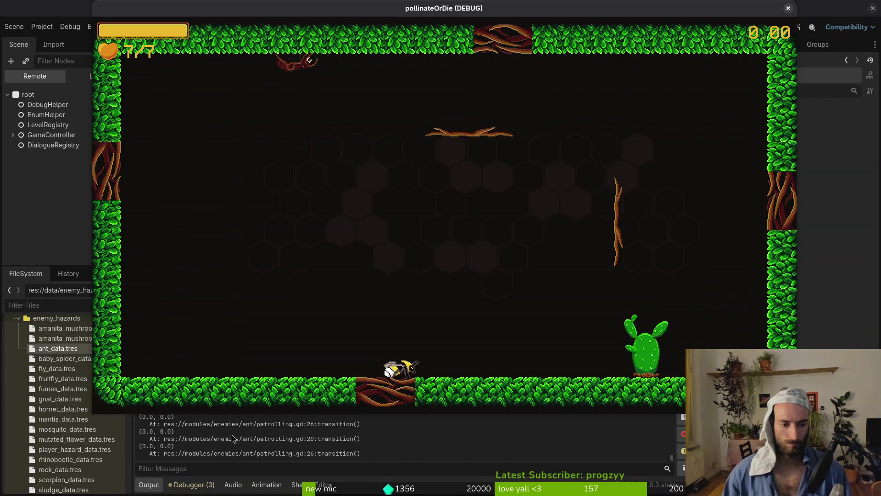
key("n")
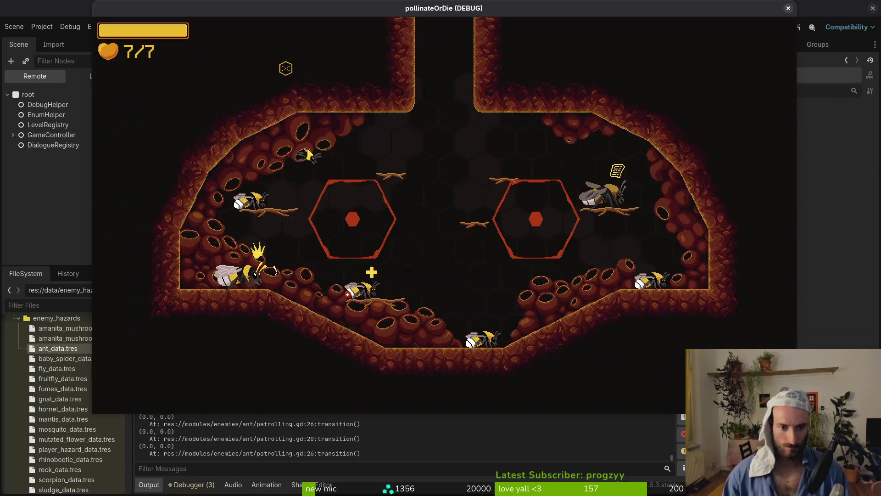
key("n")
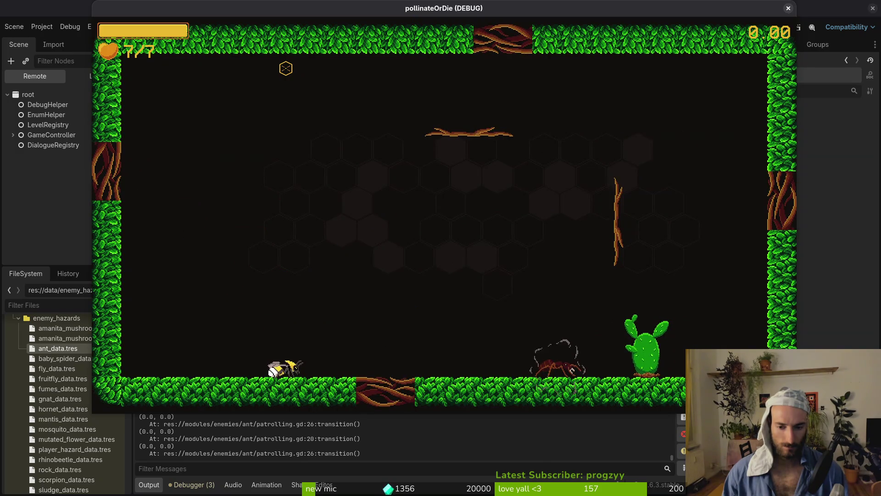
key("alt+Tab")
scroll(454, 236, "up", 5)
scroll(454, 236, "left", 5)
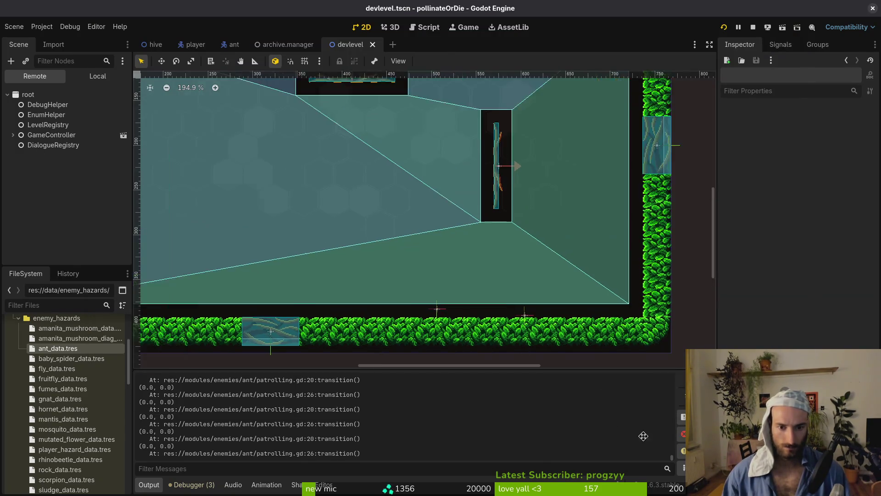
scroll(400, 192, "down", 3)
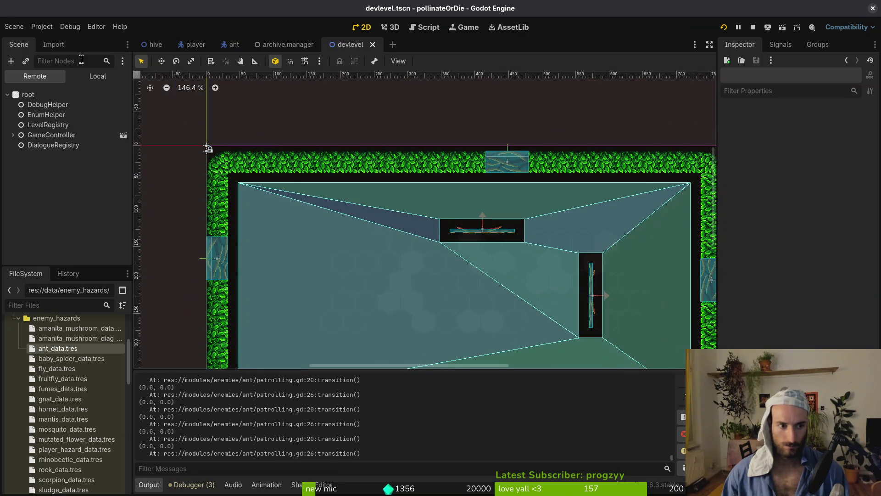
scroll(351, 206, "down", 1)
scroll(339, 151, "down", 3)
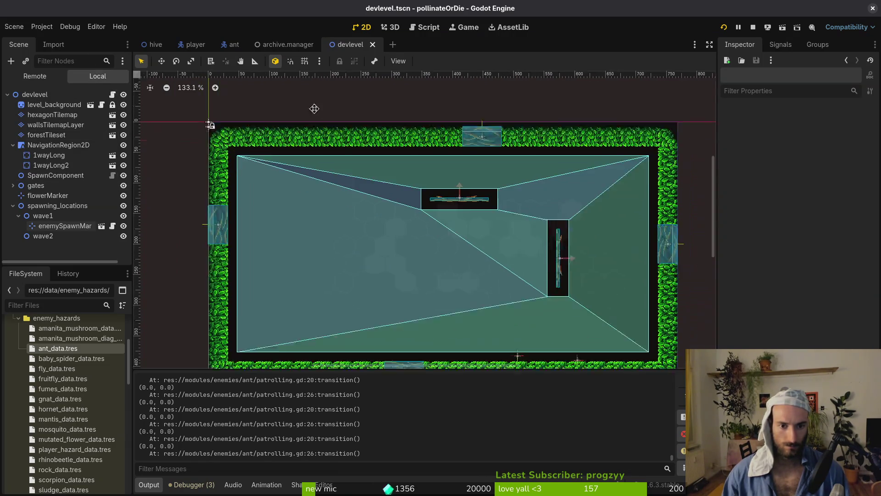
scroll(349, 165, "right", 2)
scroll(366, 183, "up", 1)
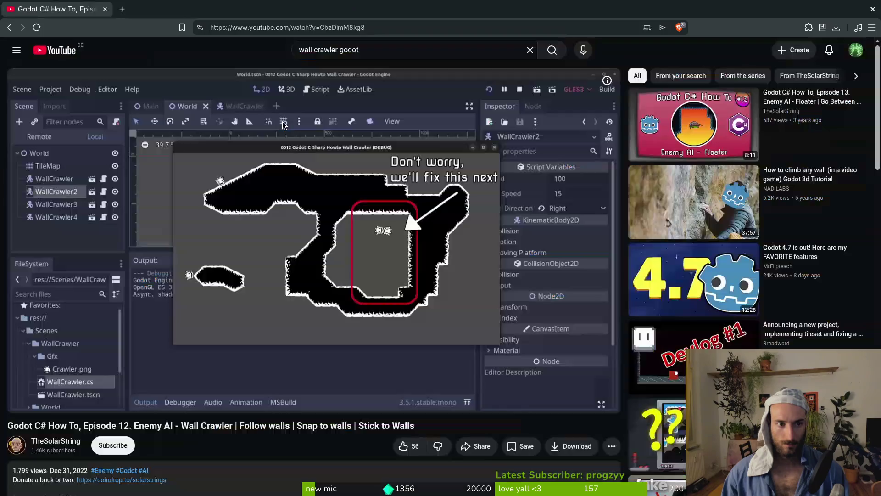
scroll(309, 150, "down", 2)
scroll(310, 150, "right", 3)
scroll(310, 150, "up", 2)
scroll(310, 151, "left", 4)
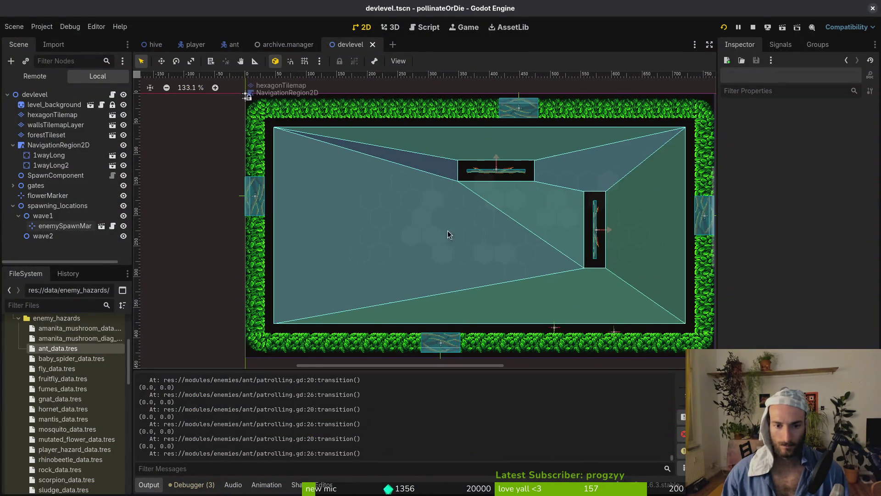
key("F6")
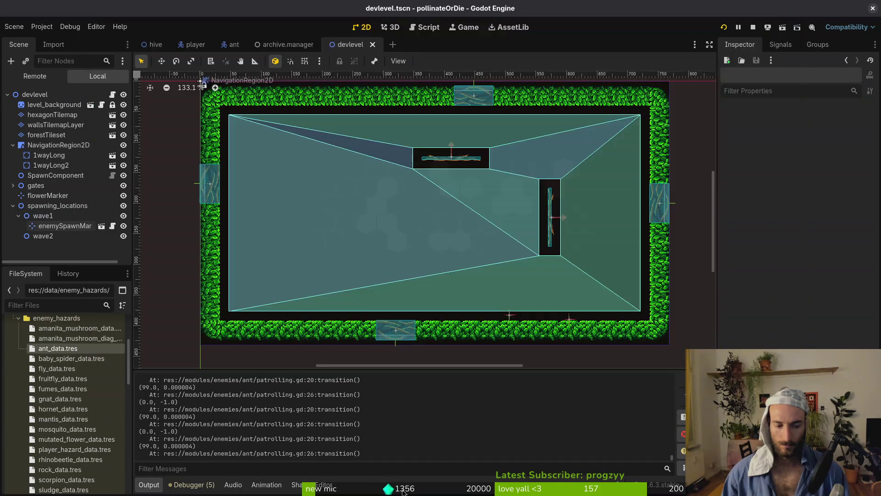
- Delete the print_debug(best_normal) and print_debug(ant.velocity) lines and save patrolling.gd
key("alt+Tab")
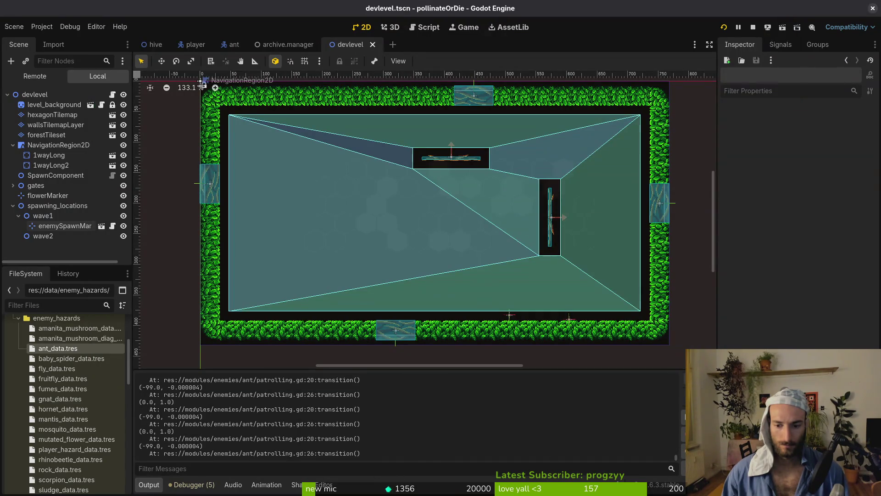
key("alt+Tab")
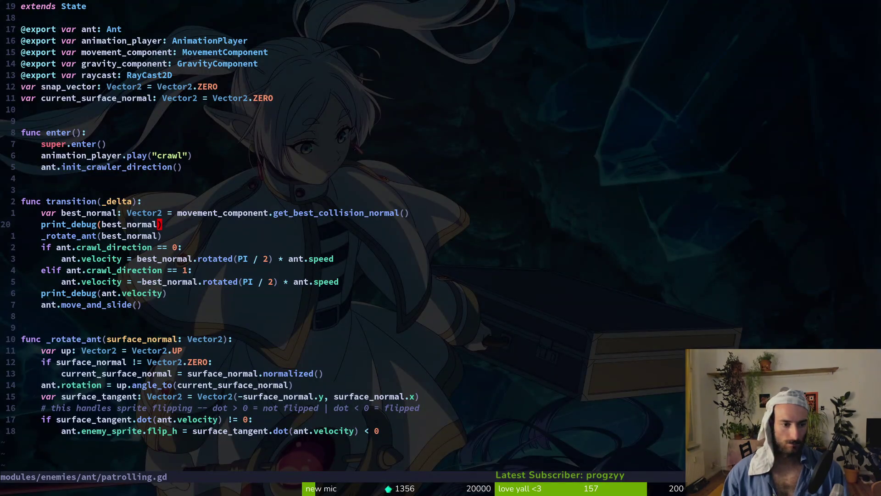
key("d")
key("d")
key("j")
key("j")
key("j")
key("d")
key("d")
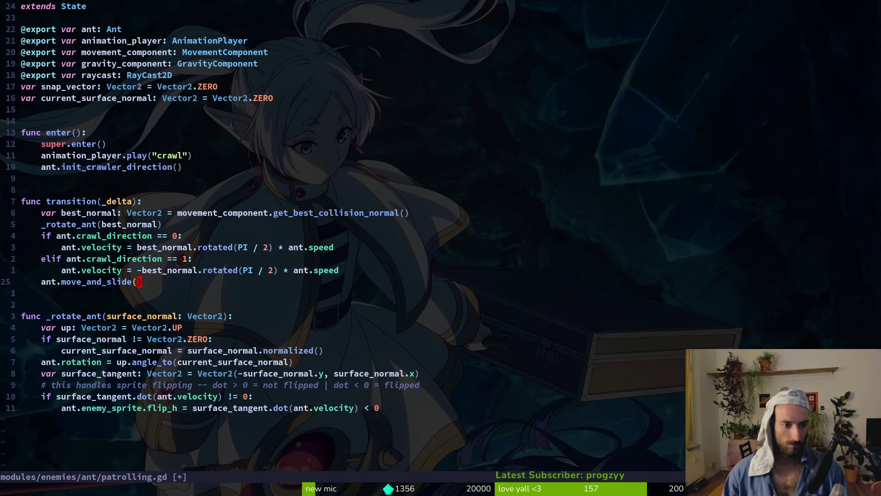
type(":w")
key("Return")
- Rerun the game in Godot without debug prints, then close it
key("alt+Tab")
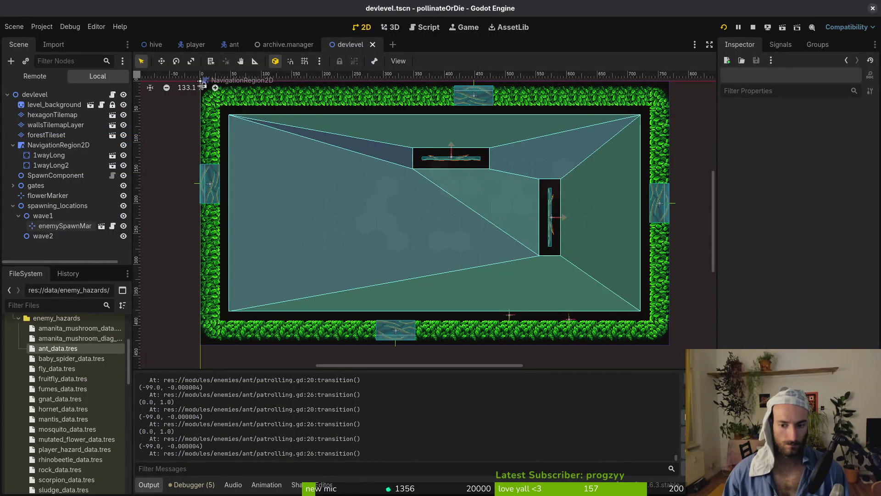
key("F5")
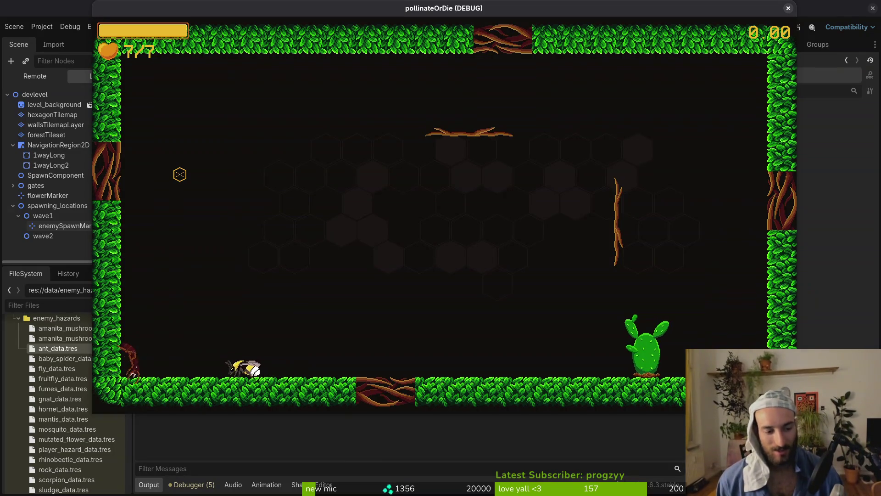
key("F8")
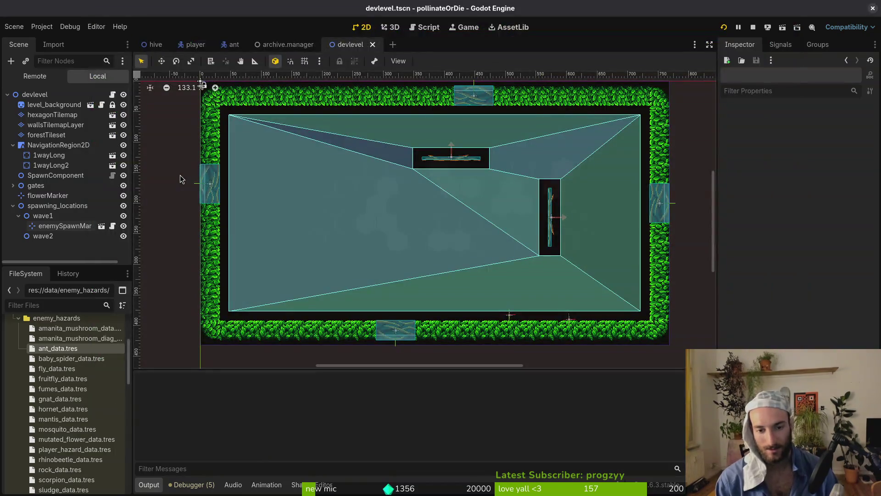
- Open ant.tscn and inspect its debug Label, aggroRange shape and 9.0 px body collision circle
left_click(232, 45)
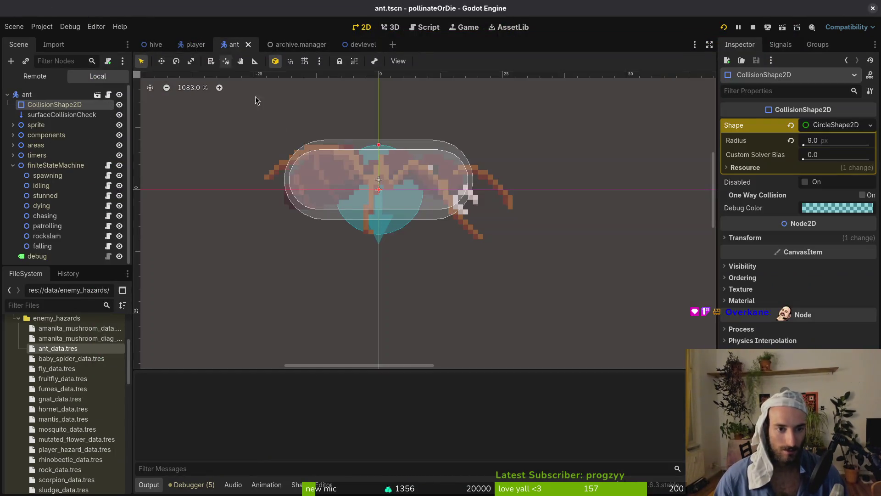
left_click(404, 230)
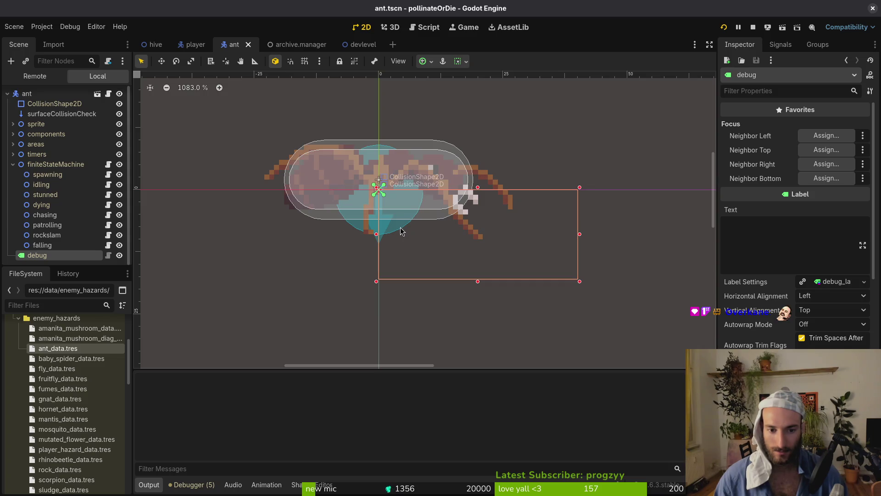
left_click(360, 230)
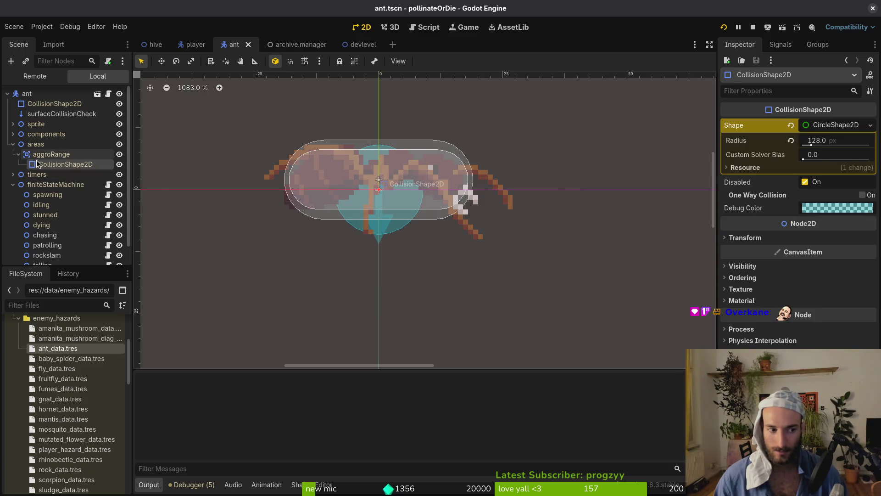
left_click(13, 144)
left_click(47, 105)
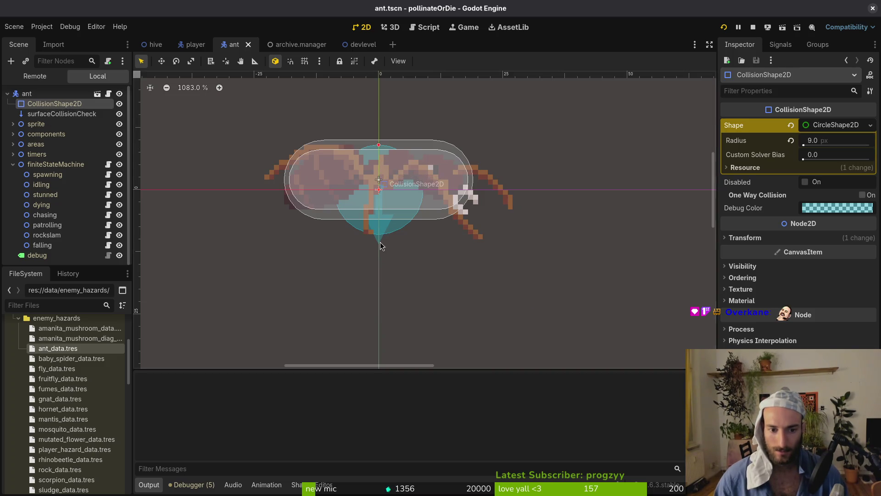
key("alt+Tab")
key("alt+Tab")
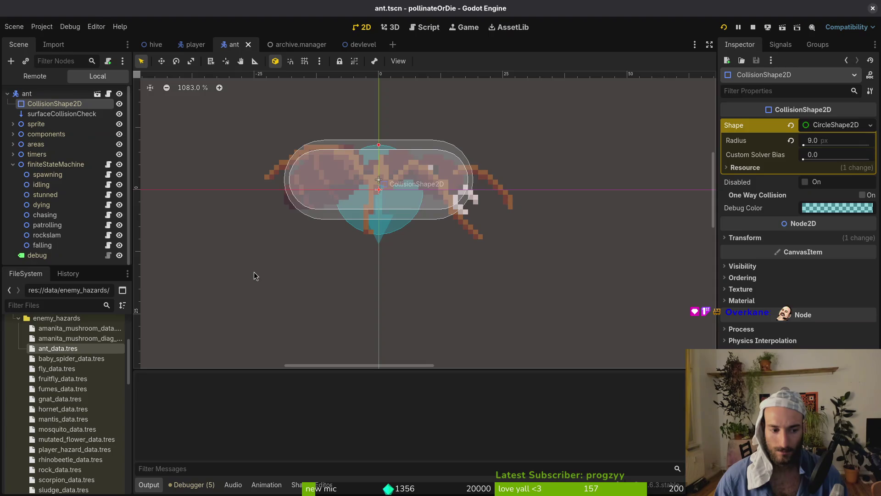
key("alt+Tab")
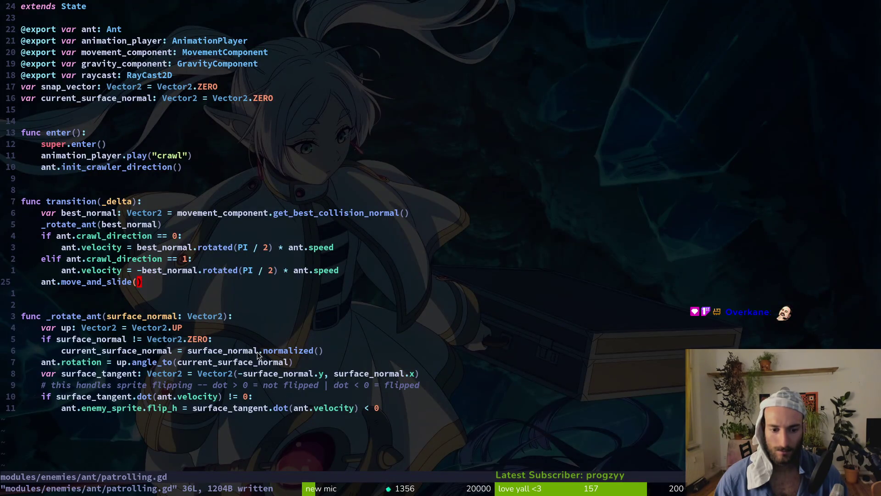
- Delete the unused raycast export line, restore the surface normal line, and save patrolling.gd
left_click(109, 77)
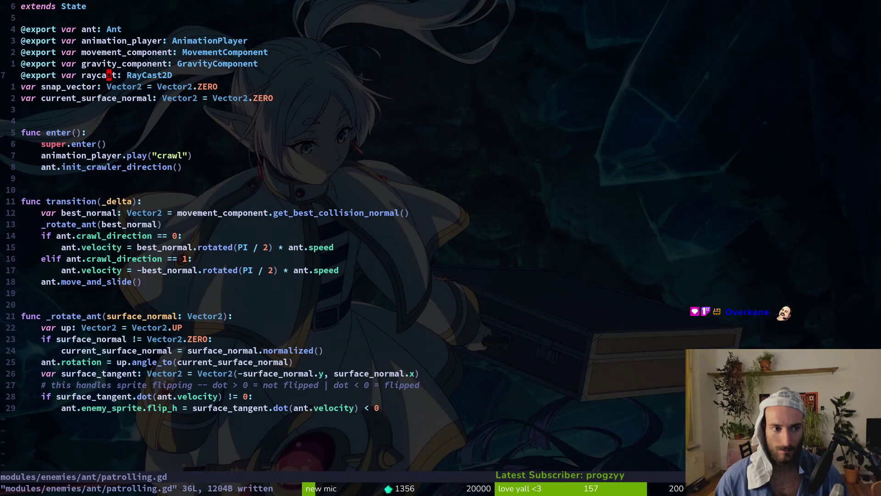
key("d")
key("d")
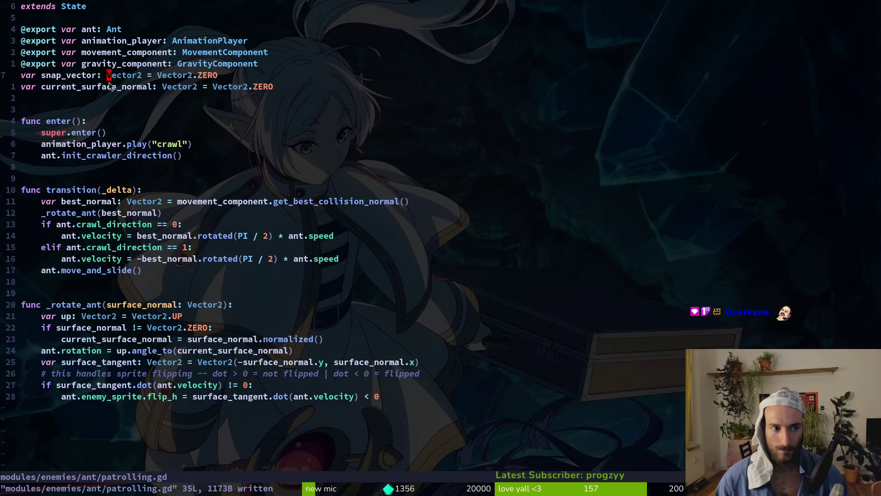
key("d")
key("d")
key("d")
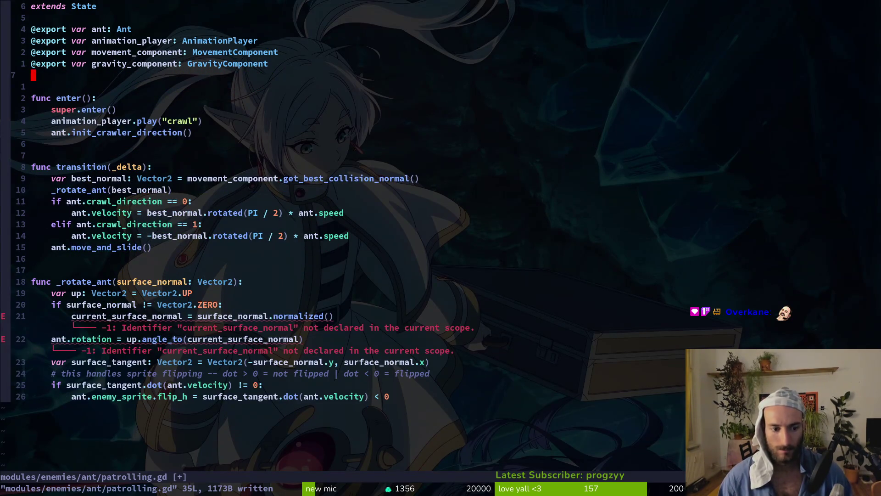
type("u:w")
key("Return")
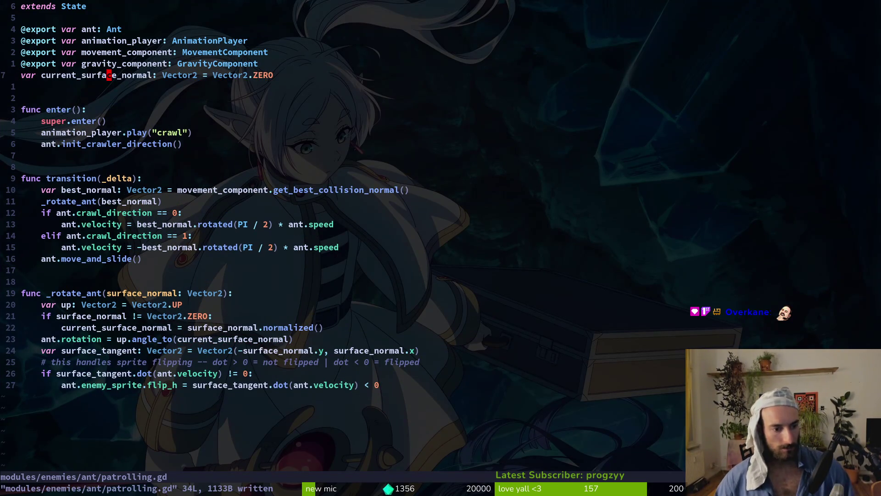
key("8")
key("j")
key("4")
key("j")
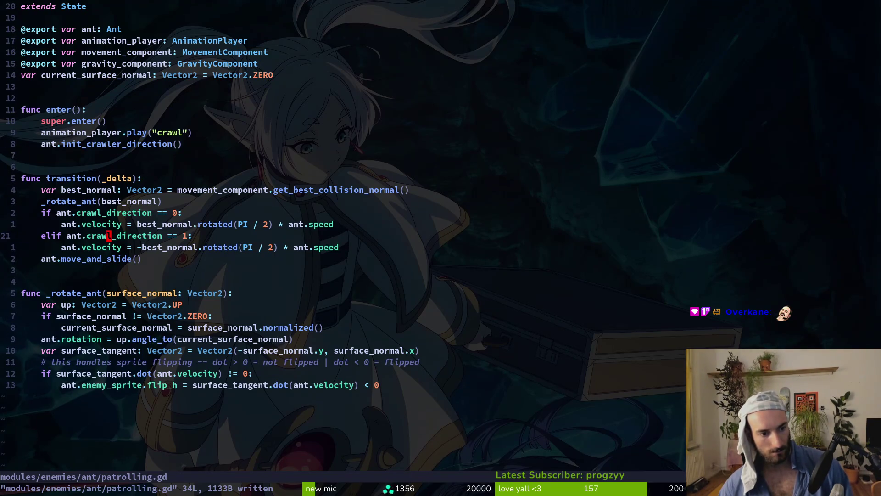
- Run the game to watch the ant climb the left wall, then return to Neovim
key("alt+Tab")
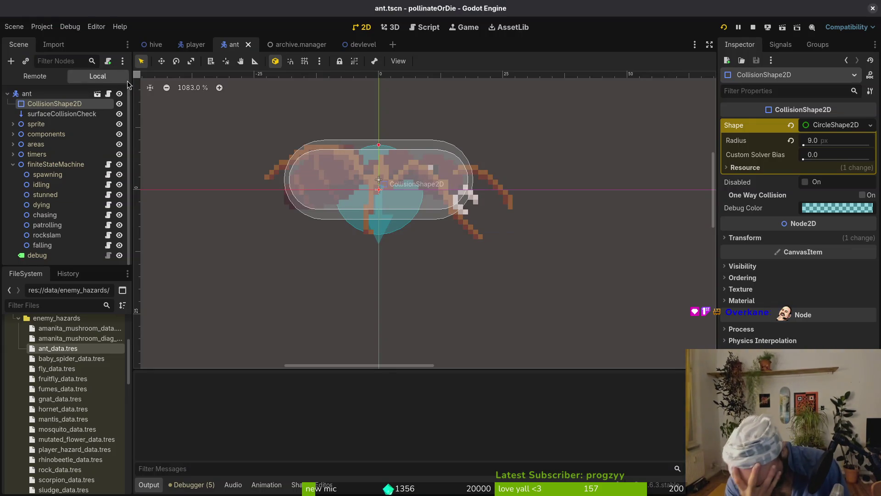
key("F5")
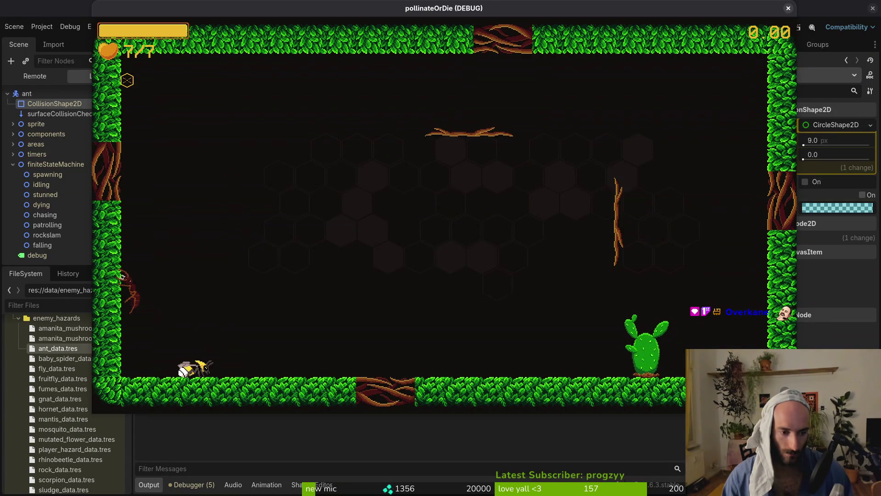
key("alt+Tab")
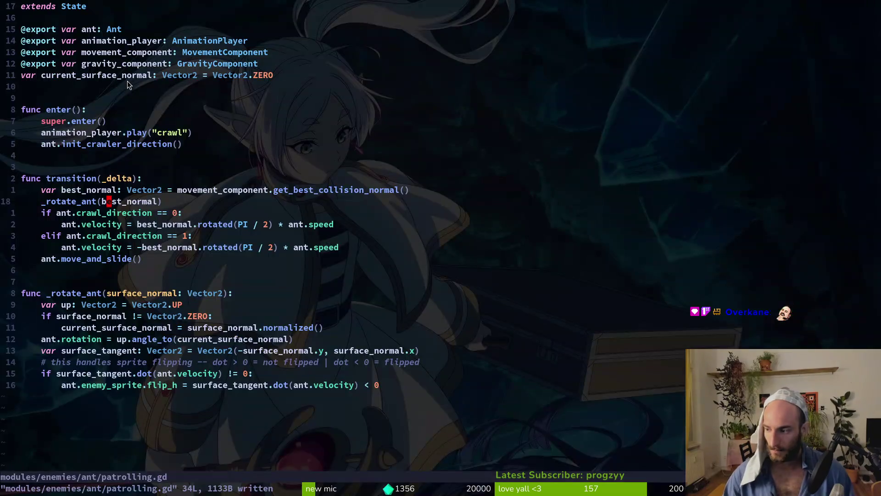
key("space")
key("f")
key("f")
type("stunnedstate")
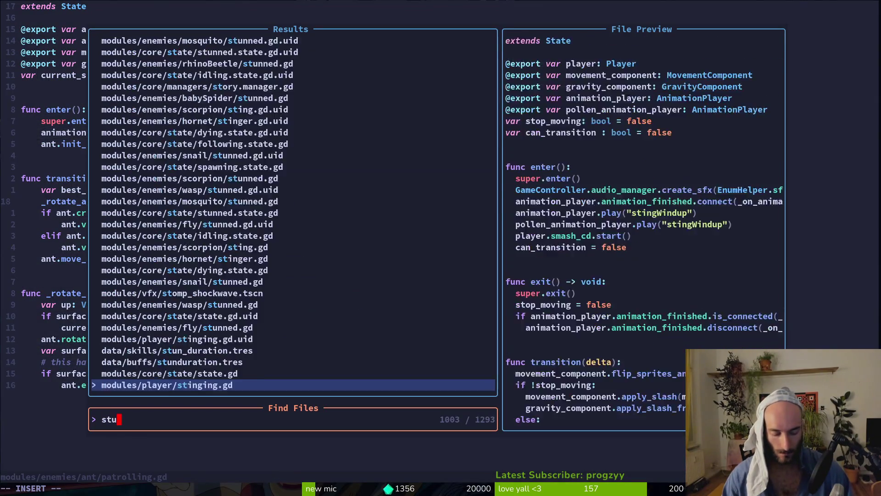
key("Return")
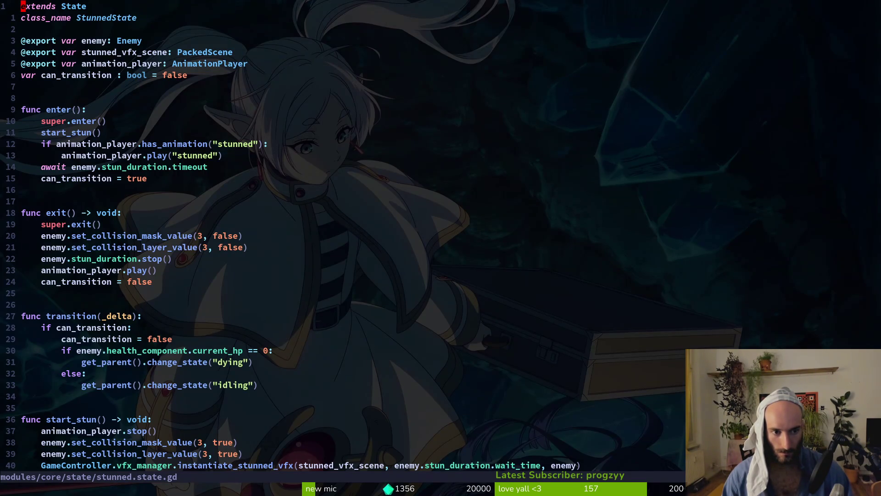
key("space")
key("f")
key("f")
type("su")
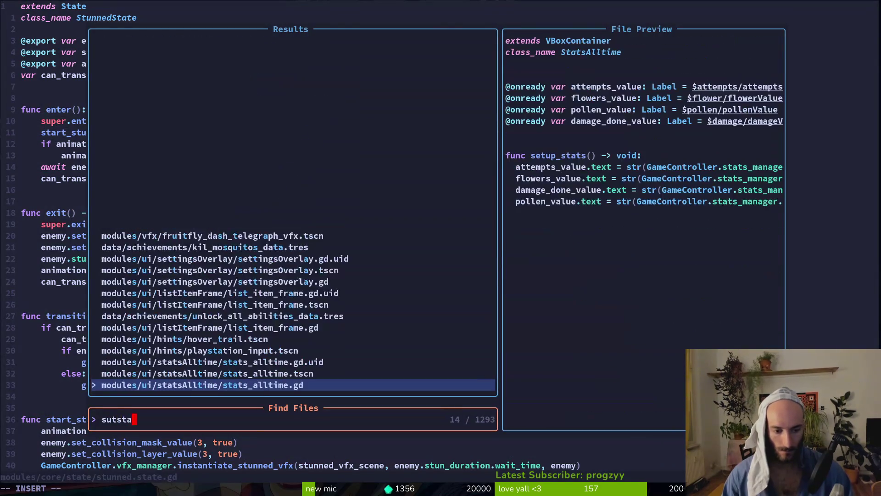
key("BackSpace")
type("tunned")
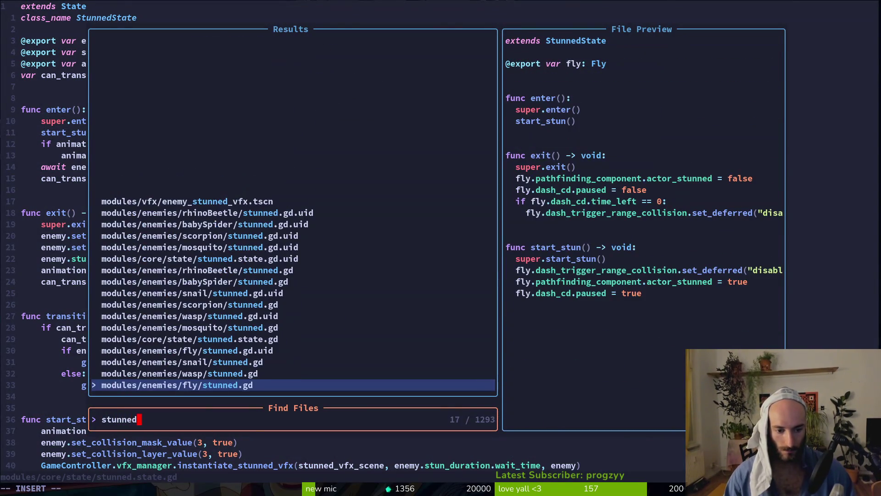
key("ctrl+p")
key("ctrl+p")
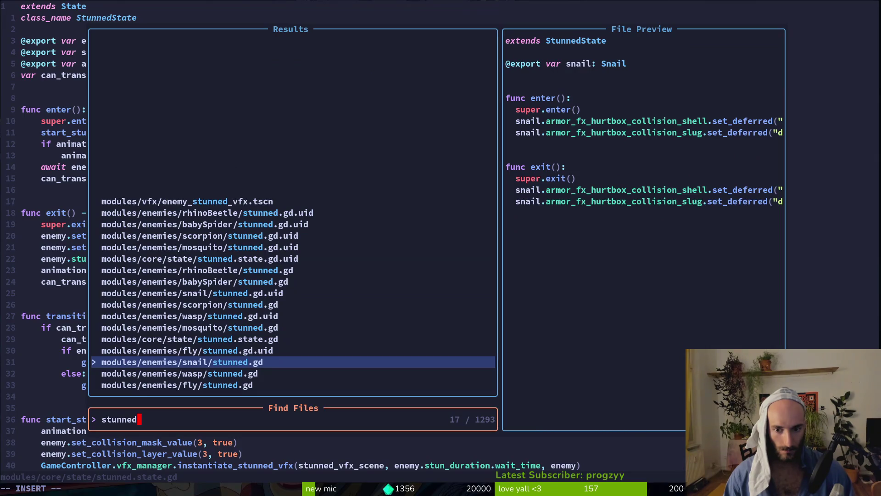
key("ctrl+n")
key("ctrl+n")
key("ctrl+p")
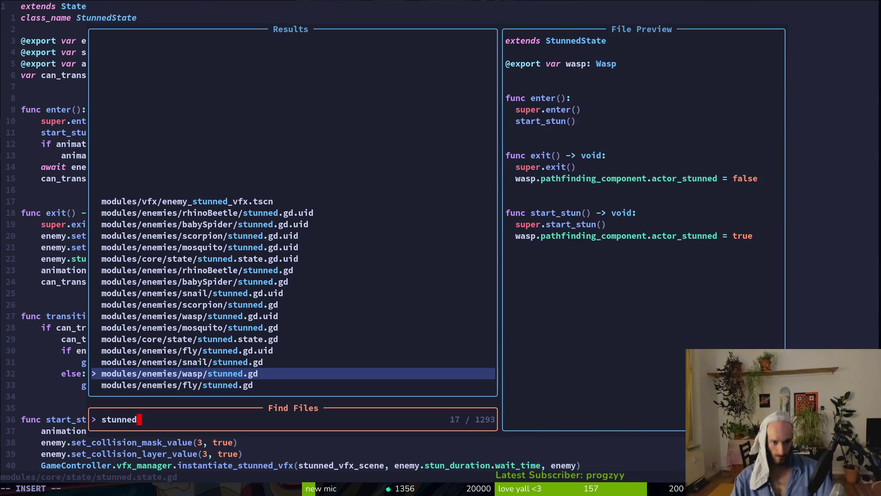
key("ctrl+p")
key("ctrl+p")
key("ctrl+p")
key("ctrl+n")
key("ctrl+n")
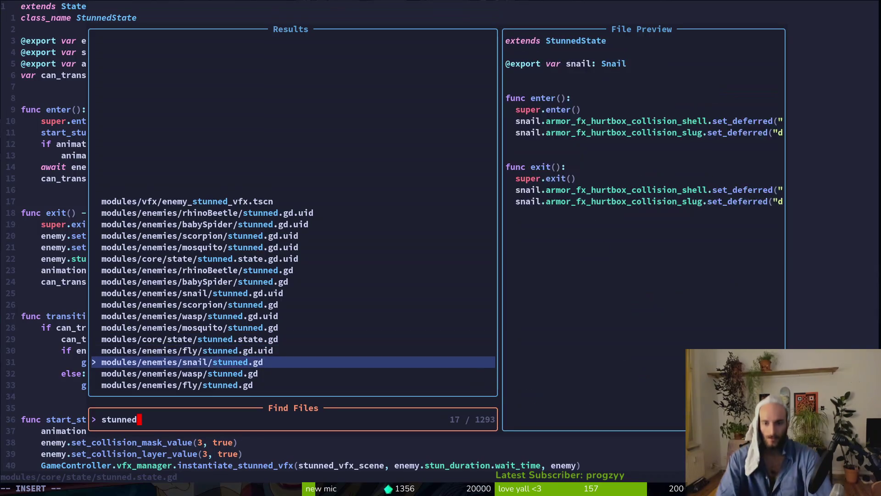
key("ctrl+p")
key("ctrl+p")
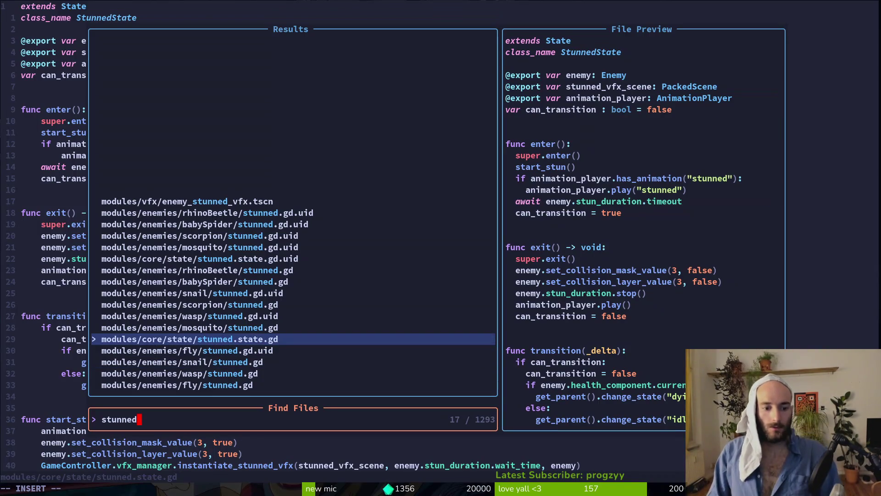
key("ctrl+p")
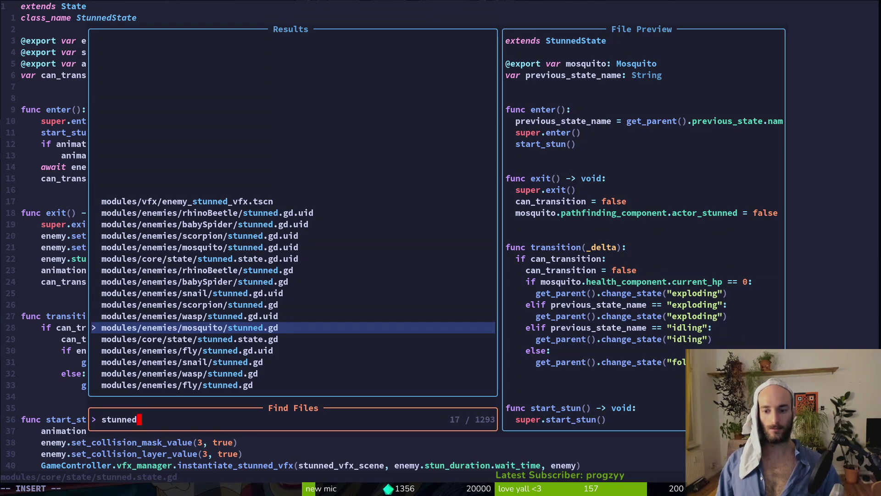
key("ctrl+p")
key("ctrl+p")
key("ctrl+p")
key("Escape")
key("Return")
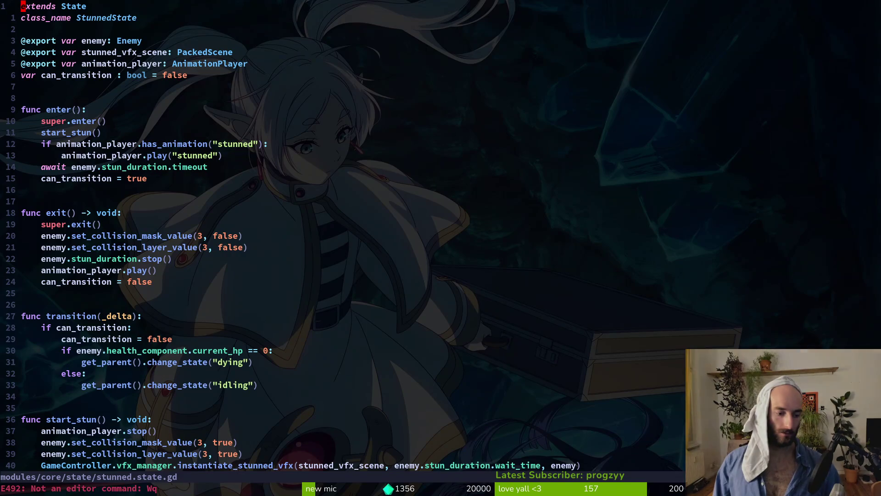
type(":wq")
key("Return")
key("Up")
key("Return")
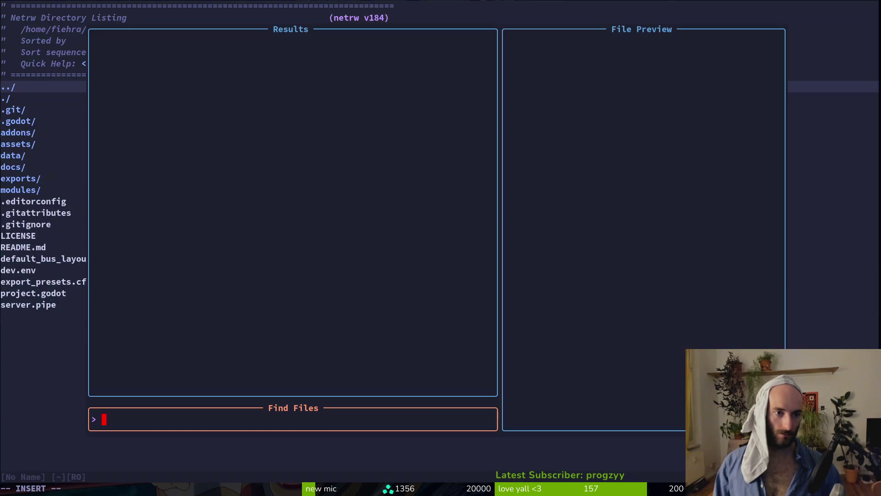
type("anaptrol")
key("BackSpace")
key("BackSpace")
key("BackSpace")
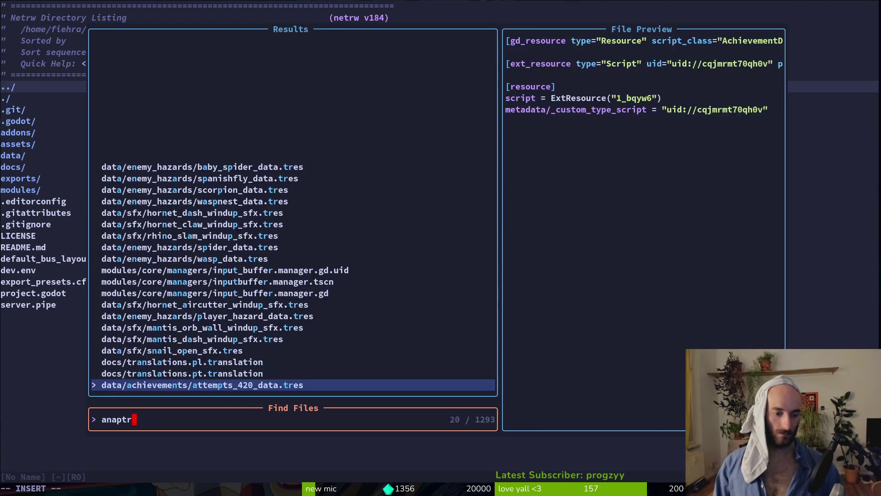
key("BackSpace")
type("patr")
key("Return")
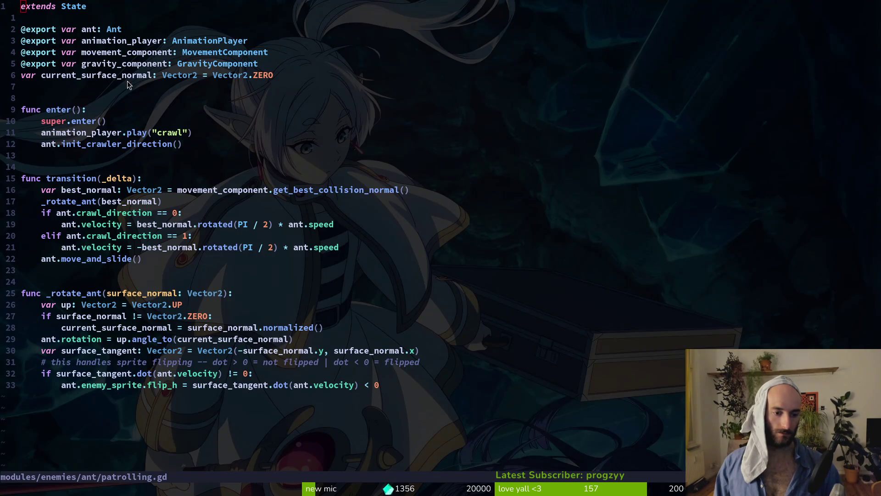
- Run the game twice with F5, flying the bee up to attack the ceiling ant
key("F5")
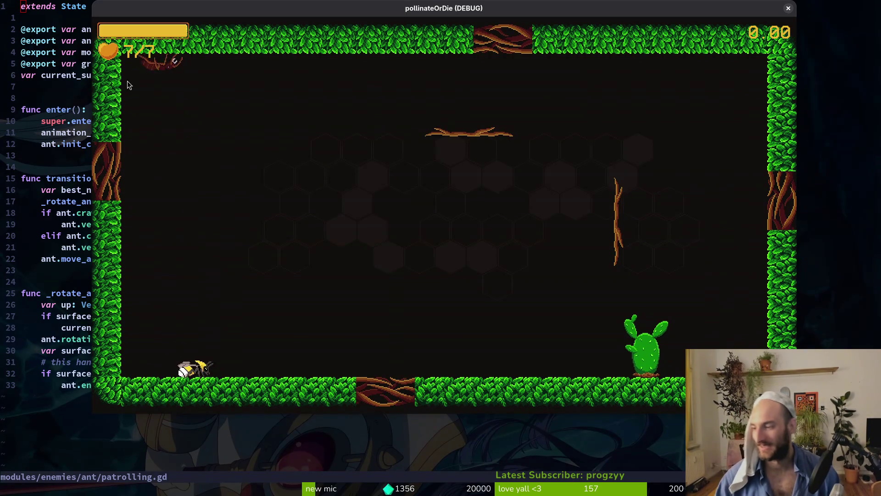
key("Escape")
key("F5")
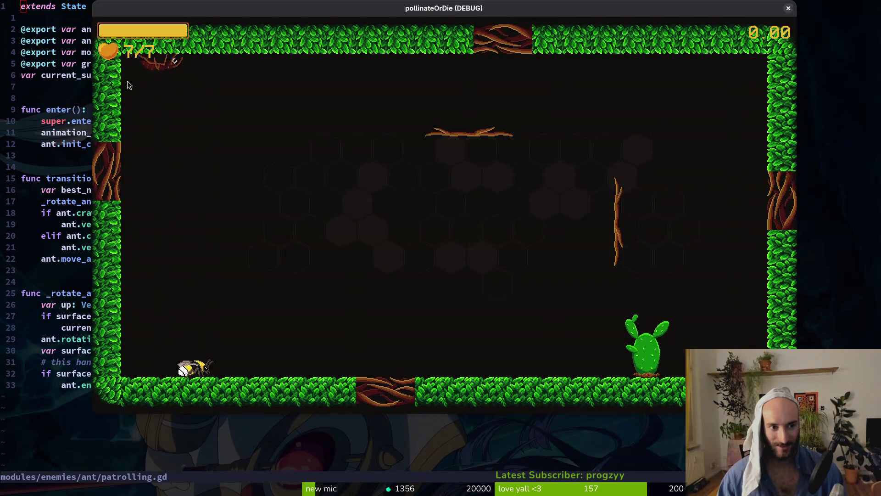
key("w")
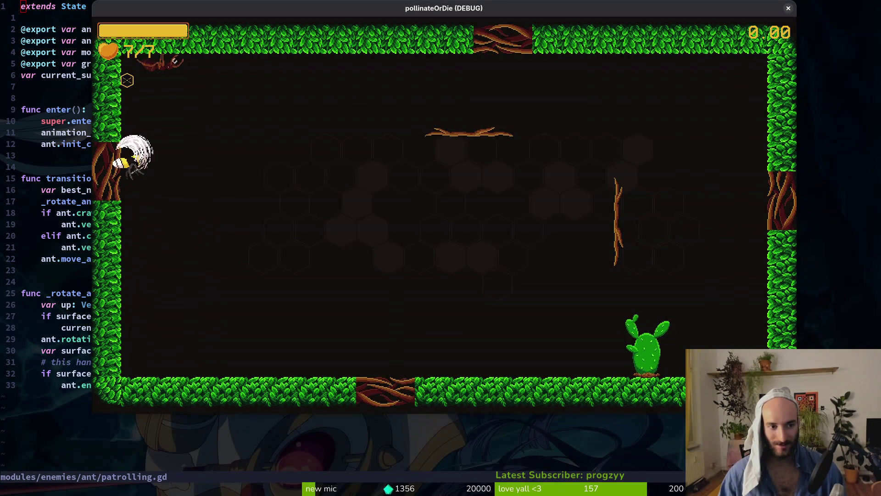
key("a")
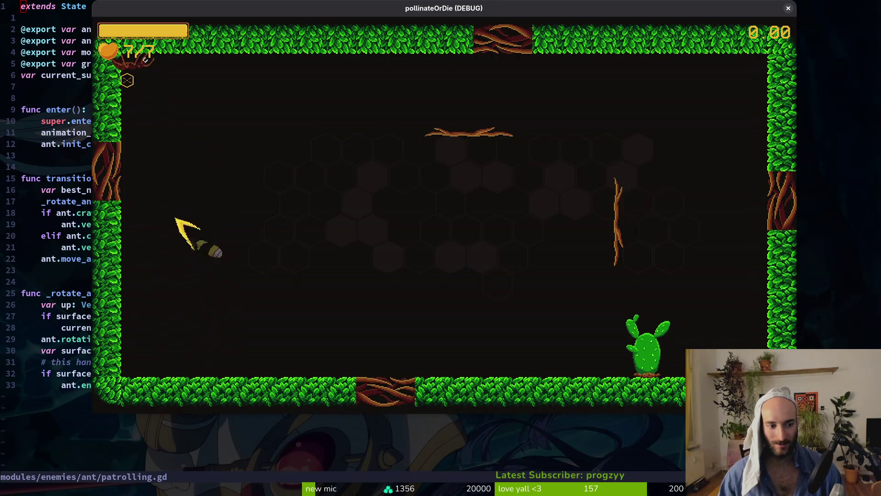
key("Escape")
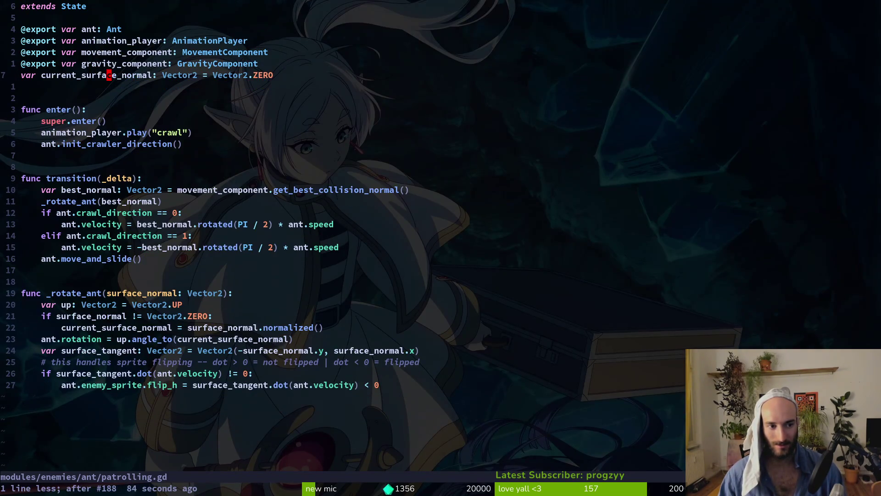
- Save patrolling.gd and retest, attacking the ant on the floor and left wall
type(":write")
key("Return")
key("d")
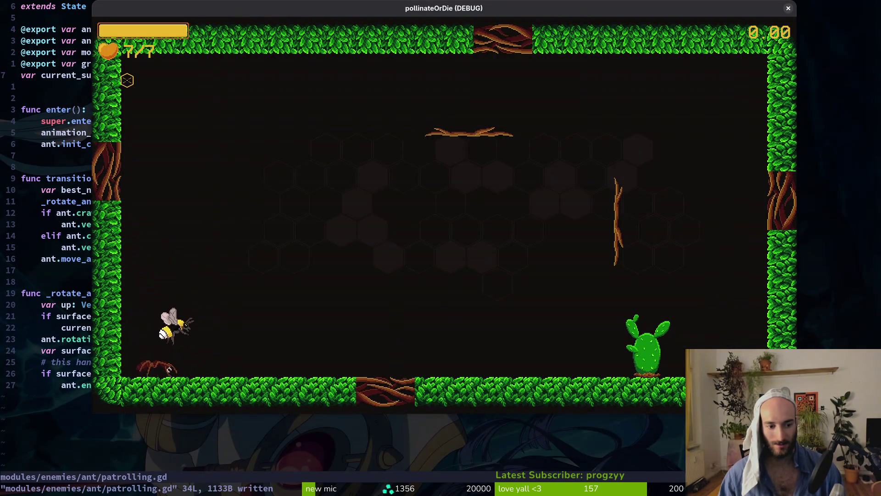
key("d")
key("a")
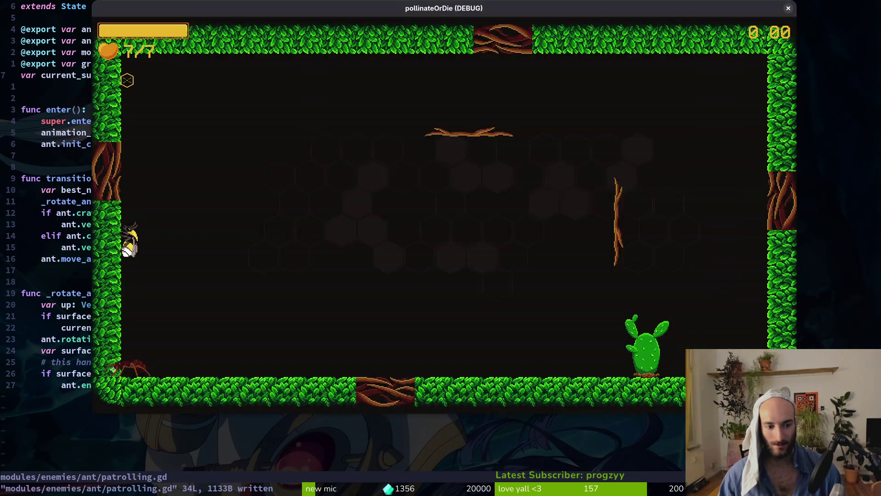
key("Escape")
- Restore the snap_vector line, delete it again, and save patrolling.gd at 34 lines
key("u")
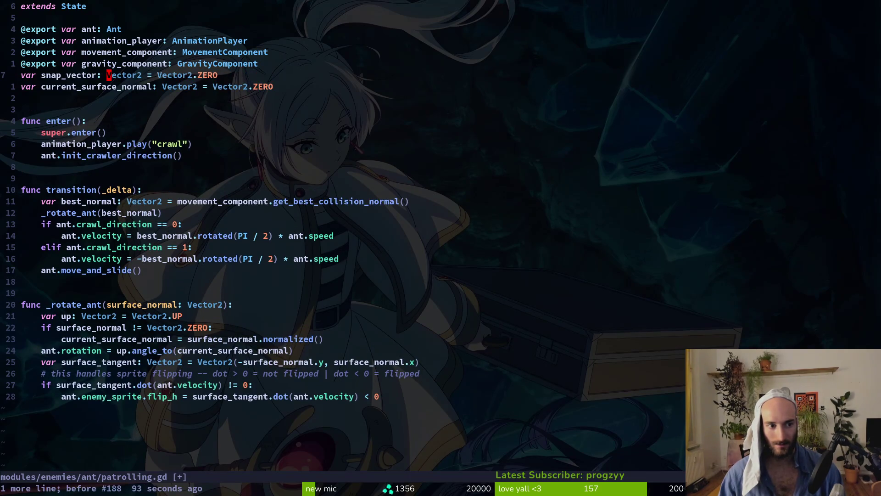
key("d")
key("d")
type(":w")
key("Return")
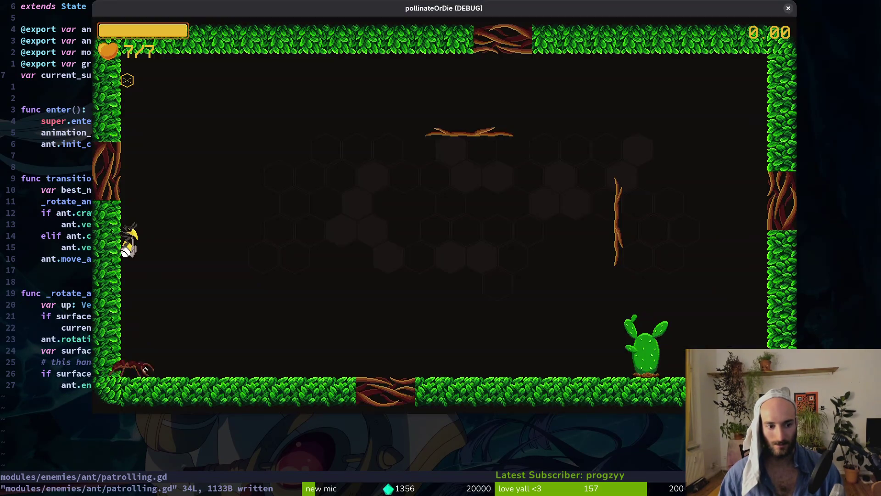
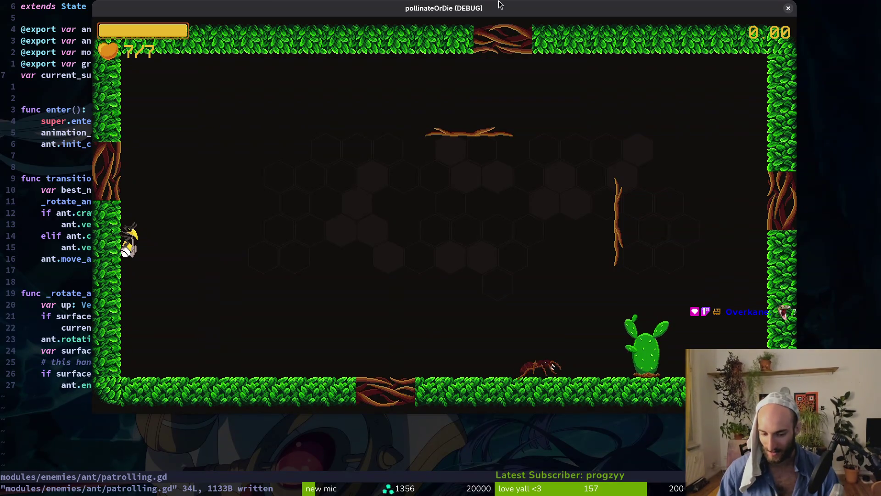
- Playtest flying the bee along the floor to the ant by the cactus, then close the game
key("Right")
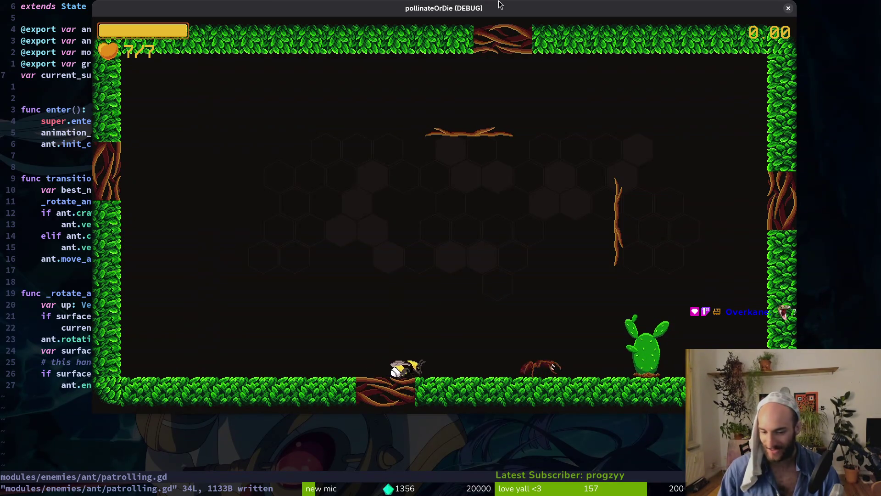
key("Left")
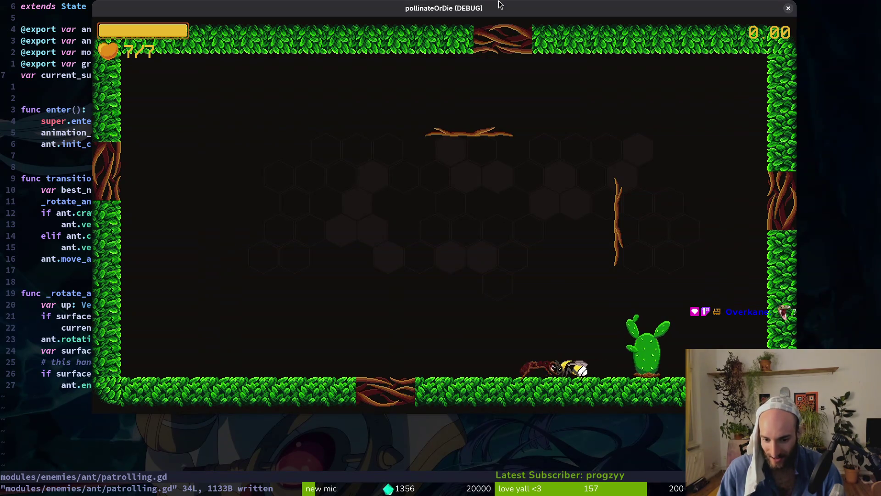
key("Escape")
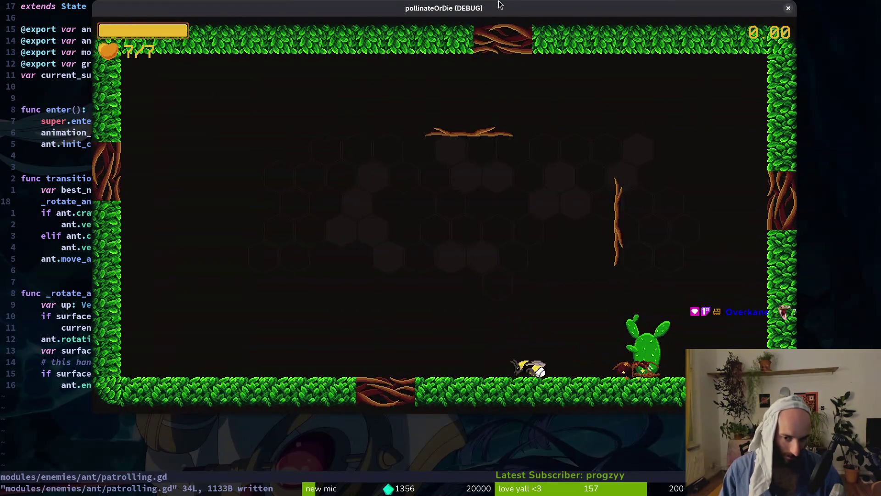
key("Right")
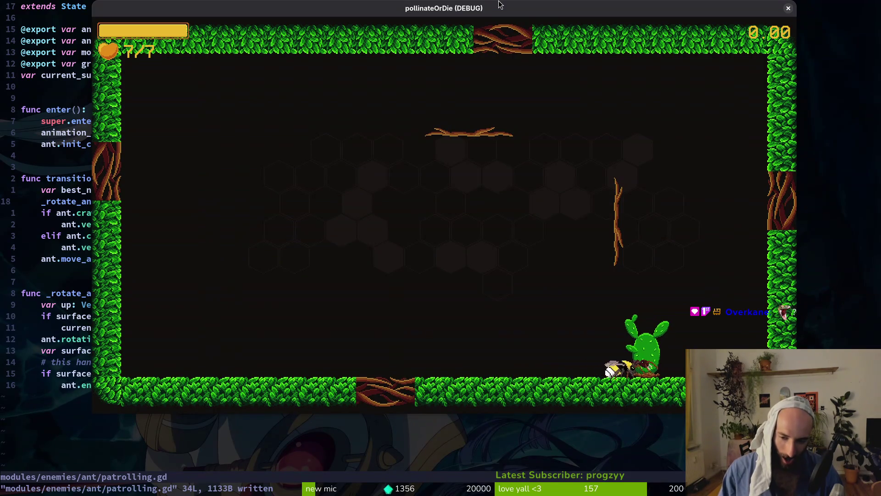
key("Escape")
- Undo and redo the snap_vector line deletion, then save and relaunch the game
key("u")
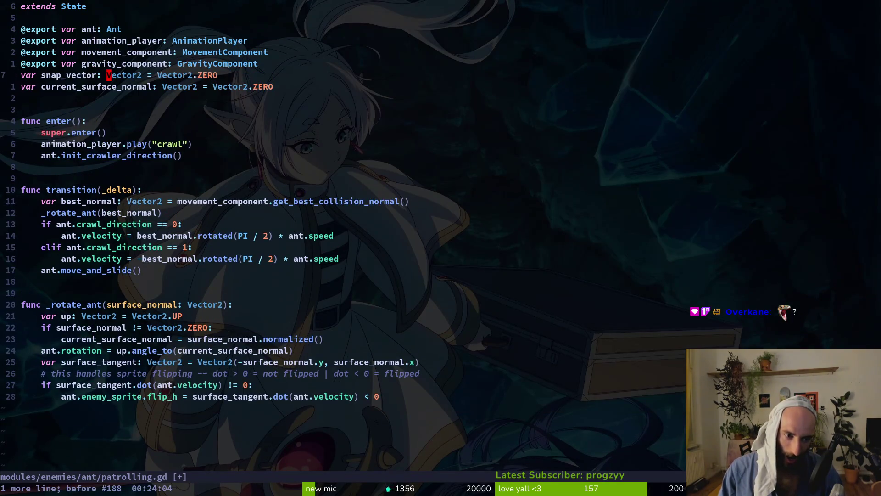
key("ctrl+r")
key("F5")
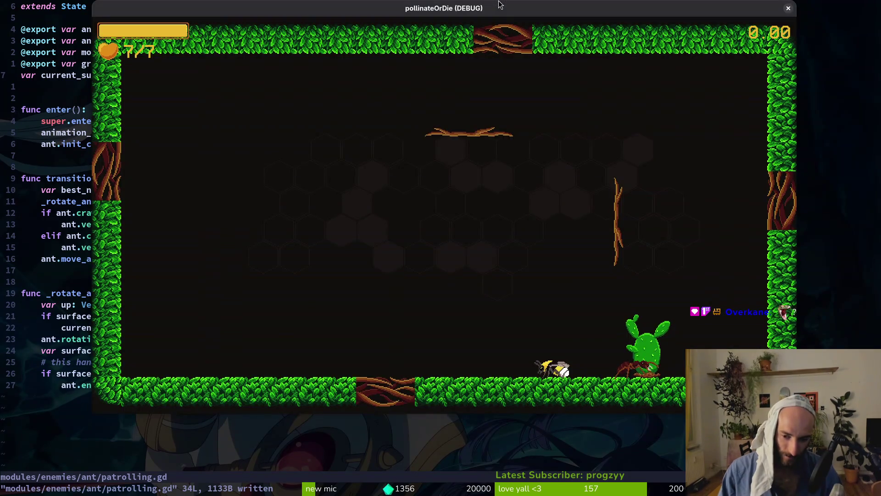
- Fly the bee up to the climbing ant, slash it off the vine, and close the game
key("Right")
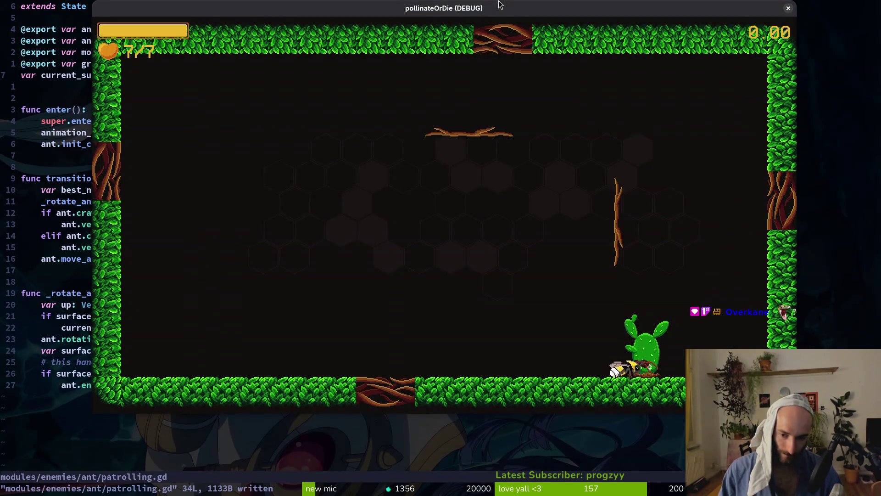
key("Up")
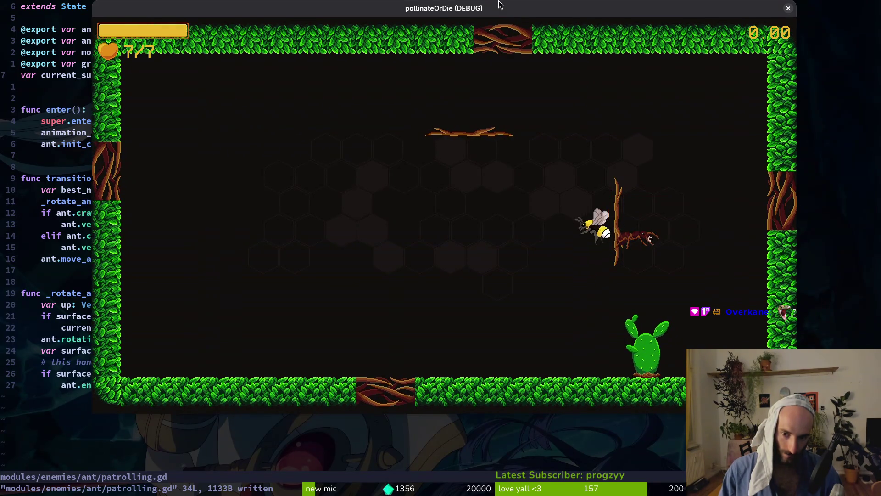
key("x")
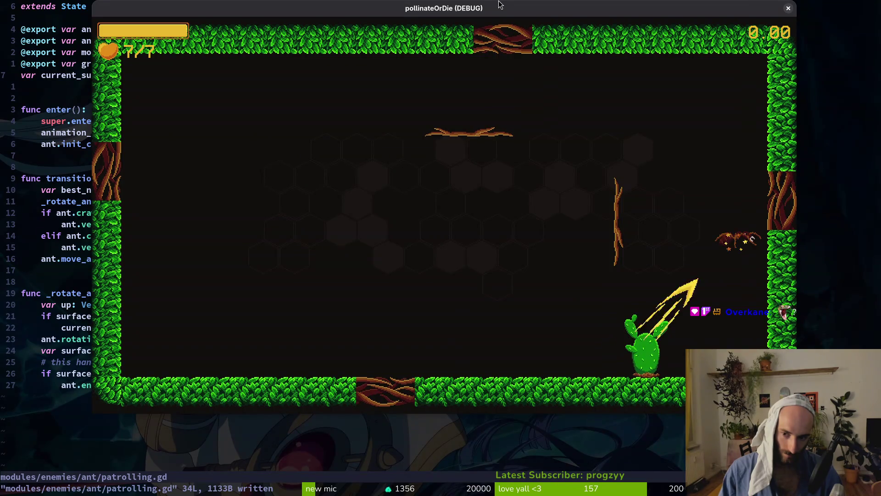
key("x")
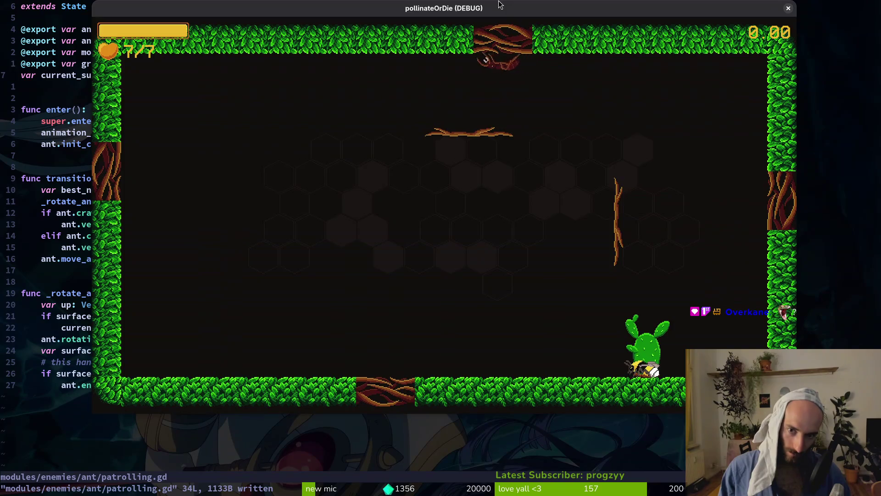
key("super+shift+q")
- Quit Neovim with :q and open the tig git history viewer
type(":q")
key("Return")
type("tig")
key("Return")
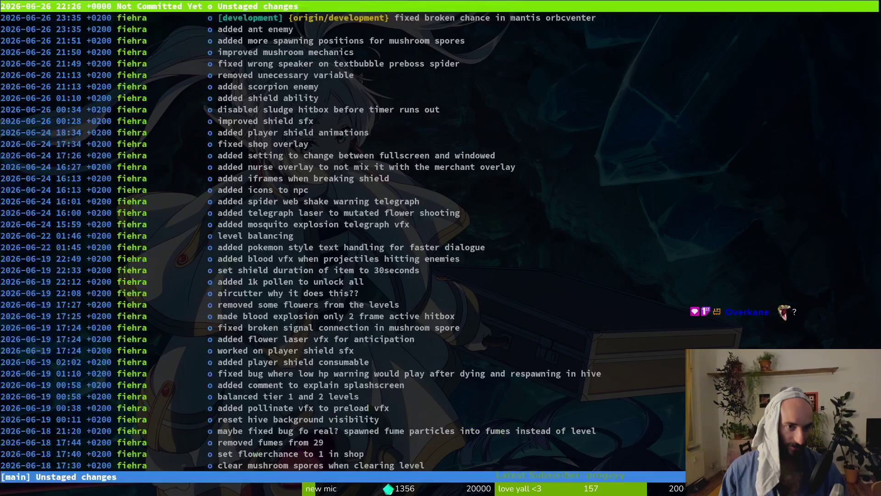
- Stage ant.gd, ant.tscn and patrolling.gd in tig's status view
key("s")
key("Down")
key("Down")
key("Down")
key("Up")
key("u")
key("u")
key("u")
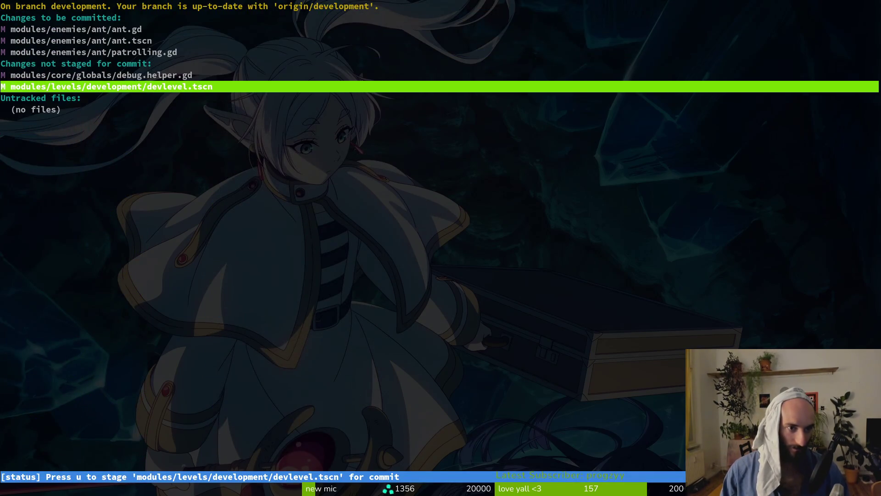
key("Up")
- Commit as "ant bro wtf", push to development, and bring up GitLab's work items
type("qg")
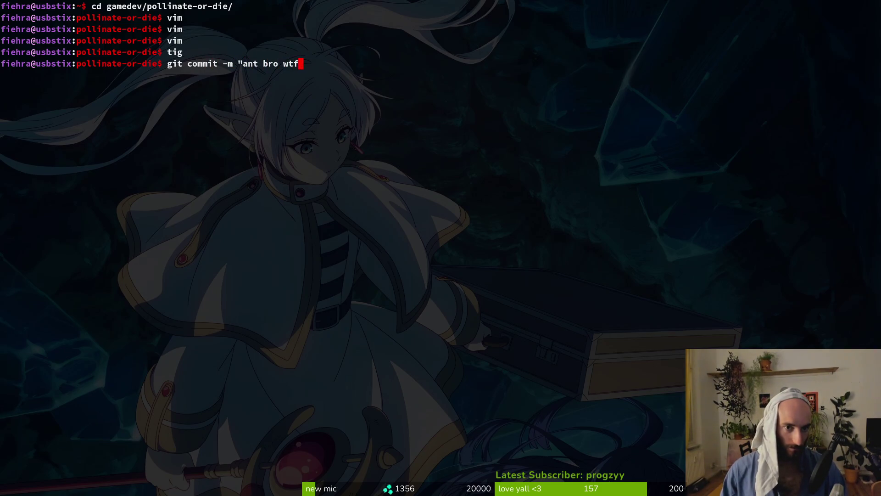
type("\"")
key("Return")
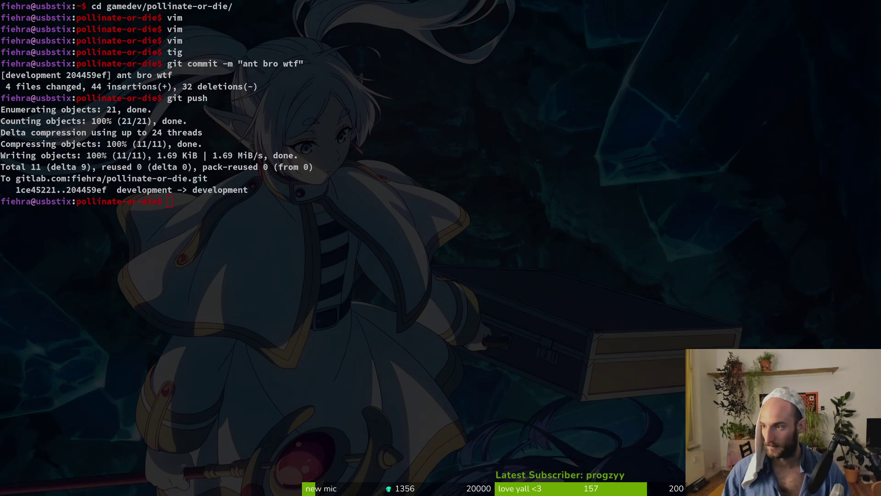
key("super")
key("super")
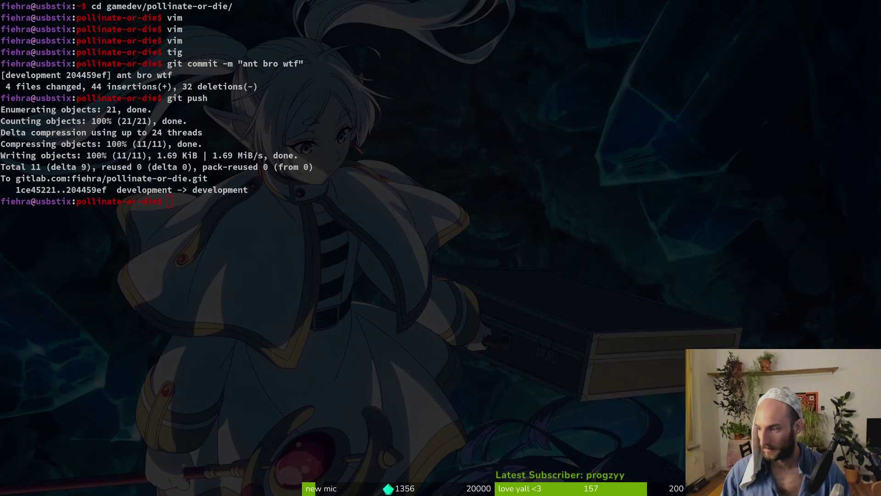
key("alt+Tab")
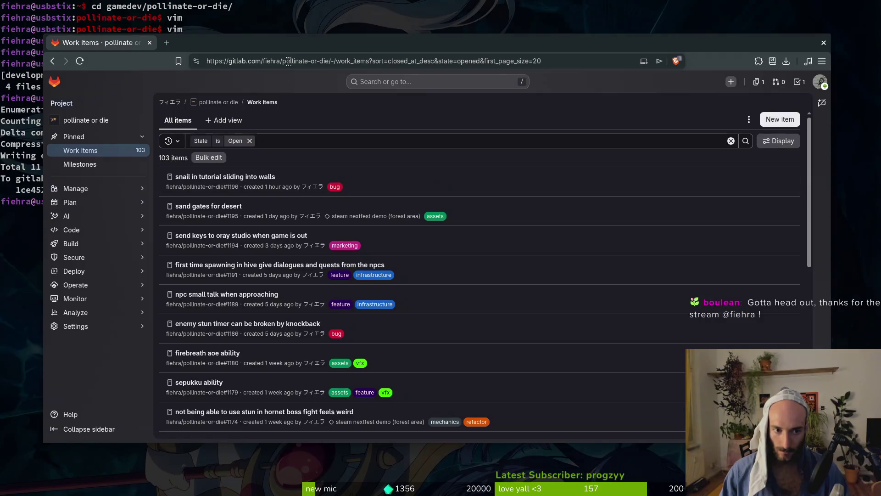
- Review GitLab's open work items, then open gateUpdated.aseprite from Aseprite's recent files
key("alt+Tab")
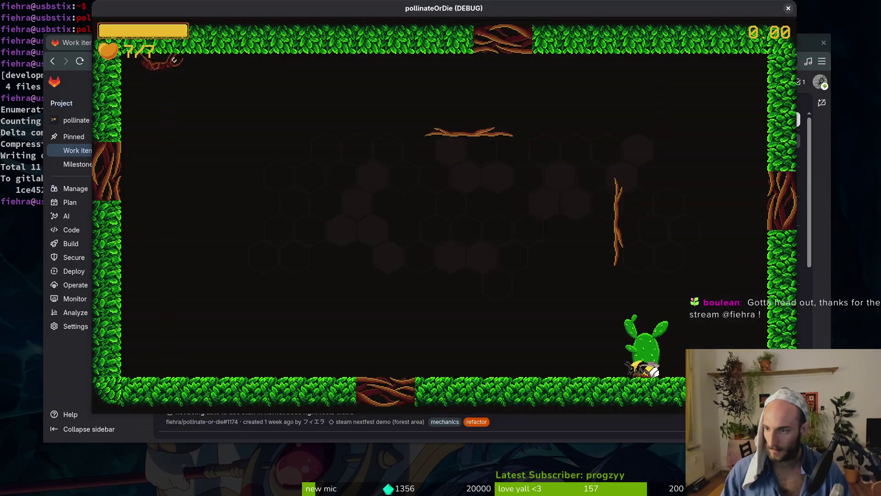
key("alt+Tab")
key("super")
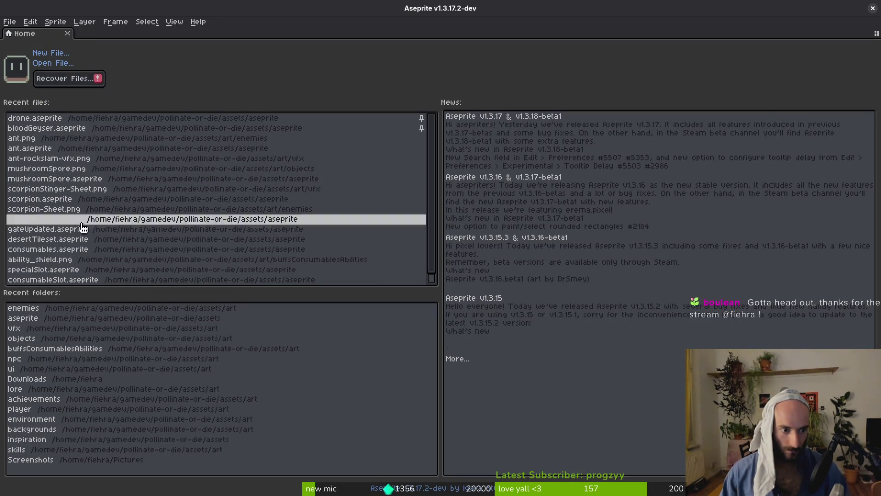
left_click(46, 230)
key("Return")
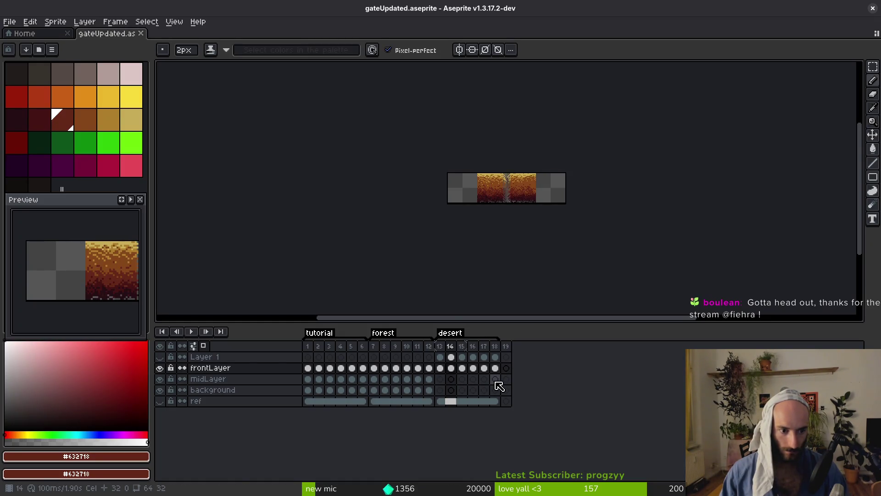
key("Return")
key("Right")
key("Right")
scroll(508, 220, "up", 5)
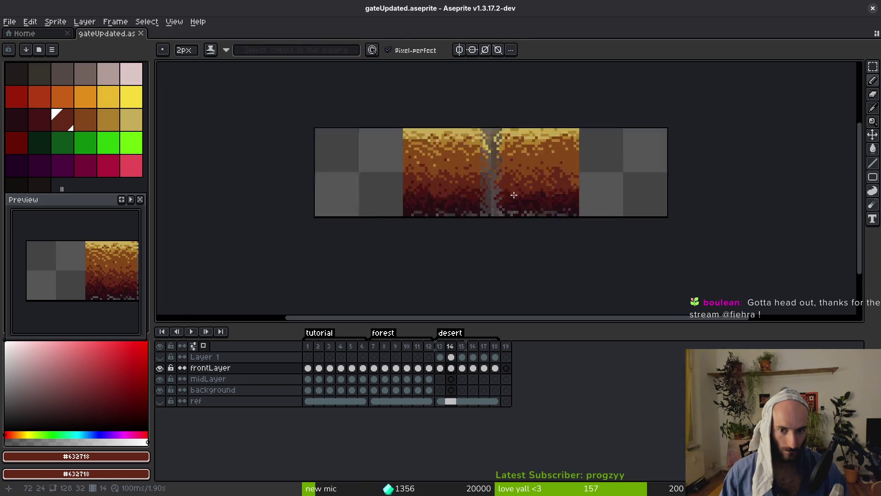
key("m")
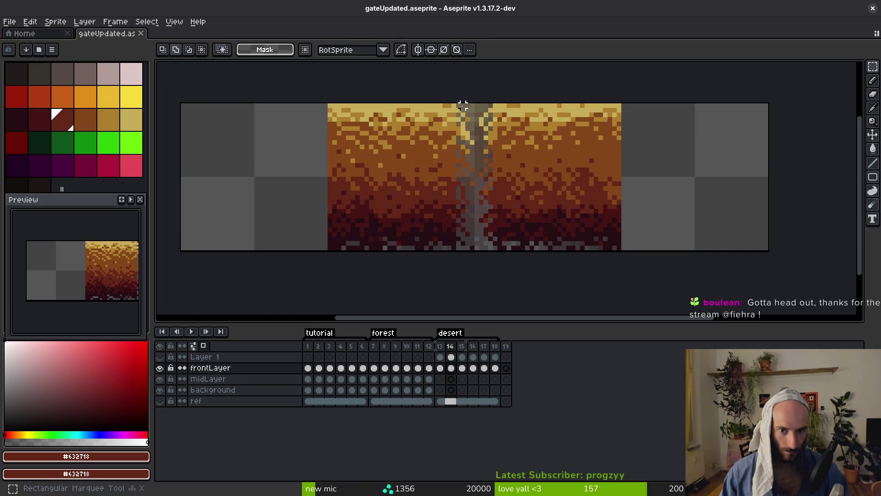
left_click_drag(473, 105, 458, 248)
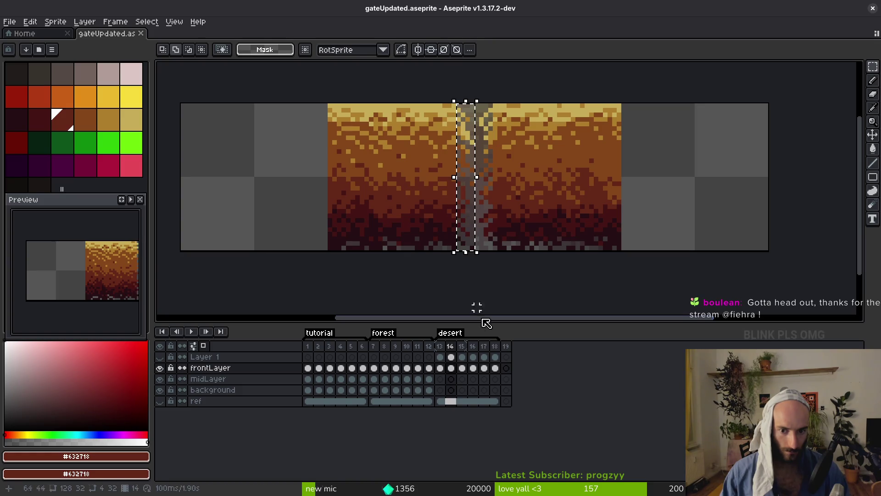
left_click(462, 368)
key("ctrl+v")
left_click_drag(480, 167, 445, 178)
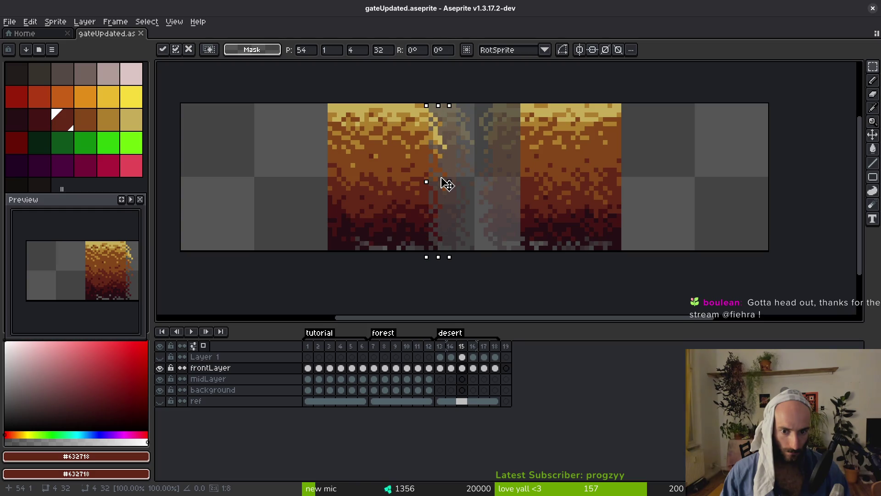
key("ctrl+d")
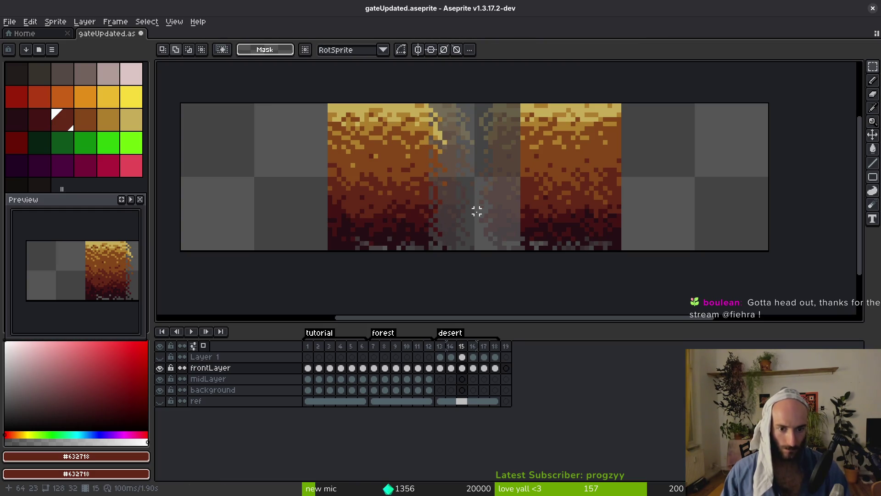
left_click(451, 367)
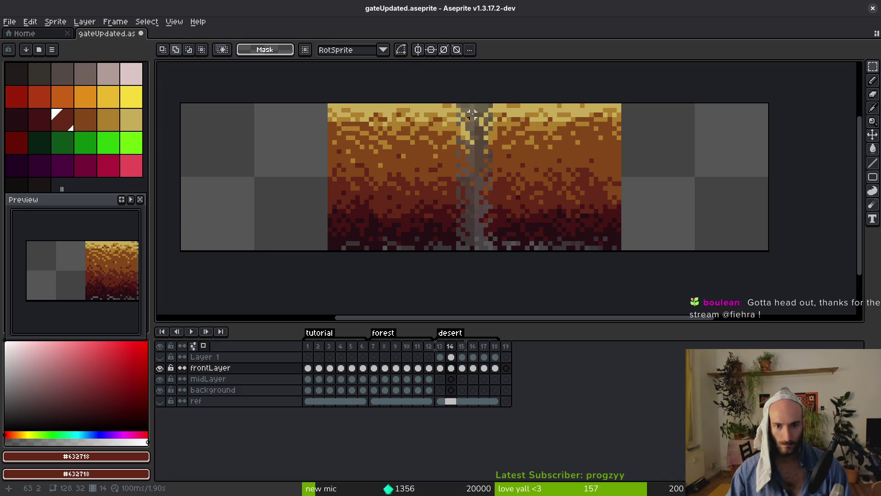
mouse_move(490, 105)
left_mouse_down()
mouse_move(481, 258)
mouse_move(473, 87)
mouse_move(475, 100)
left_mouse_up()
key("ctrl+d")
key("Right")
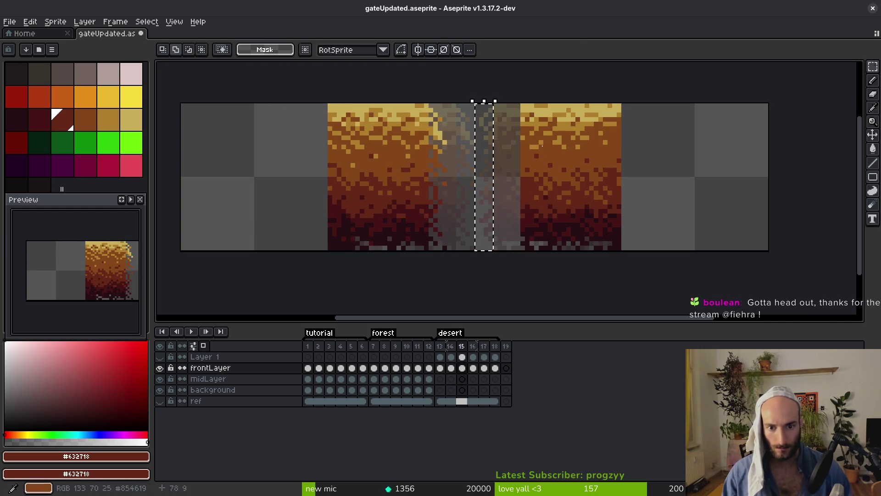
left_click_drag(487, 212, 517, 213)
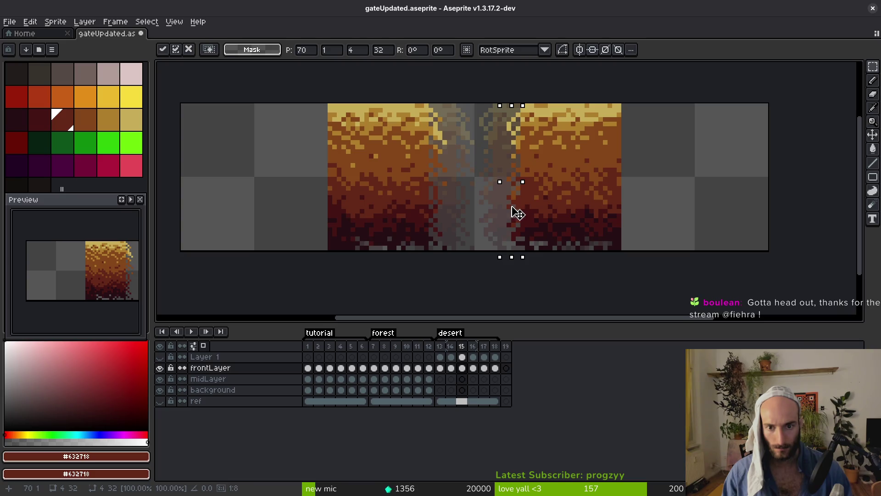
key("Return")
scroll(498, 199, "down", 2)
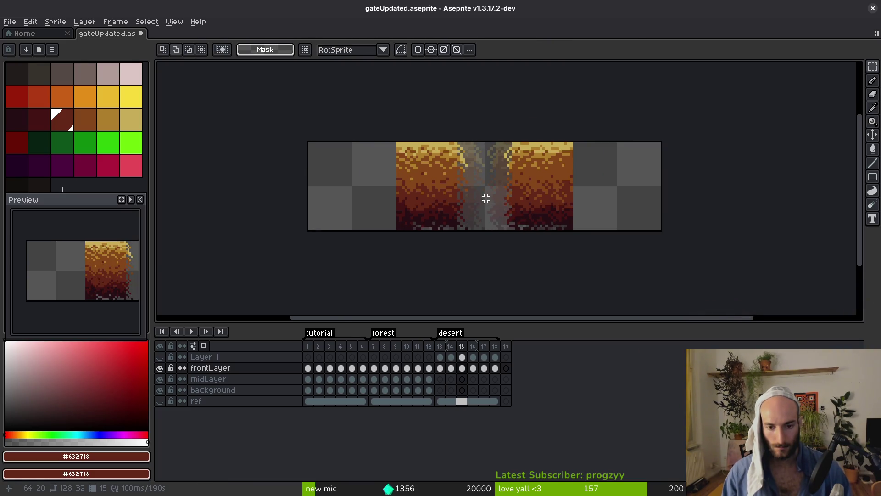
scroll(487, 198, "up", 2)
mouse_move(481, 87)
left_mouse_down()
mouse_move(458, 132)
mouse_move(433, 260)
left_mouse_up()
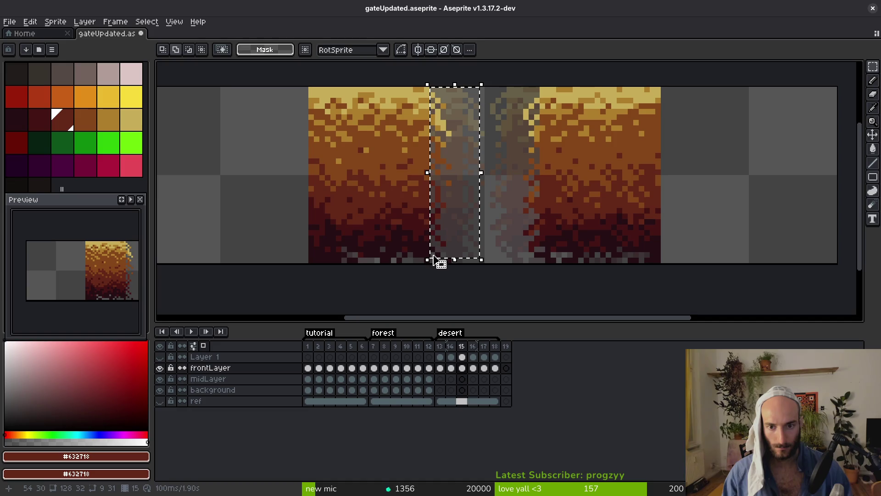
key("ctrl+d")
key("b")
left_click(524, 137, "alt")
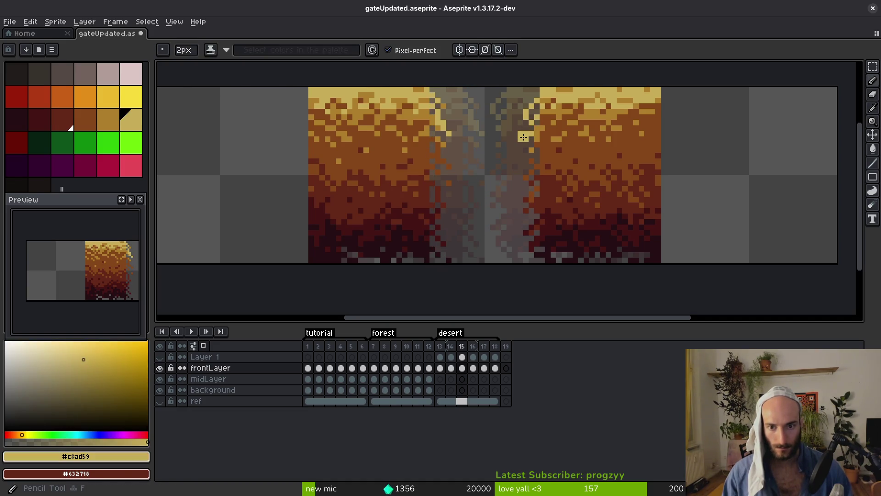
key("minus")
left_click(526, 139, "alt")
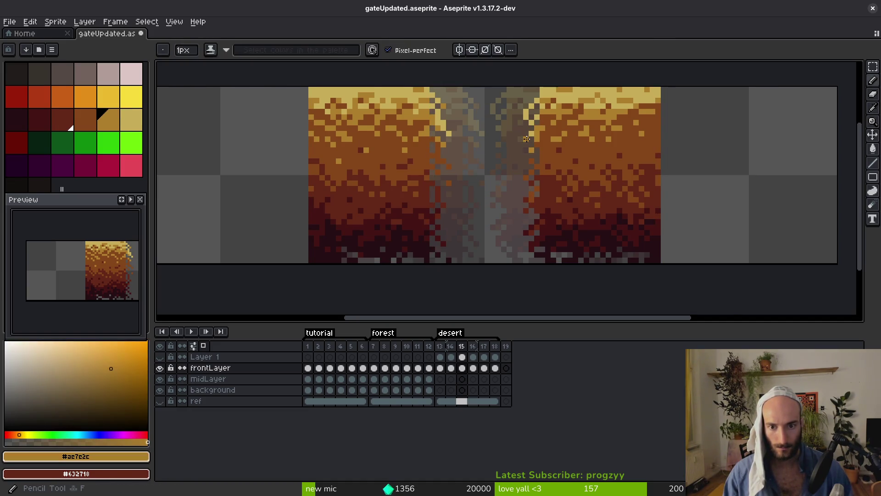
key("ctrl+z")
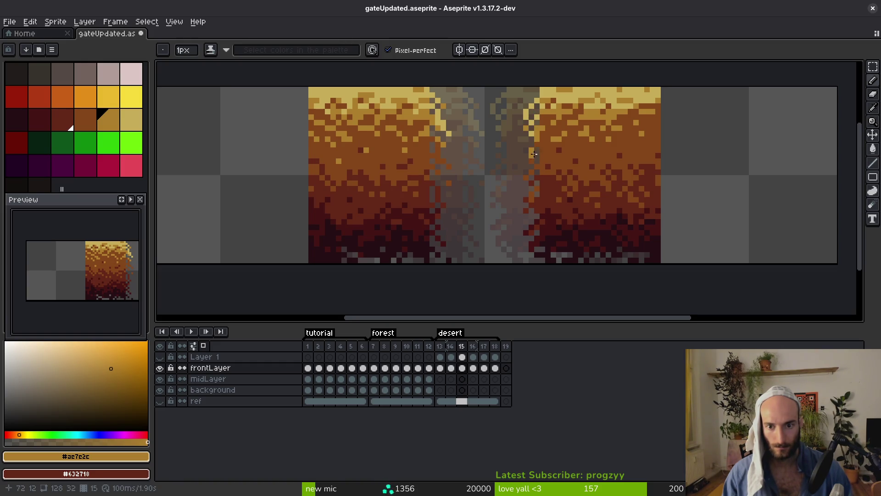
scroll(534, 154, "up", 2)
scroll(519, 147, "down", 1)
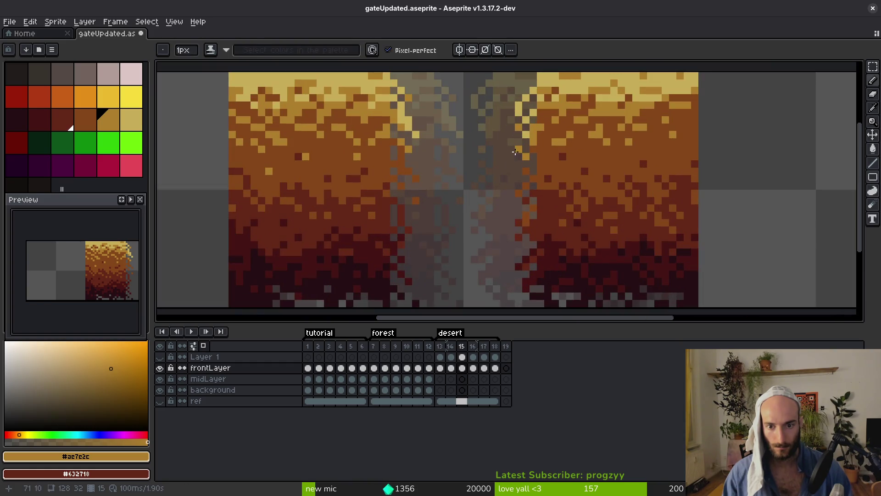
left_click(527, 132, "alt")
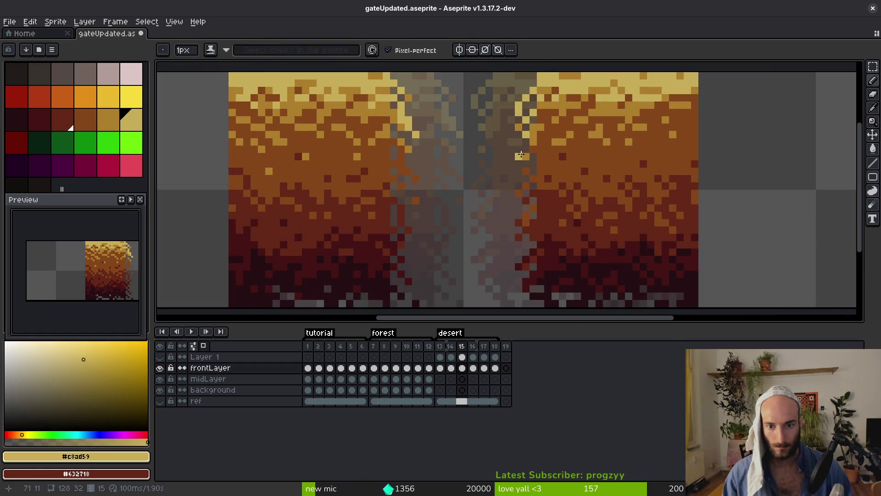
left_click(518, 169, "alt")
scroll(519, 179, "down", 2)
scroll(519, 179, "down", 1)
key("m")
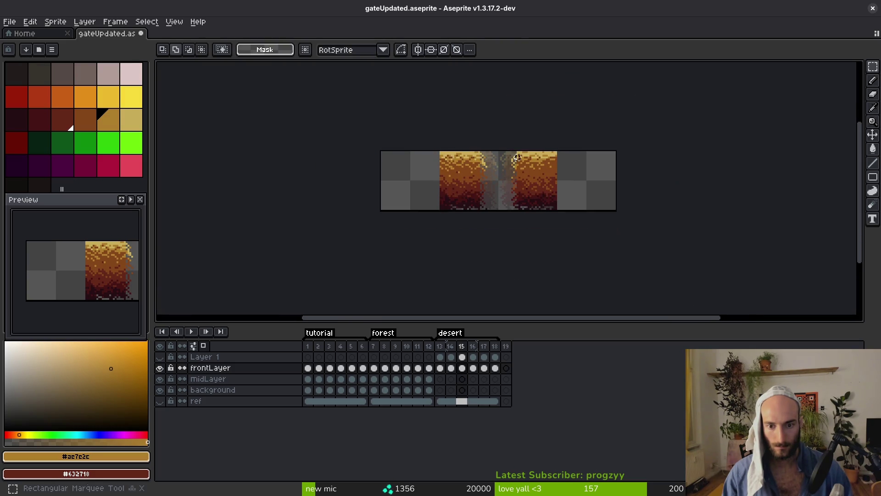
- Move the faded sand column beside the right pillar over the gate gap and save the sprite
scroll(509, 183, "up", 1)
mouse_move(516, 149)
left_mouse_down()
mouse_move(503, 257)
mouse_move(488, 269)
left_mouse_up()
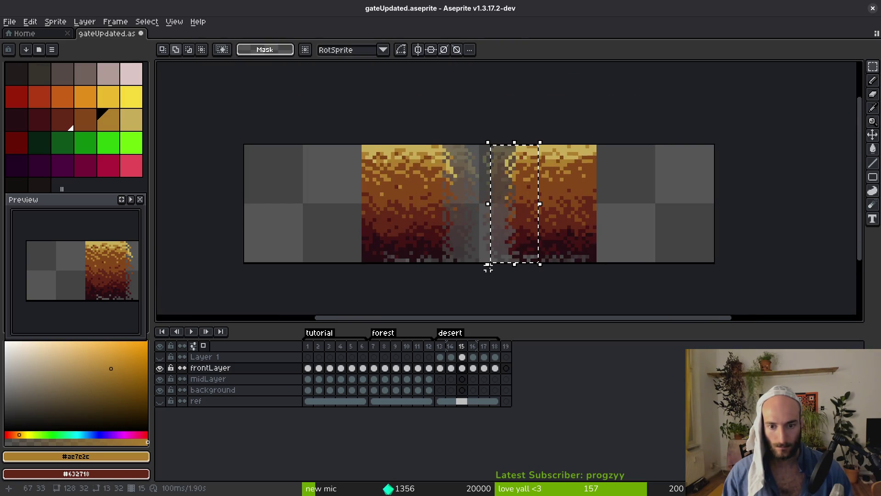
left_click(459, 245)
mouse_move(514, 142)
left_mouse_down()
mouse_move(496, 265)
mouse_move(488, 264)
mouse_move(527, 222)
mouse_move(545, 215)
mouse_move(545, 230)
left_mouse_up()
key(".")
key("Return")
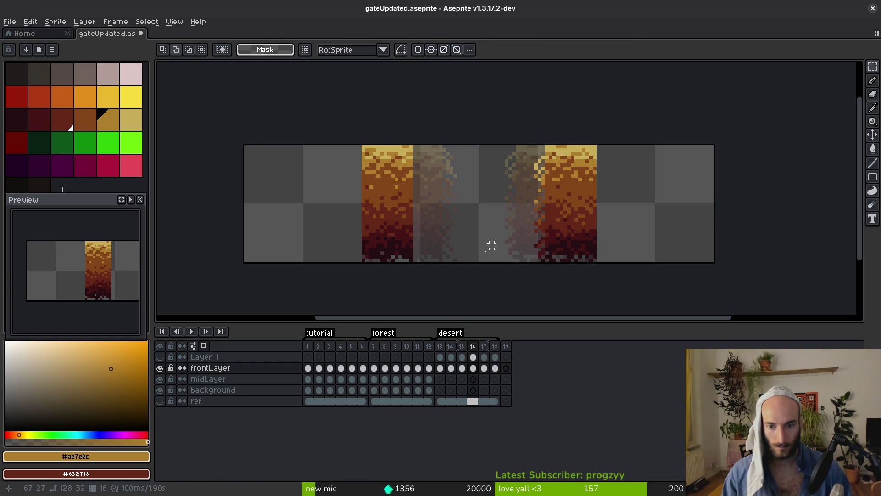
mouse_move(543, 157)
left_mouse_down()
mouse_move(526, 257)
mouse_move(515, 264)
left_mouse_up()
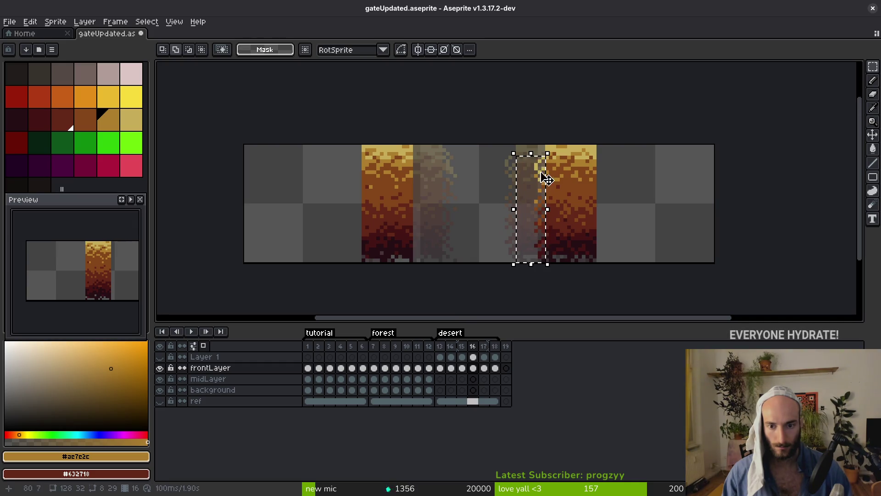
left_click(537, 156)
key("ctrl+s")
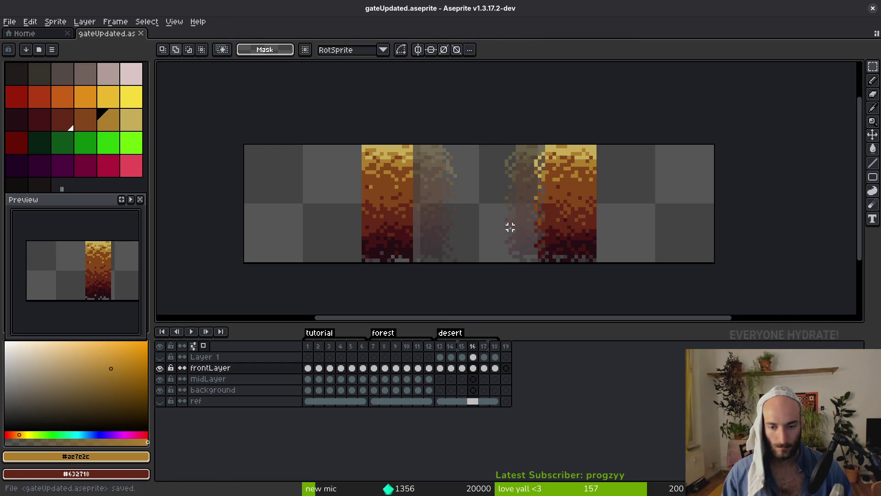
key("Left")
- Shift the faded column left against the left pillar on frame 16 and stretch it to 33 px tall
left_click_drag(478, 120, 466, 252)
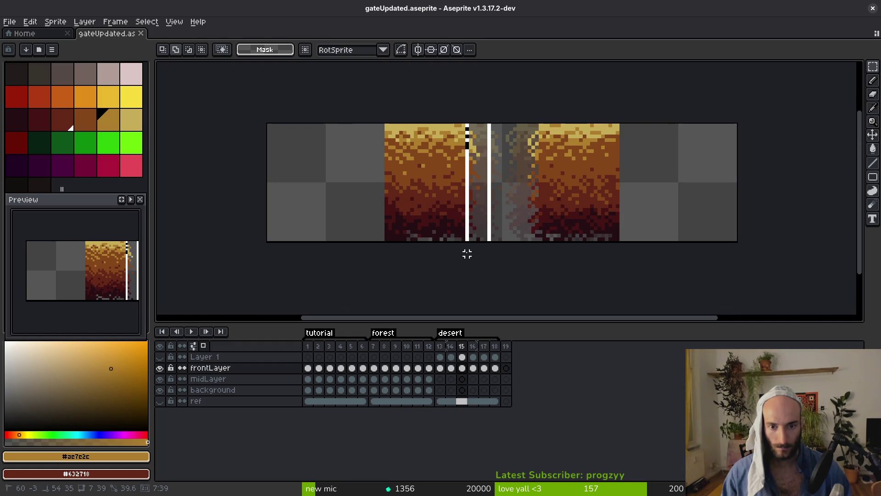
key("Right")
left_click(477, 207)
left_click_drag(478, 208, 453, 207)
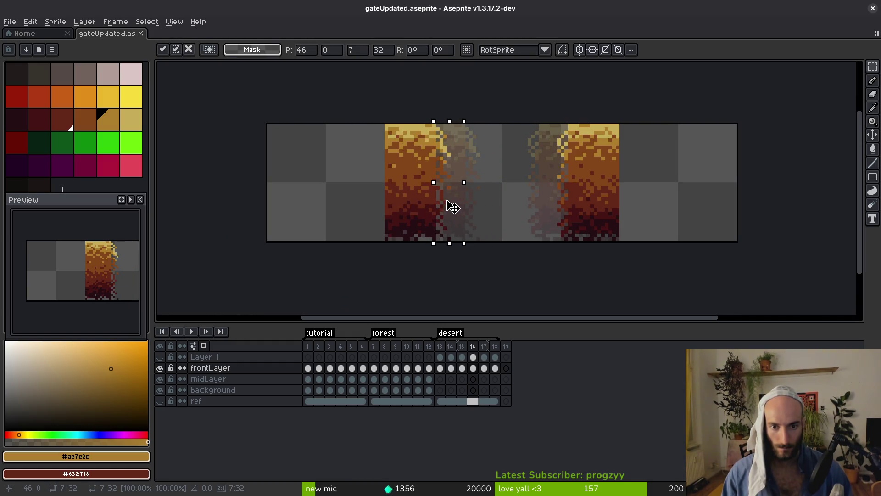
key("ctrl+d")
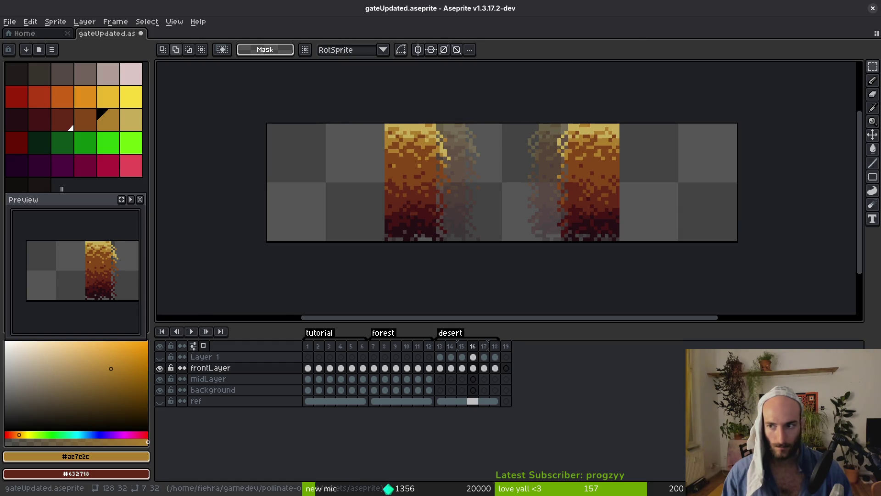
left_click_drag(481, 121, 431, 266)
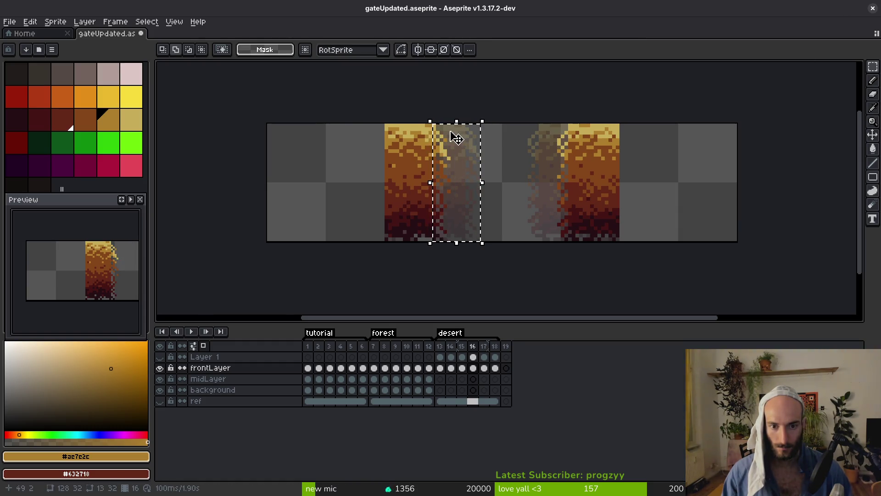
left_click(467, 121)
left_click_drag(467, 121, 434, 253)
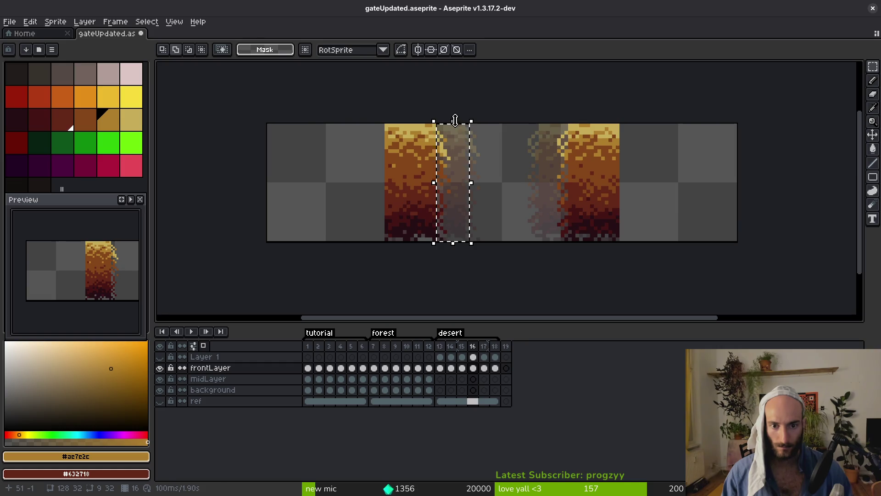
left_click_drag(454, 122, 457, 117)
key("ctrl+d")
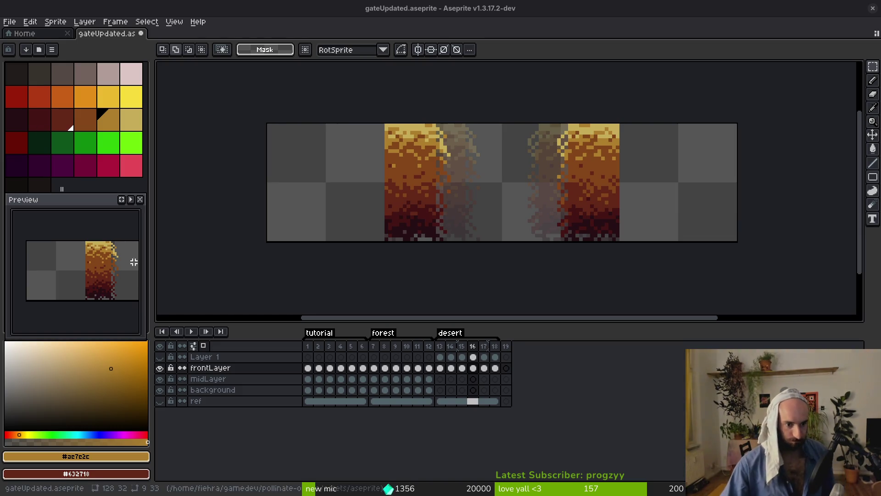
left_click_drag(71, 291, 72, 294)
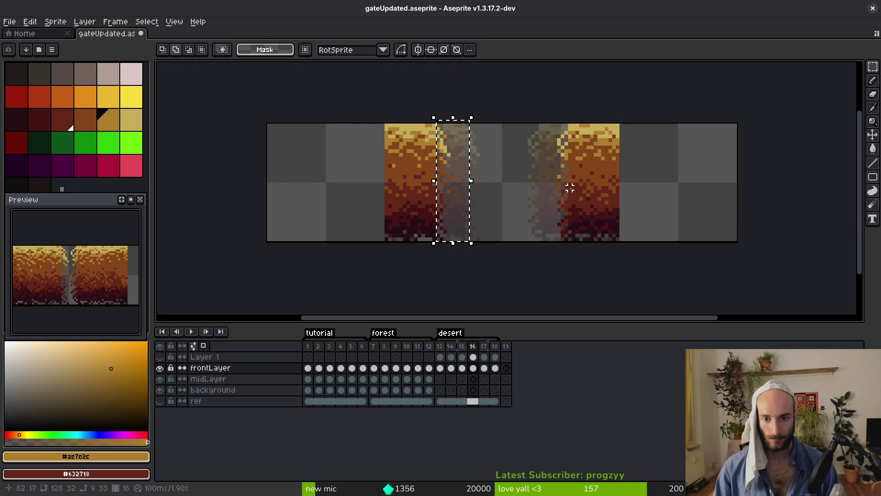
- Move the centre-seam strip left toward the left pillar on frame 17
key("Left")
key("Left")
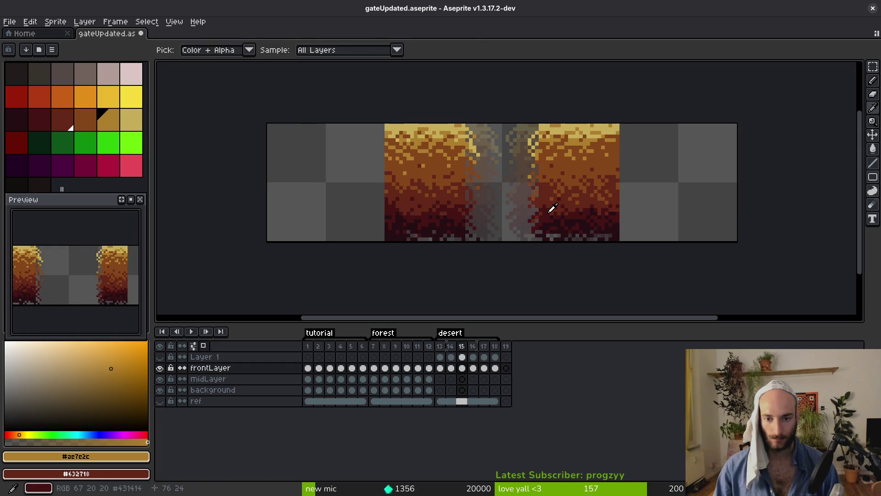
left_click_drag(489, 125, 505, 253)
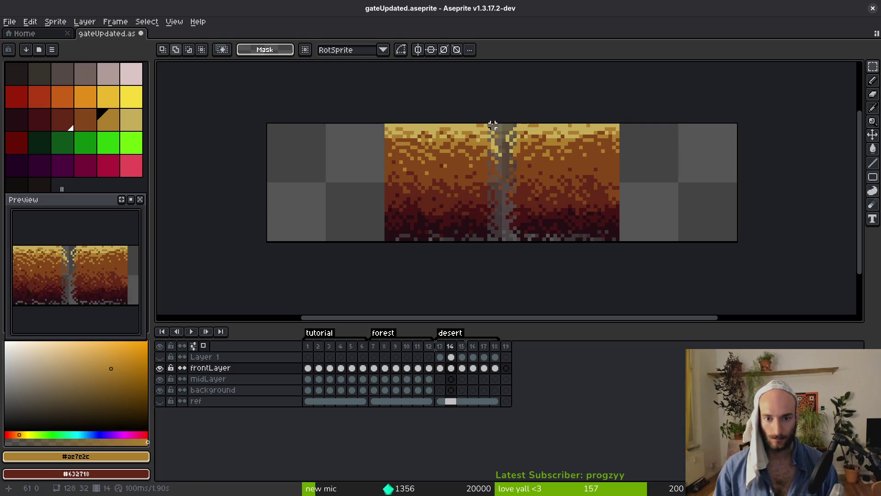
left_click_drag(489, 125, 502, 242)
key("i")
key("Right")
key("Right")
key("Right")
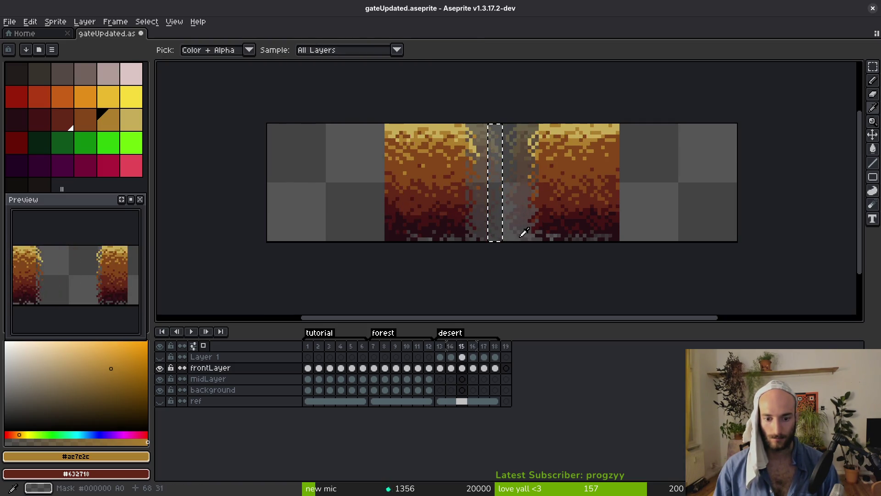
key("v")
left_click_drag(494, 193, 430, 195)
left_click(456, 209)
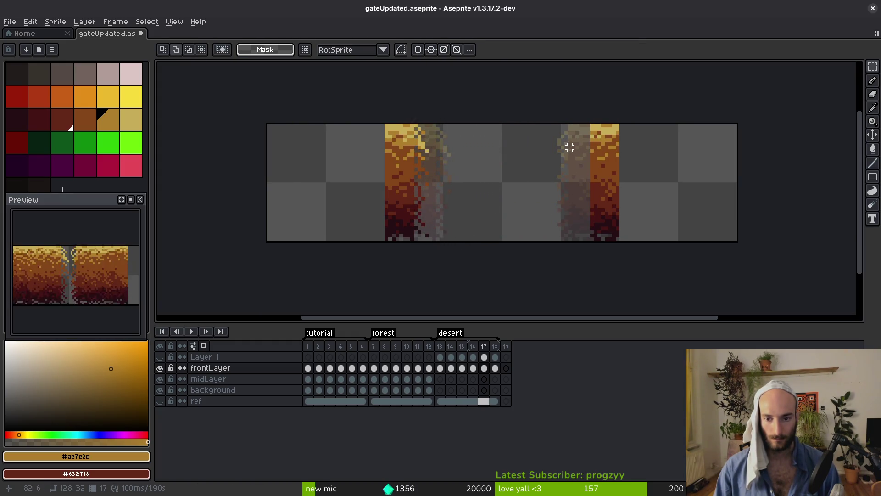
- Shift the right-seam strip about 40 px right on frame 17
key("Left")
left_click_drag(540, 113, 567, 250)
key("Right")
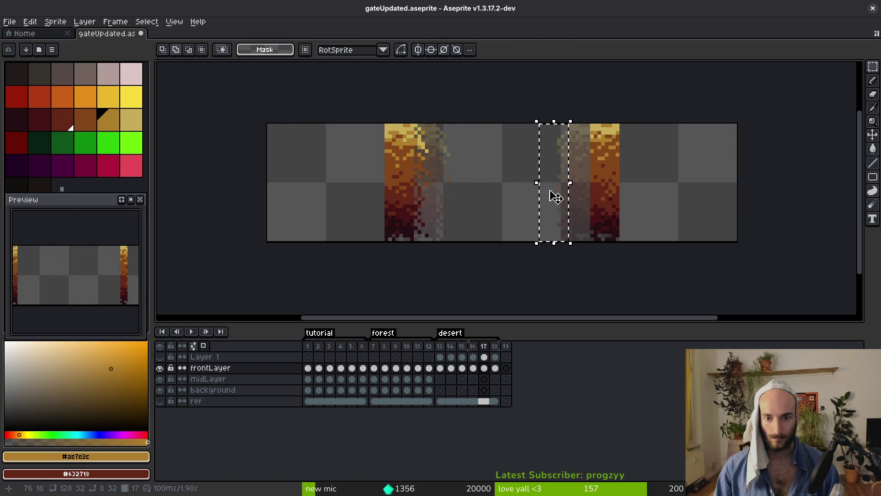
left_click_drag(555, 197, 583, 205)
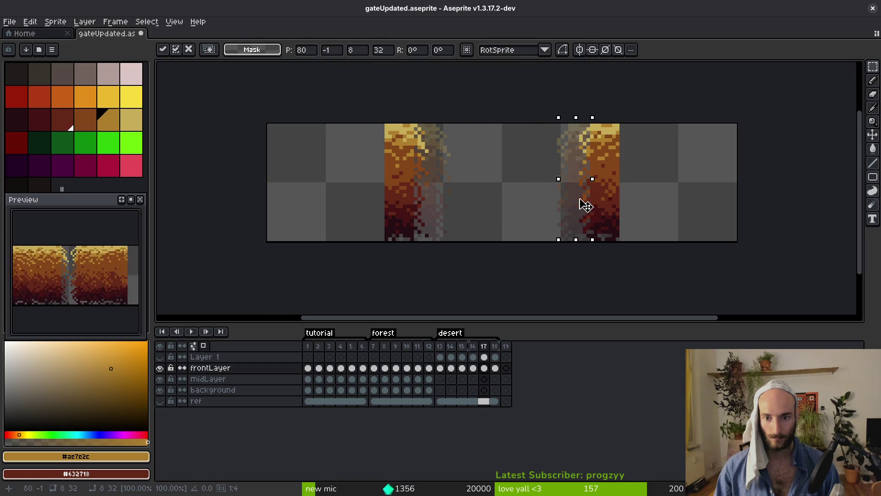
key("Return")
- Copy the strip from frame 17 and paste it onto frame 18 at x 82
key("Right")
key("Left")
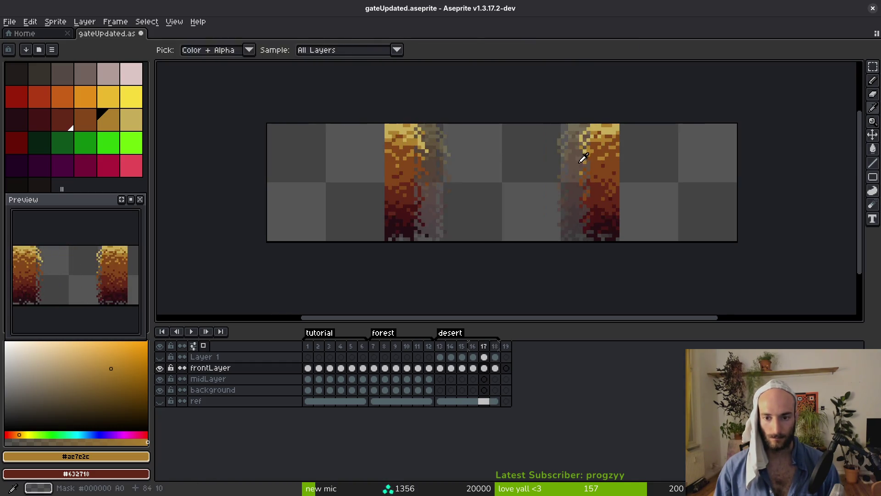
key("ctrl+c")
key("Right")
key("ctrl+v")
left_click_drag(564, 183, 601, 179)
key("Return")
key("Left")
- Paste the earlier strip from clipboard history onto frame 18 at x 36 and save the sprite
key("Right")
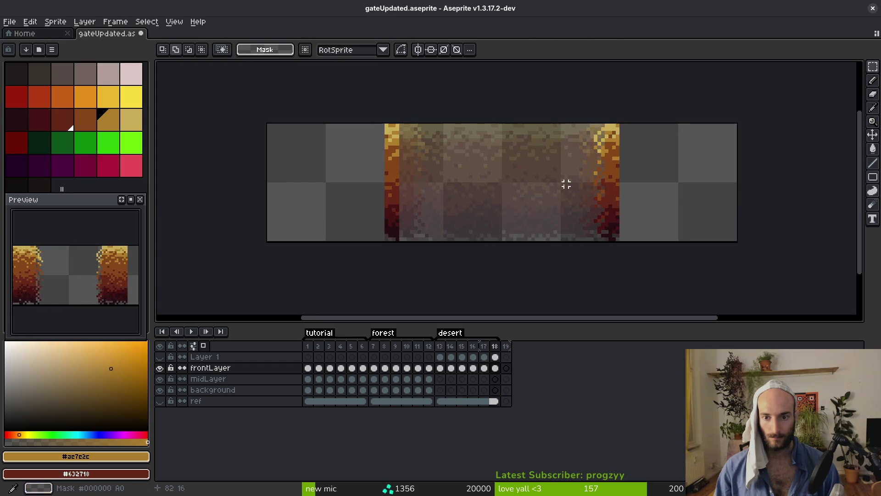
key("Left")
key("Right")
key("ctrl+shift+v")
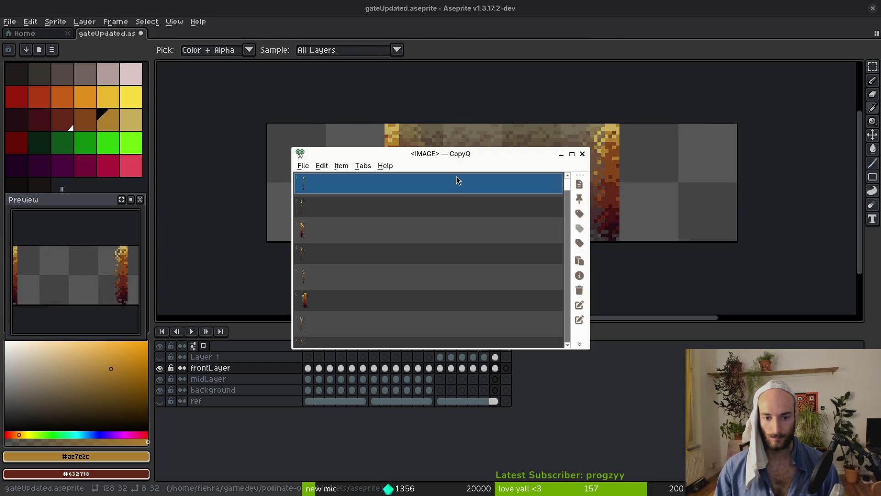
key("Down")
key("Return")
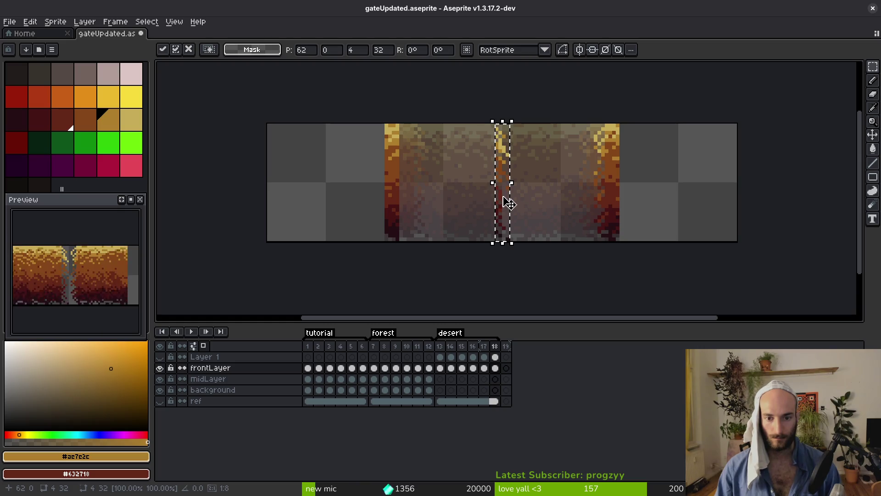
left_click_drag(506, 202, 412, 200)
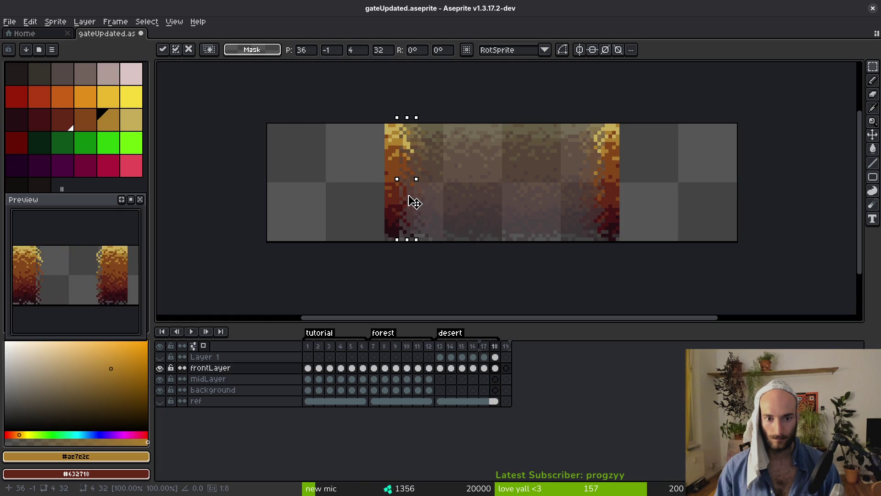
key("Return")
key("ctrl+s")
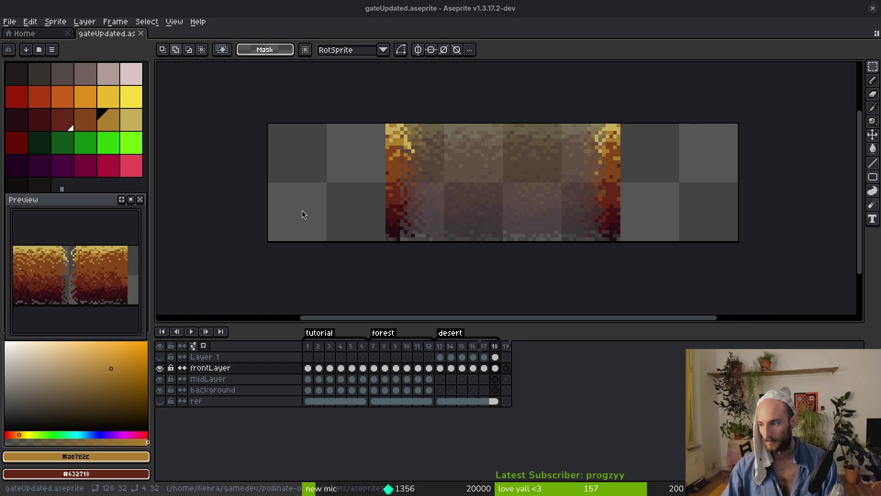
key("alt+Tab")
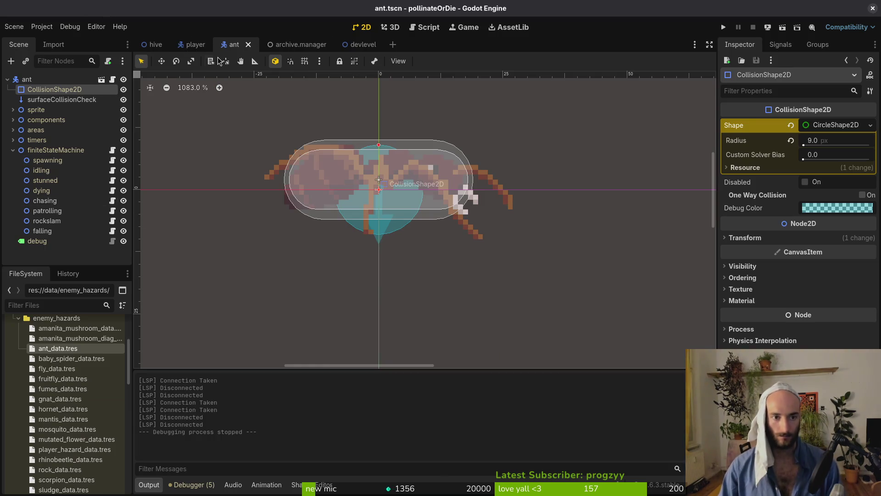
- Save the scene and close the archive.manager, devlevel, ant, player and hive scene tabs
key("ctrl+s")
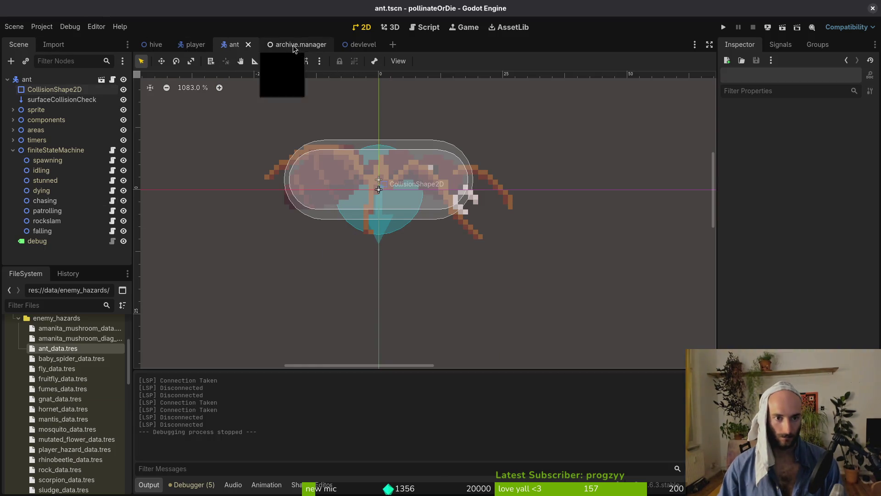
middle_click(275, 44)
middle_click(275, 44)
middle_click(241, 46)
middle_click(195, 45)
middle_click(154, 45)
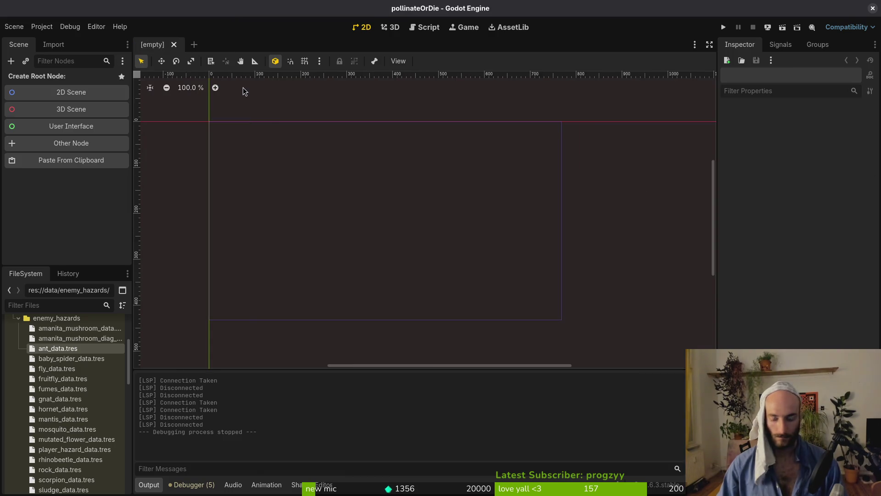
- Open gate.tscn, check its AnimationPlayer node, then return to the gate artwork in Aseprite
key("alt+shift+o")
type("gatets")
key("Return")
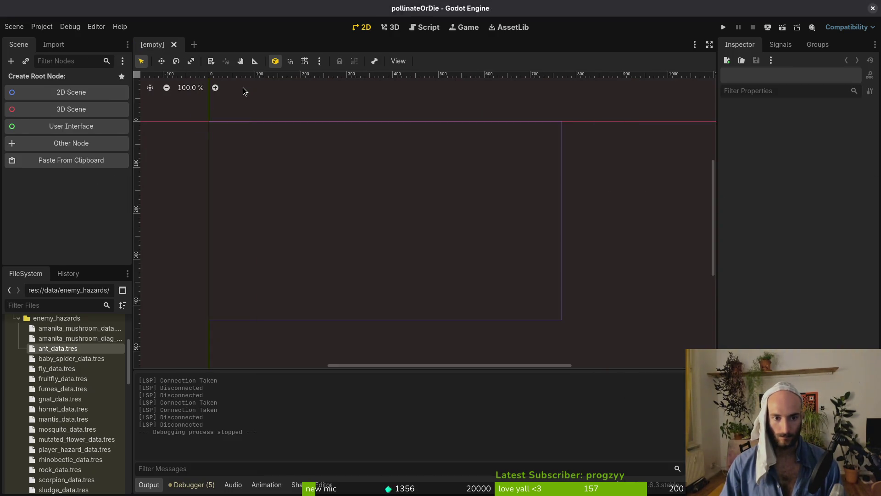
scroll(510, 238, "up", 8)
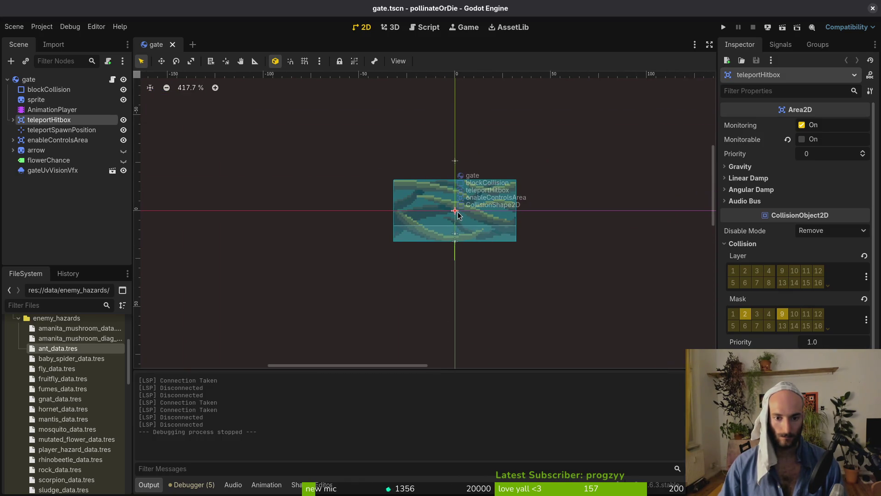
left_click(32, 110)
left_click(367, 186)
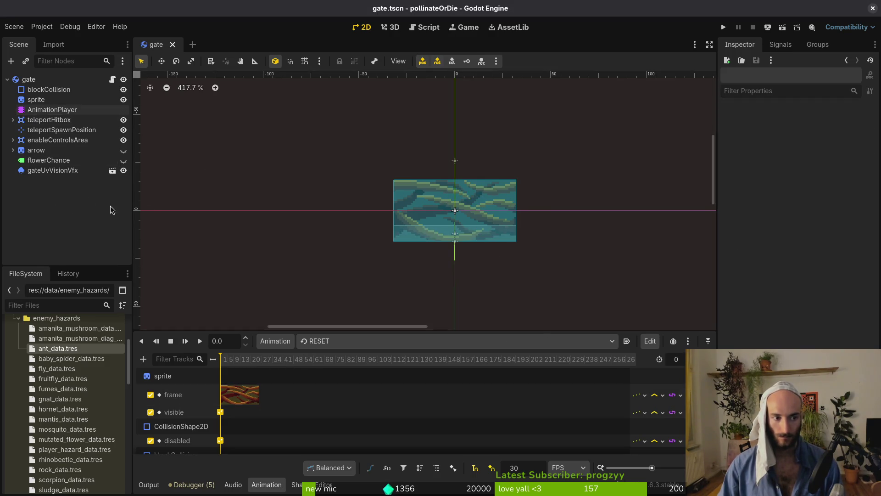
key("alt+Tab")
scroll(435, 187, "down", 1)
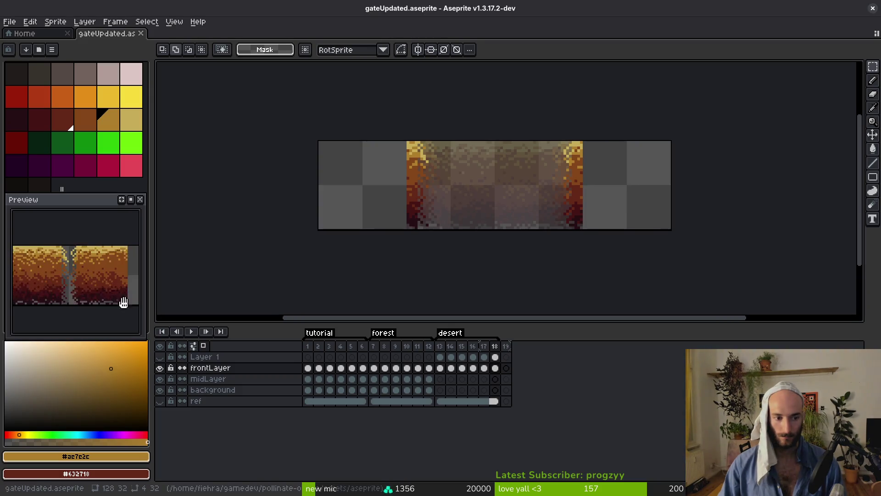
- Cut the gate canvas to 64 px wide and start a sprite-sheet export of the desert frames
scroll(97, 299, "down", 3)
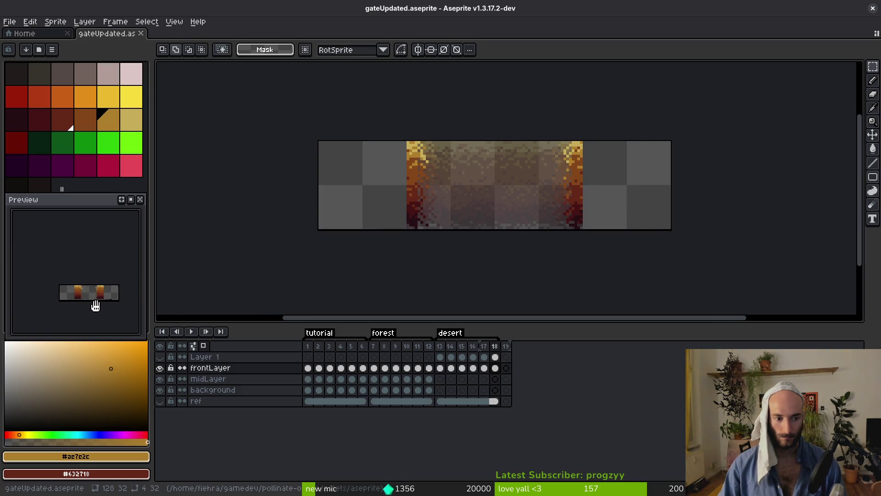
scroll(97, 300, "up", 3)
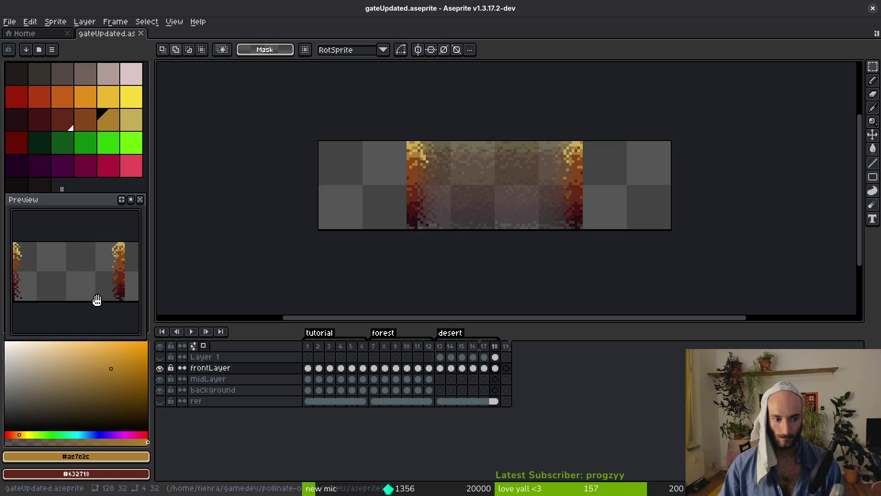
left_click_drag(516, 213, 506, 224)
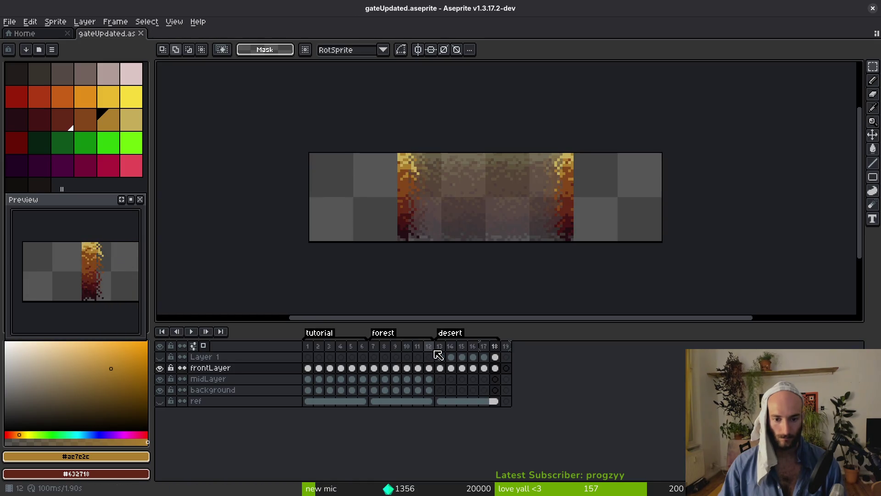
left_click_drag(440, 347, 485, 357)
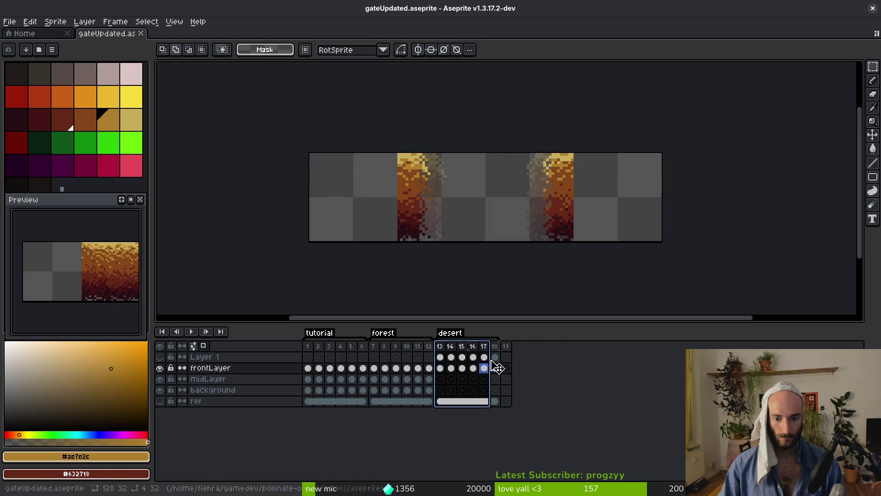
key("ctrl+alt+c")
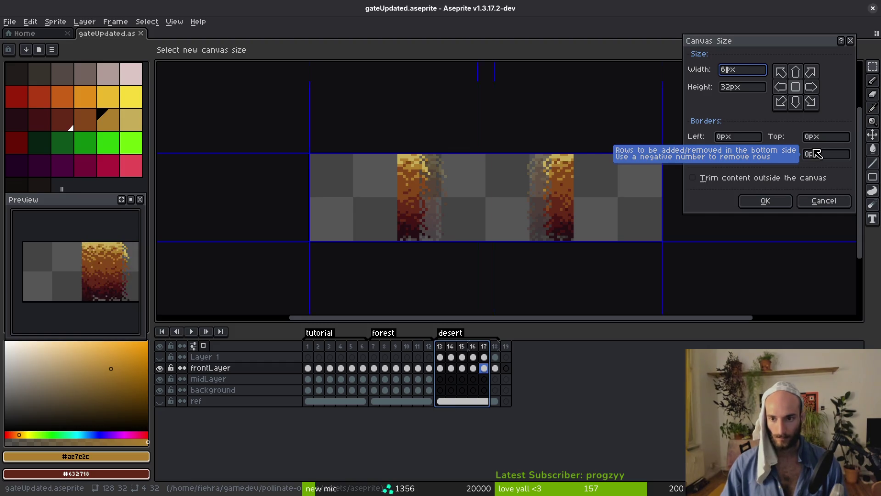
type("4")
key("Return")
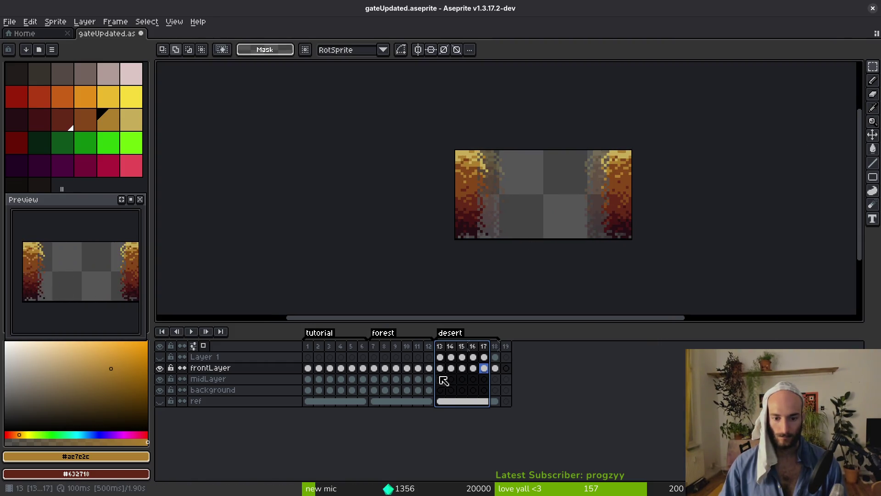
left_click_drag(441, 359, 495, 367)
key("ctrl+e")
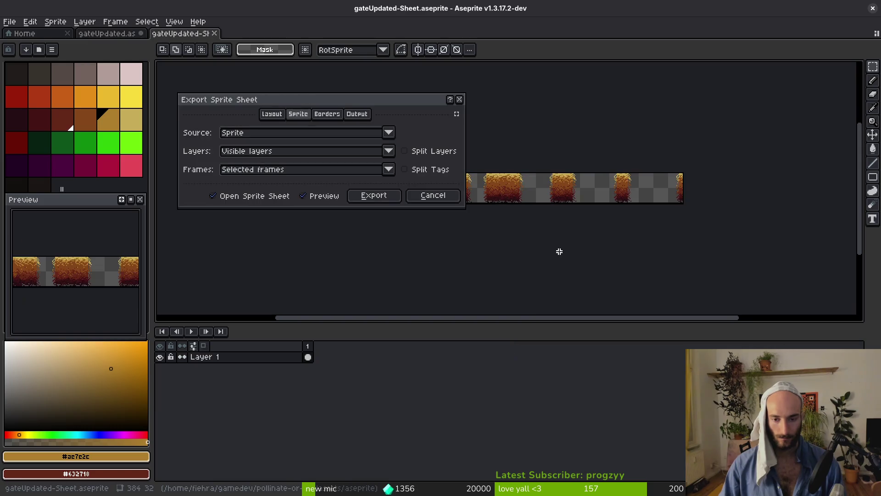
- Generate the desert gate sheet and browse to the art/environment folder for output
left_click(374, 195)
key("ctrl+shift+e")
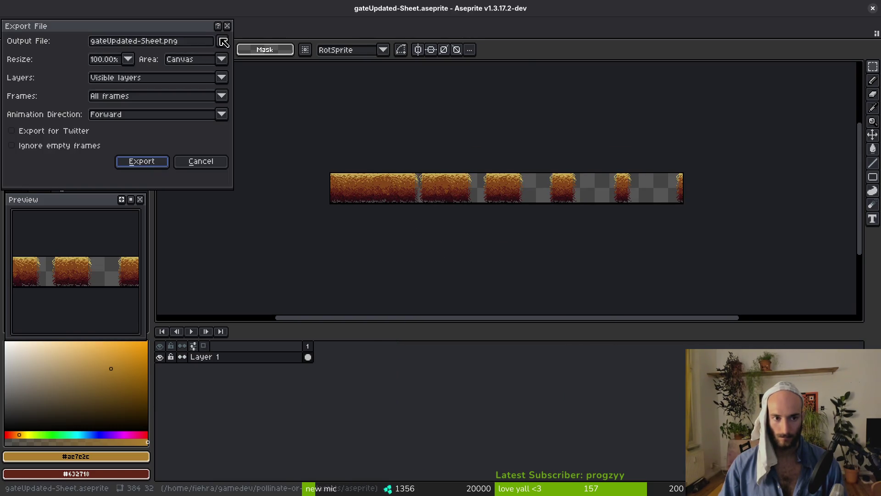
left_click(224, 41)
left_click(239, 55)
double_click(138, 129)
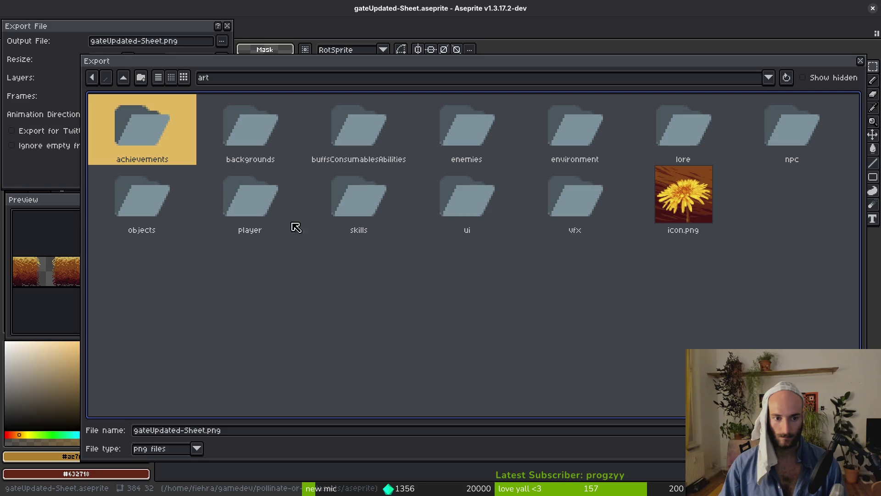
double_click(561, 126)
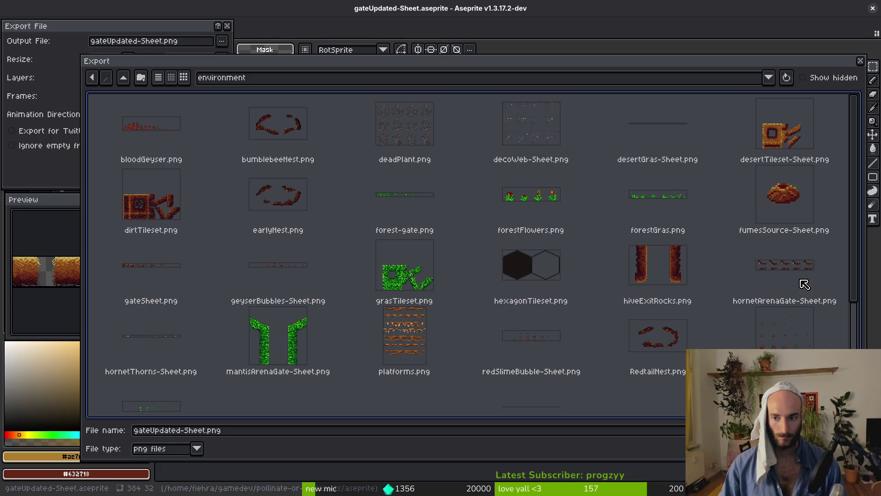
scroll(791, 277, "down", 5)
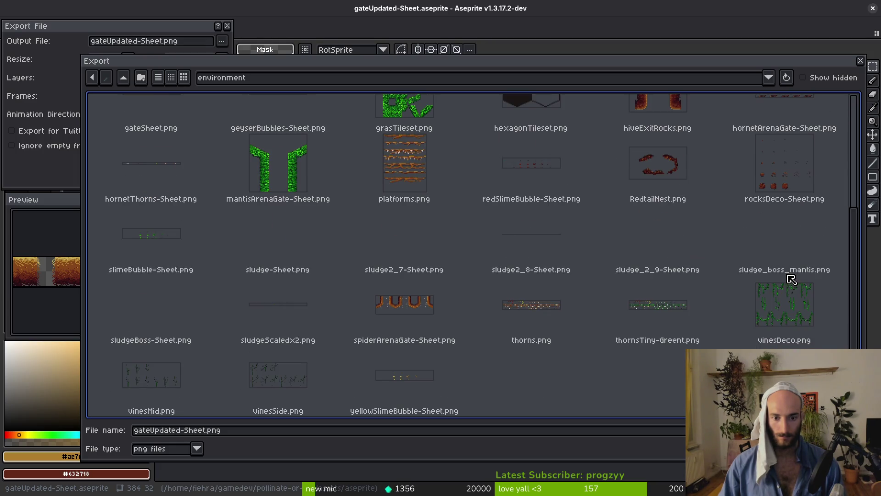
scroll(789, 279, "up", 5)
scroll(603, 264, "down", 4)
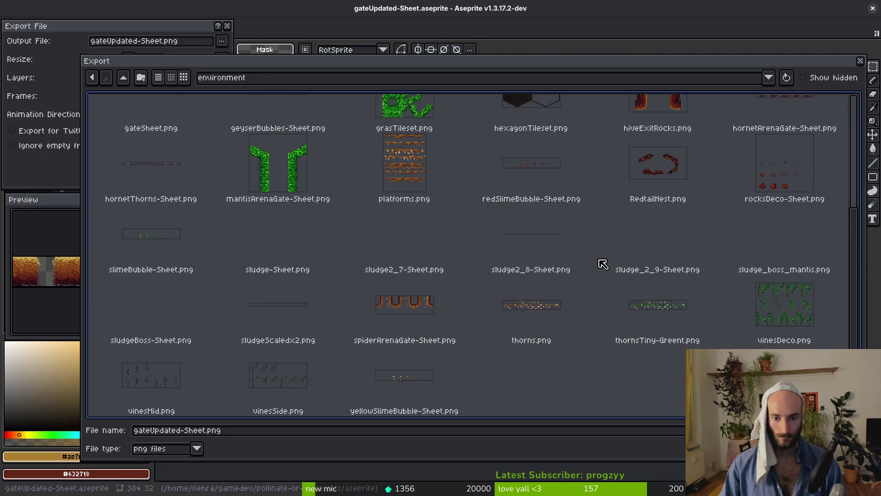
scroll(591, 290, "up", 5)
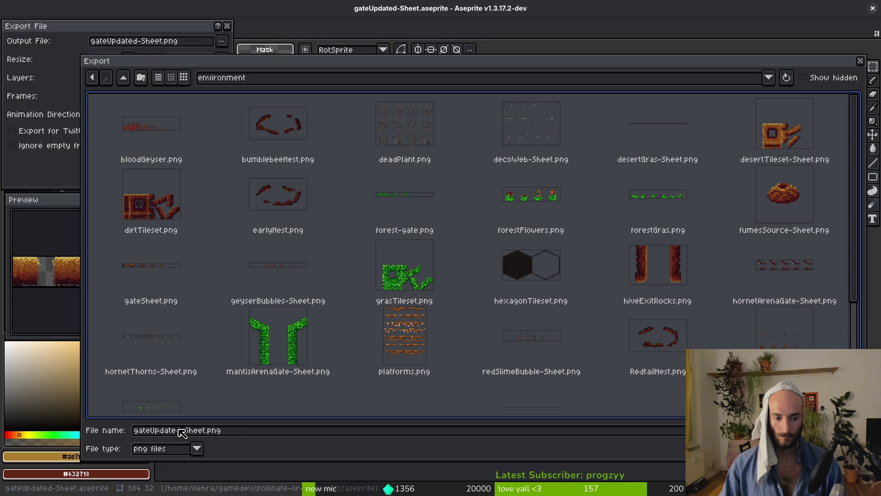
- Export the sheet as desertGate.png and close the generated sheet tab without saving
left_click_drag(204, 430, 107, 427)
type("desertGate")
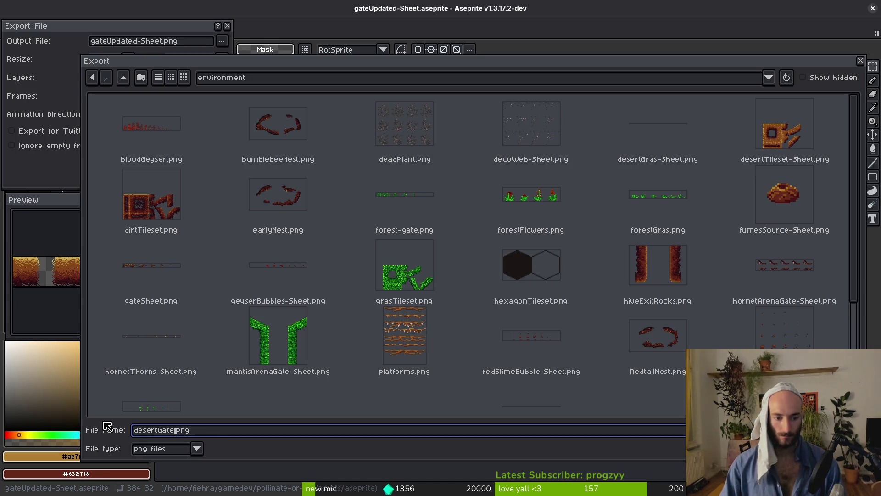
key("Return")
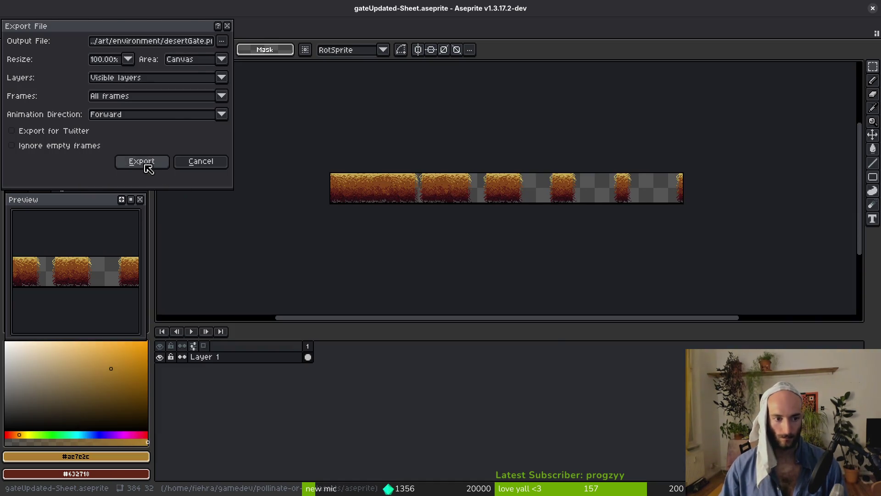
left_click(147, 166)
key("alt+Tab")
key("alt+Tab")
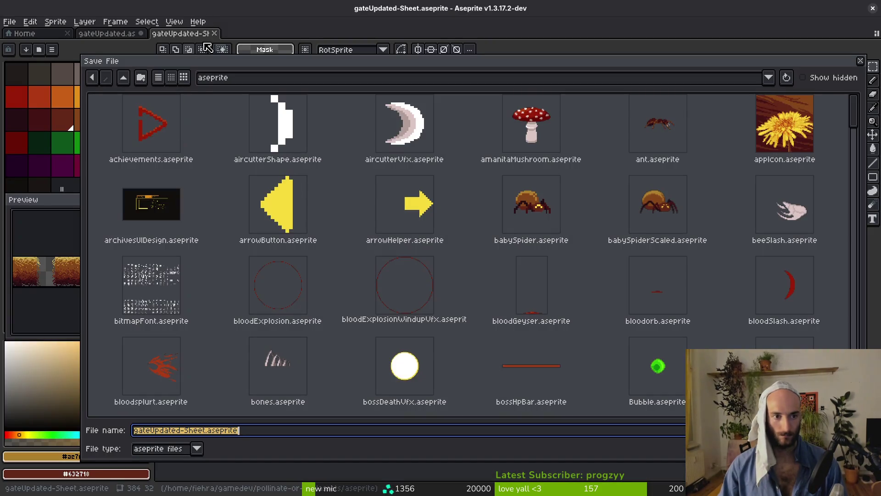
key("Escape")
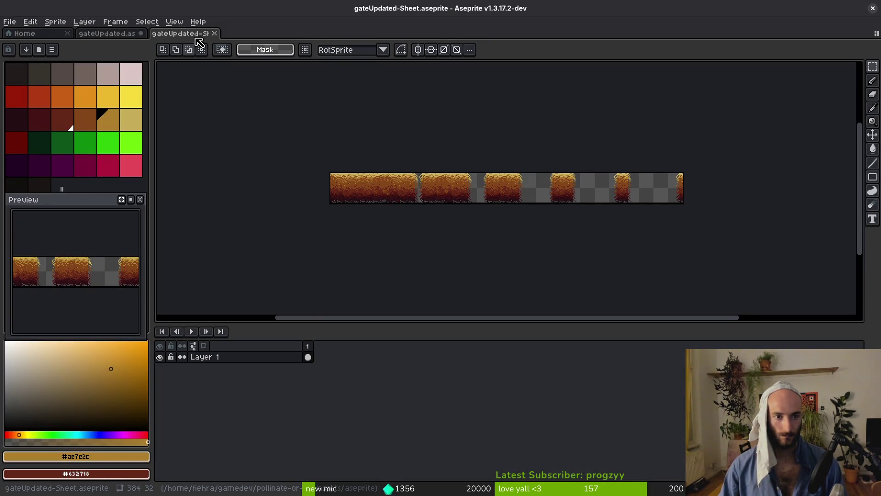
key("ctrl+w")
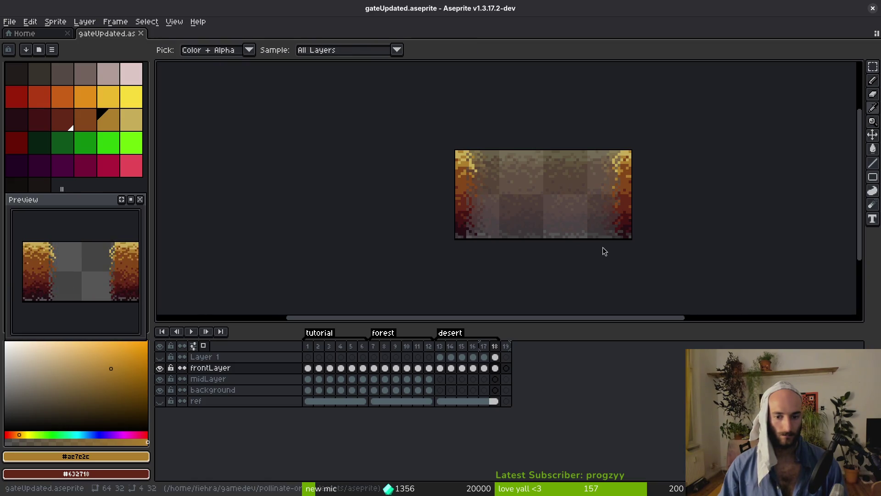
- Open gate.gd in Neovim and move to the biome sprite loading code
key("alt+Tab")
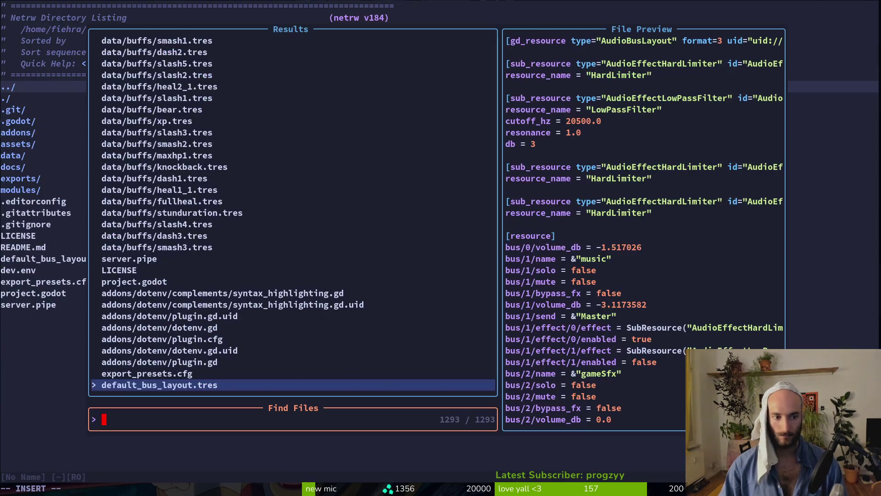
type("gate.gd")
key("Return")
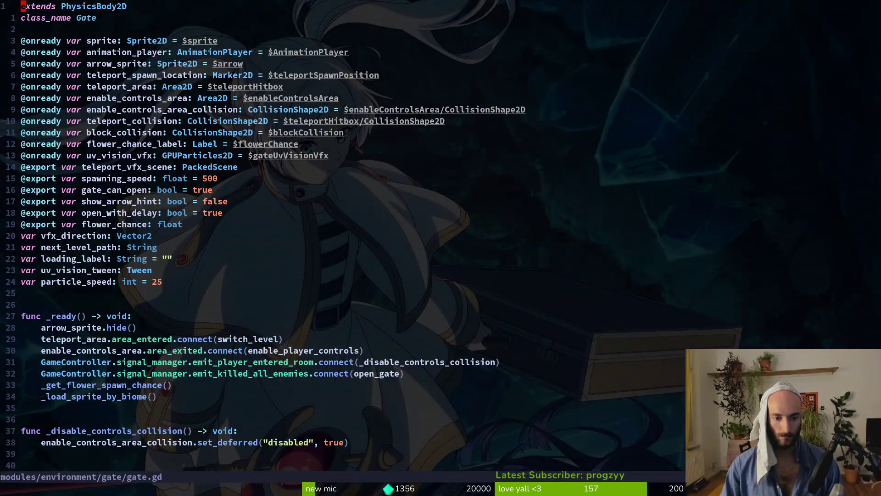
key("j")
key("j")
key("j")
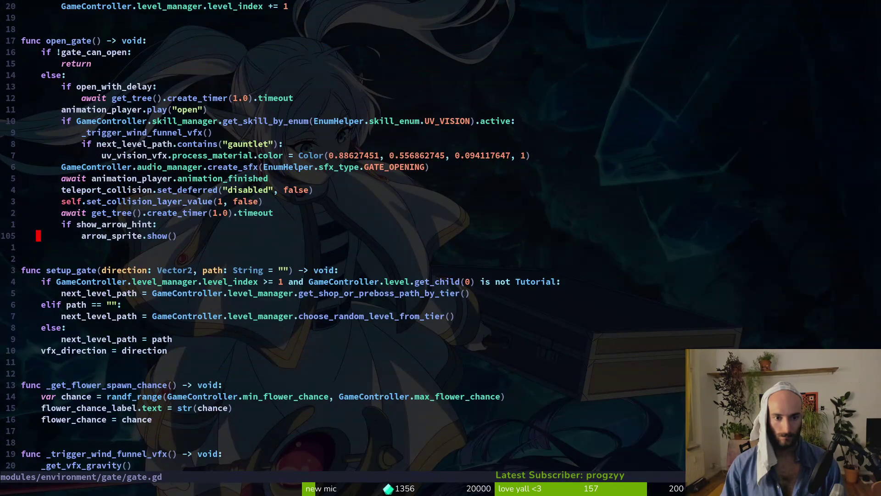
key("j")
key("j")
key("j")
key("j")
key("j")
key("j")
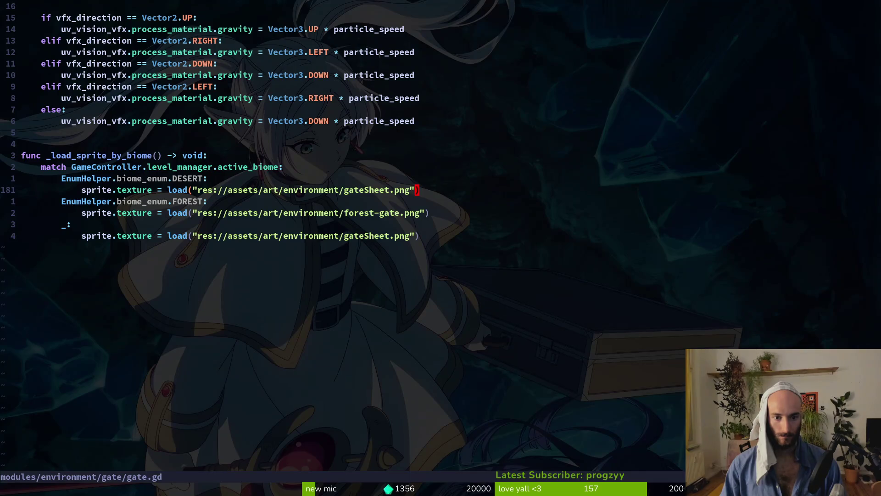
- Replace gateSheet with desertGate for the desert biome, save with :w, and run the game
type("ciwde")
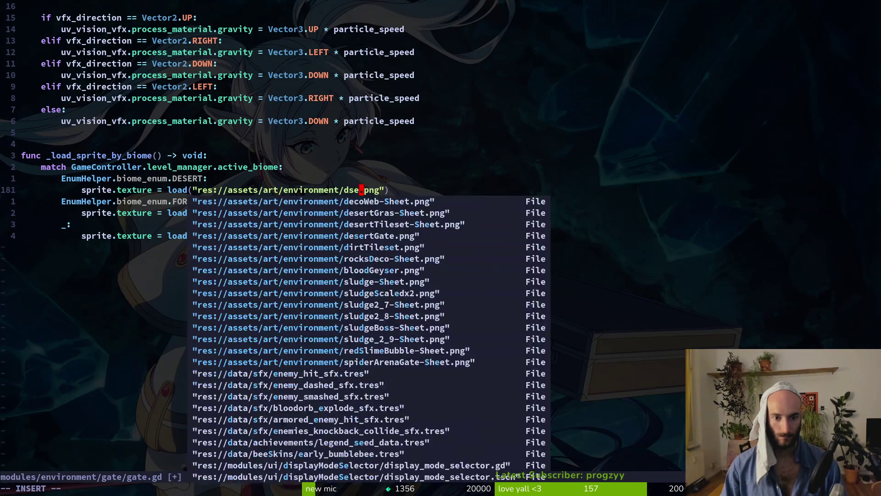
type("sert")
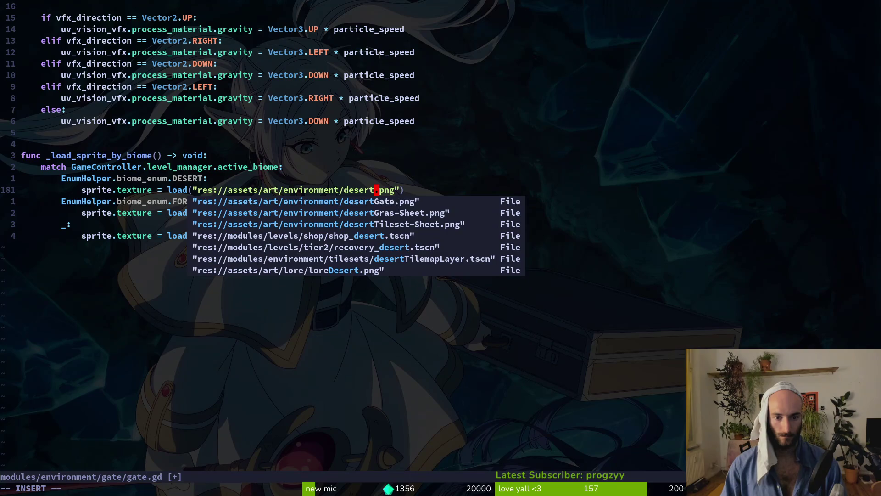
type("Gate")
key("Escape")
type(":write")
key("Return")
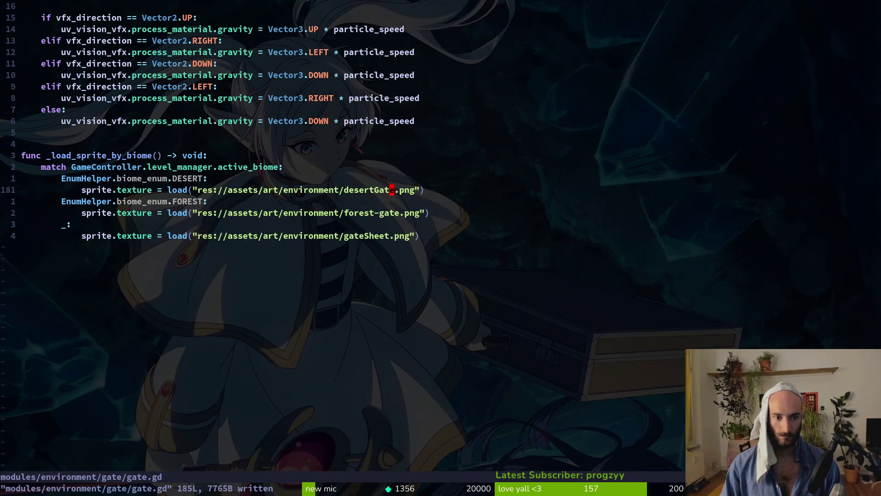
key("alt+Tab")
key("alt+Tab")
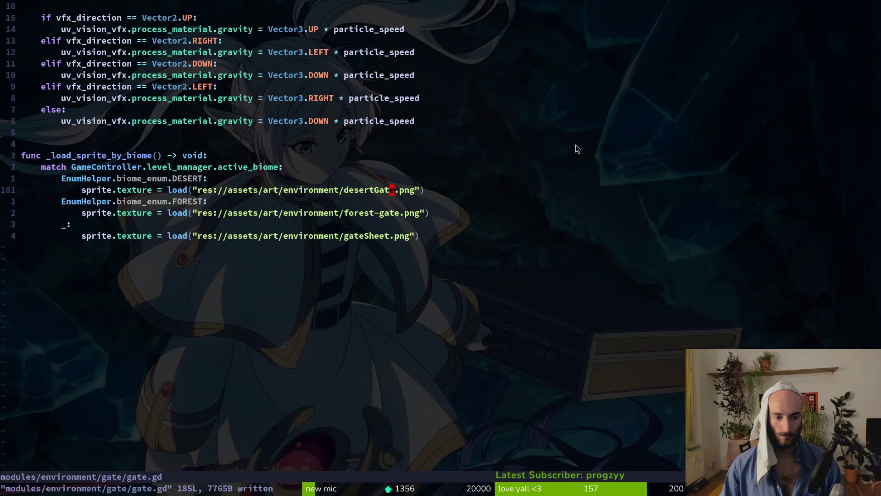
key("alt+Tab")
key("F5")
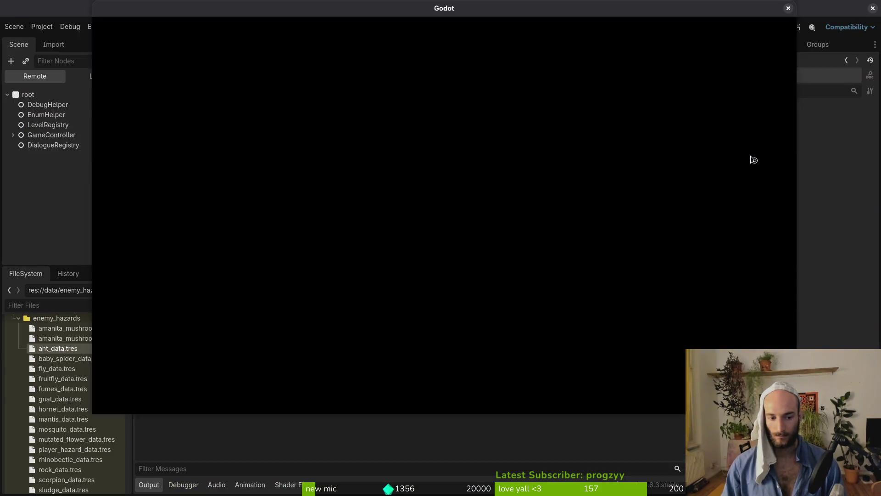
- Start the level from the main menu and fly the bee up into the next cave room
key("Return")
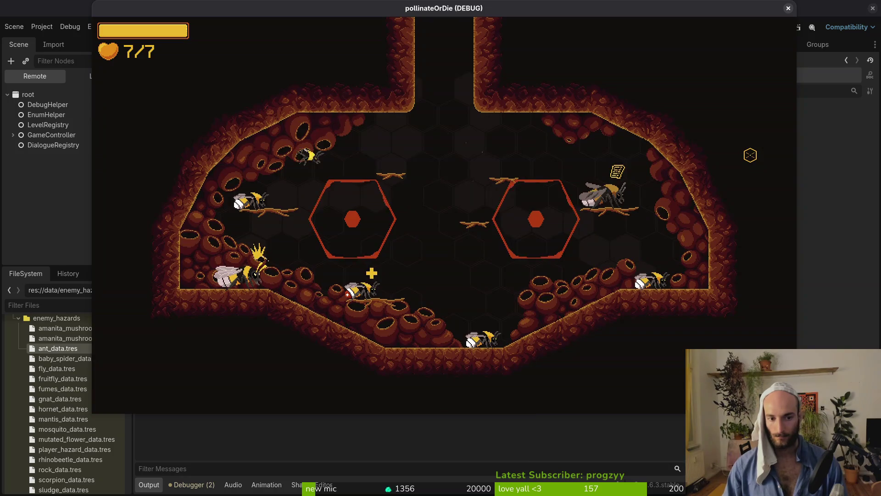
key("s")
key("d")
key("w")
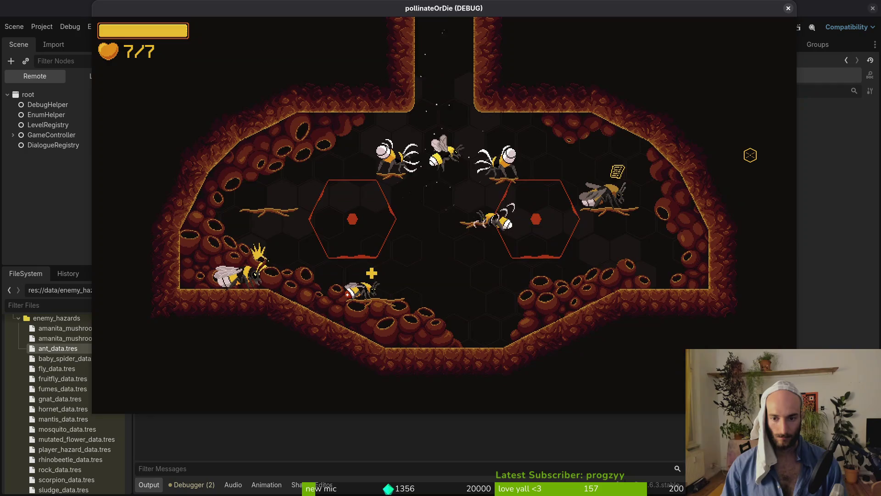
key("w")
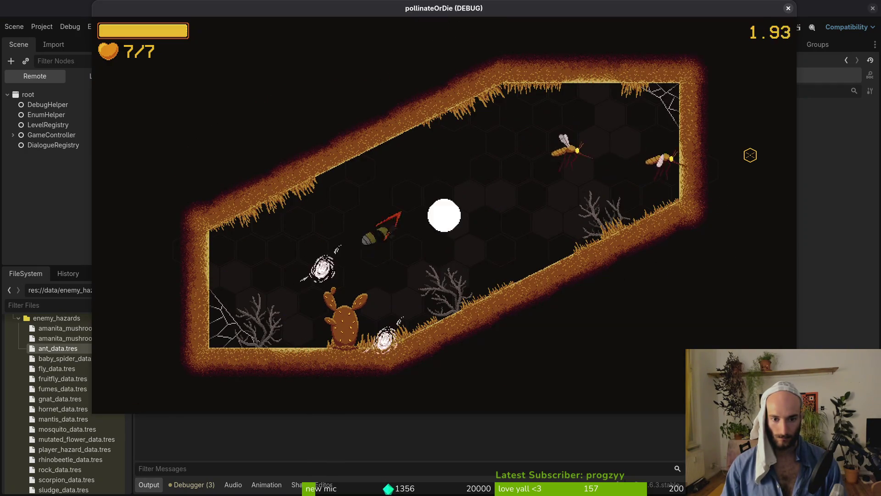
- Fight the enemies in the first desert cave room until its exits open
key("d")
key("w")
key("s")
key("a")
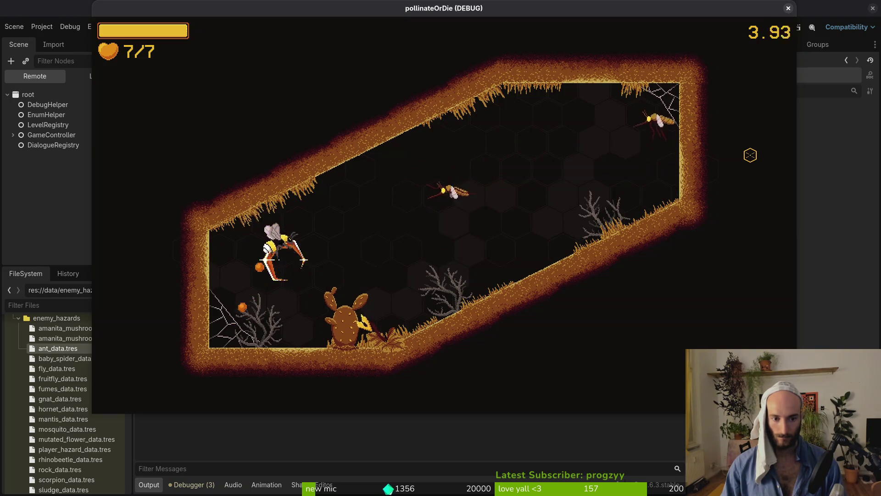
key("w")
key("d")
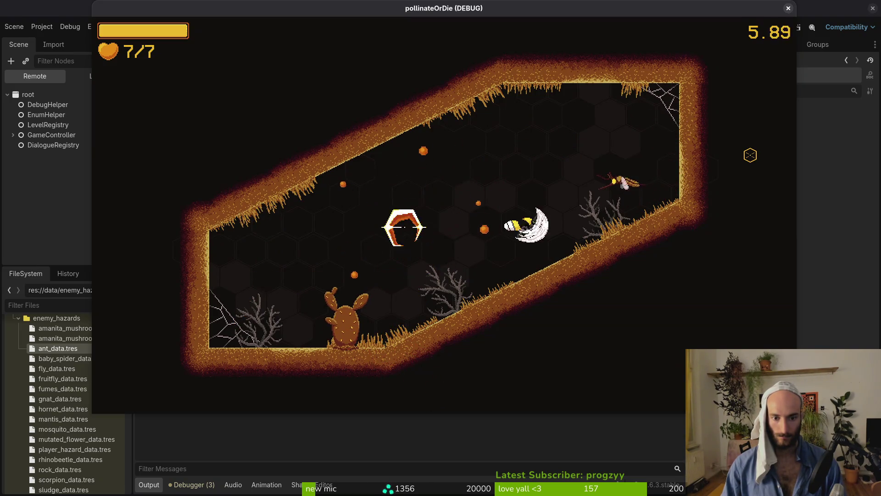
key("a")
key("s")
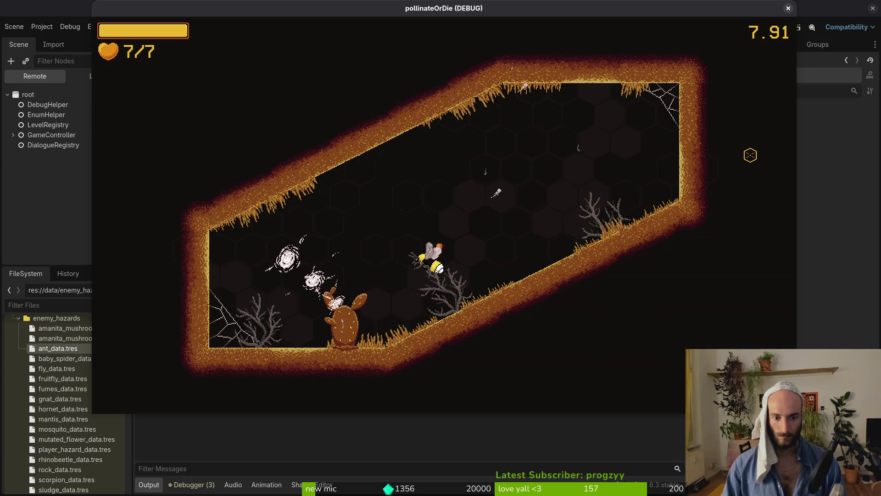
key("d")
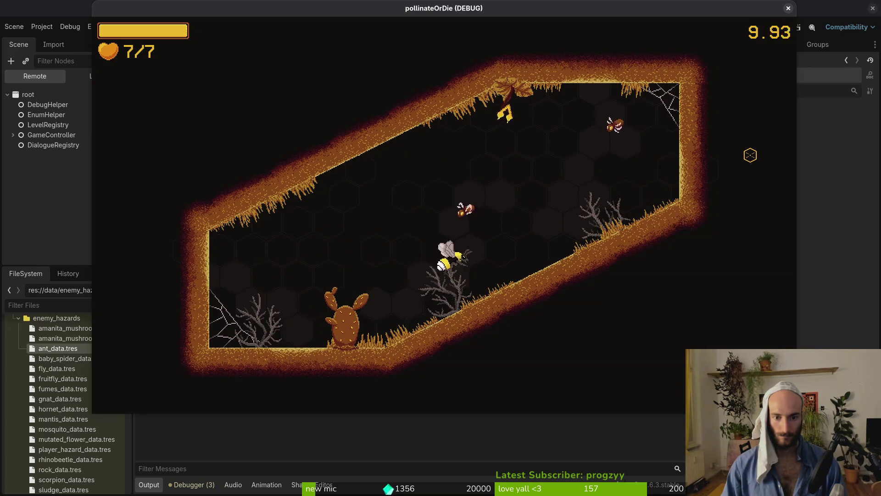
key("w")
key("s")
key("a")
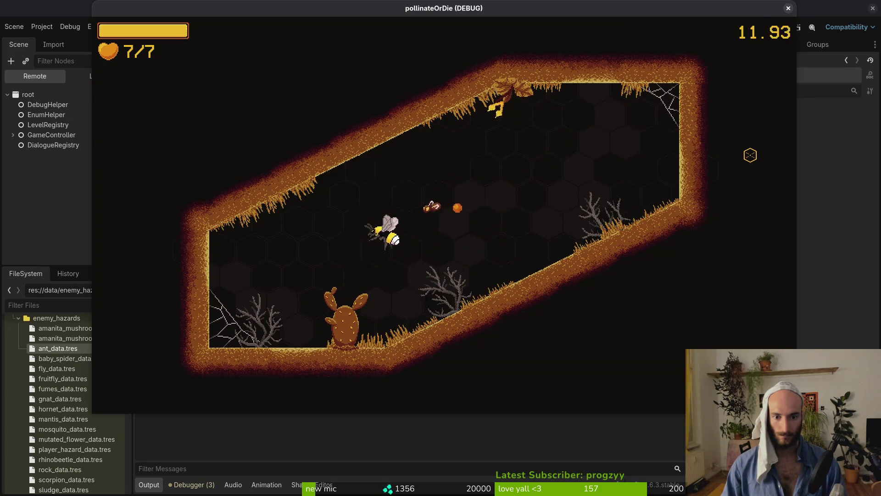
key("d")
key("w")
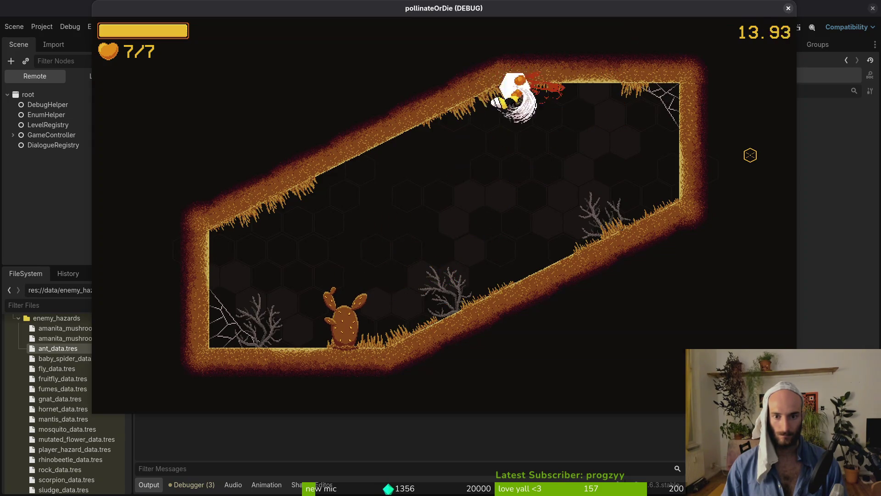
key("s")
key("a")
key("s")
key("d")
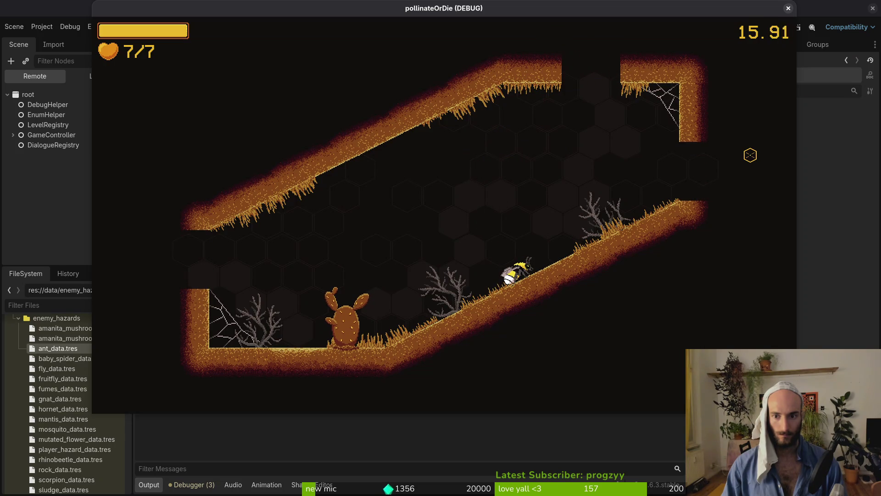
- Leave the cleared room through its left opening
key("a")
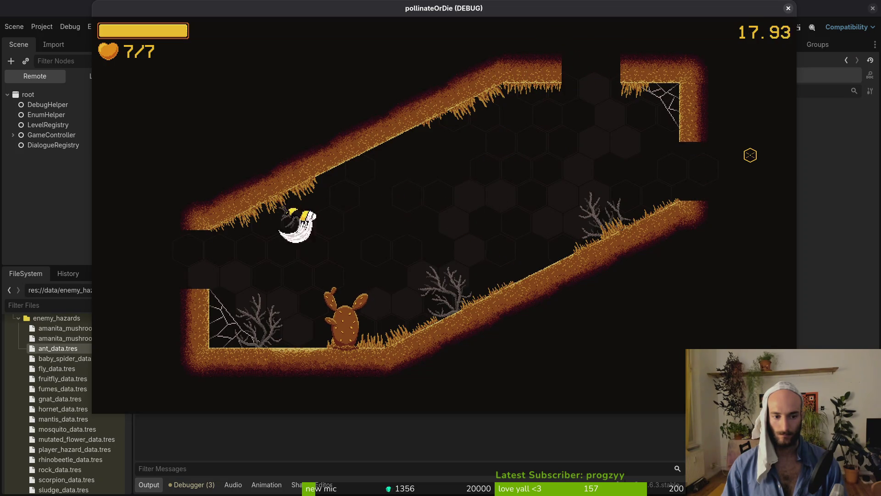
key("d")
key("d")
key("w")
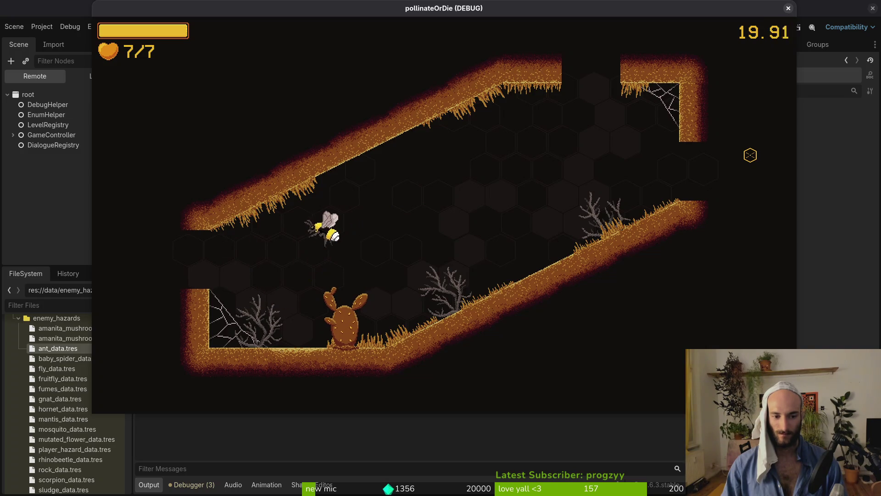
key("a")
key("a")
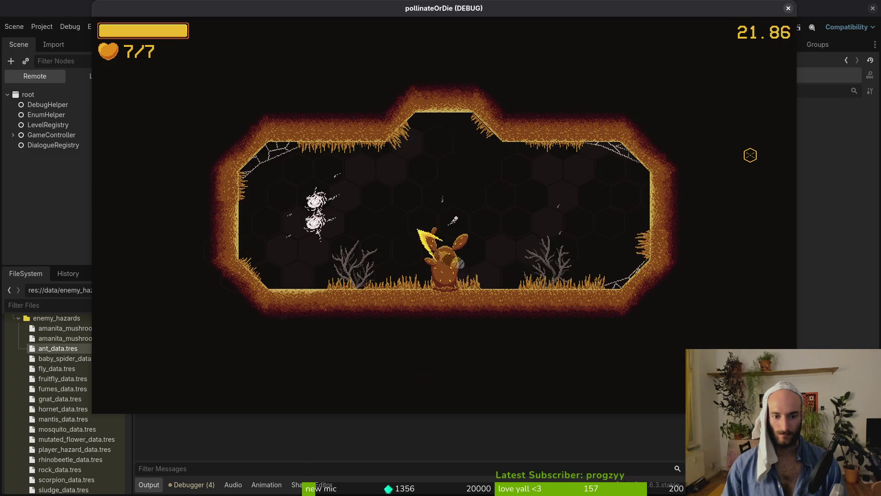
- Clear the enemies in the next cave, then pause and close the running game
key("d")
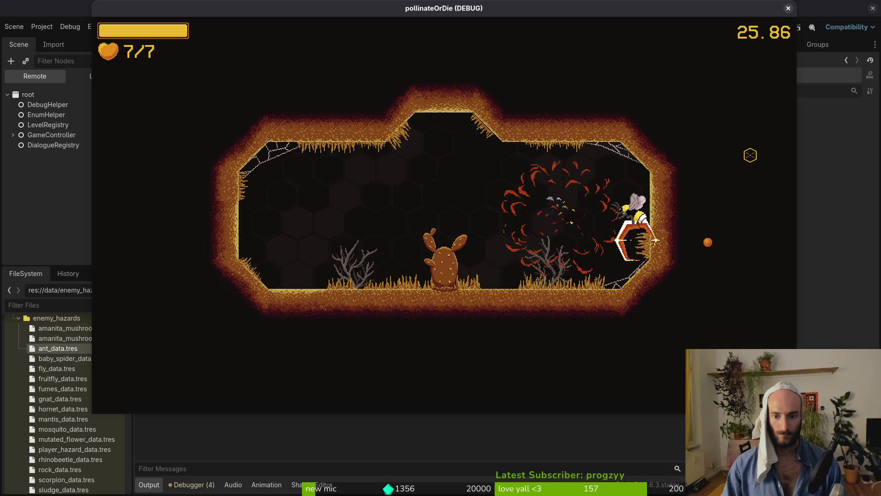
key("a")
key("d")
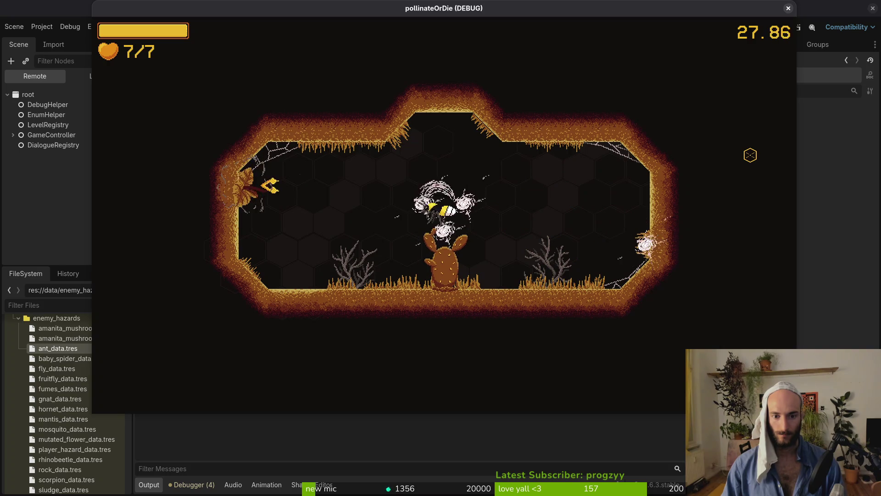
key("d")
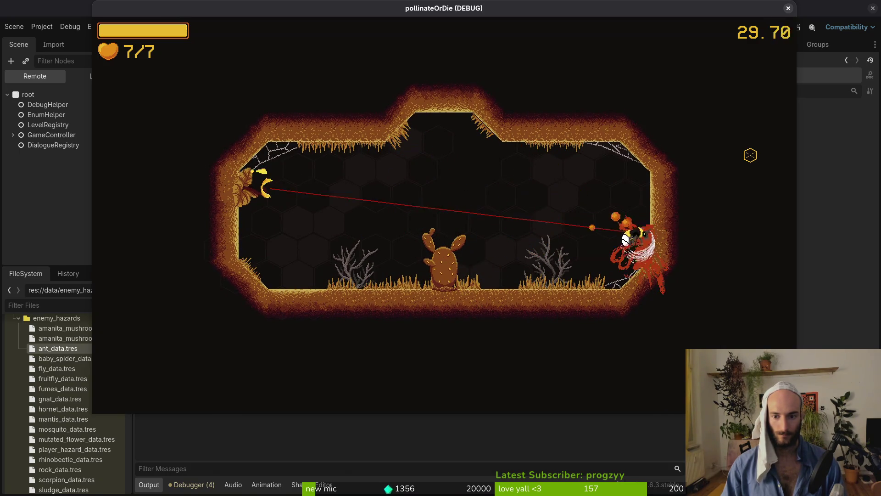
key("a")
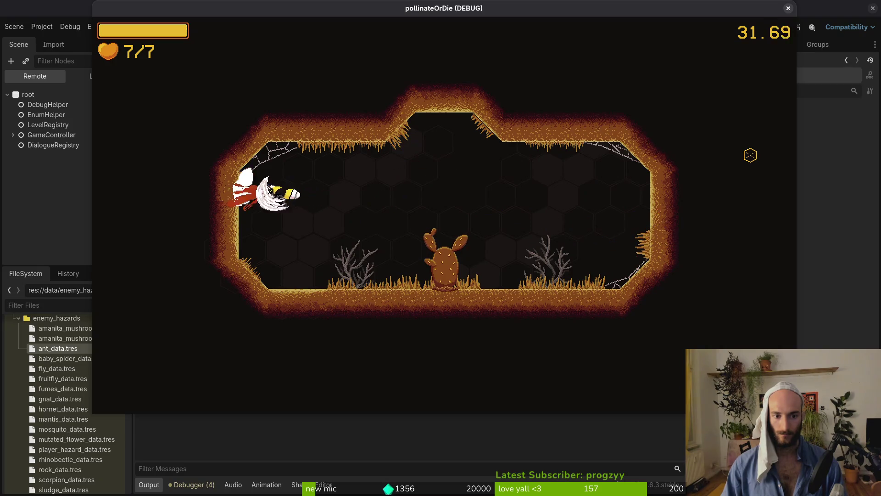
key("d")
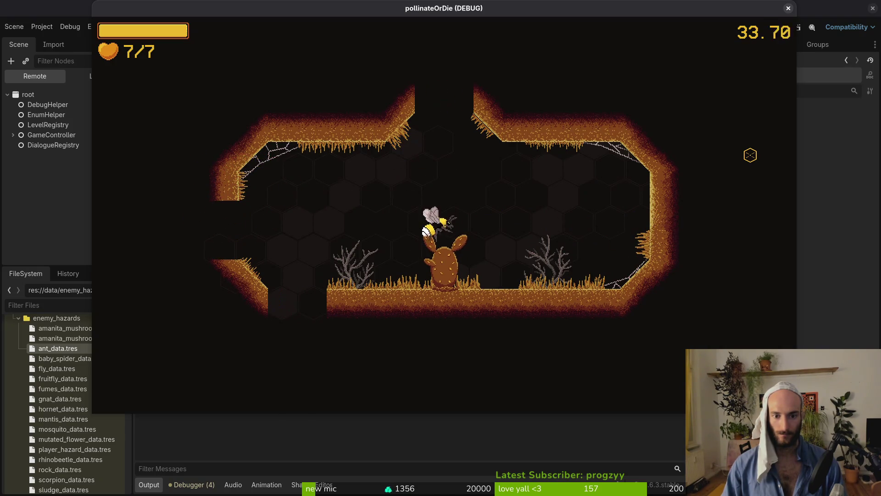
key("a")
key("d")
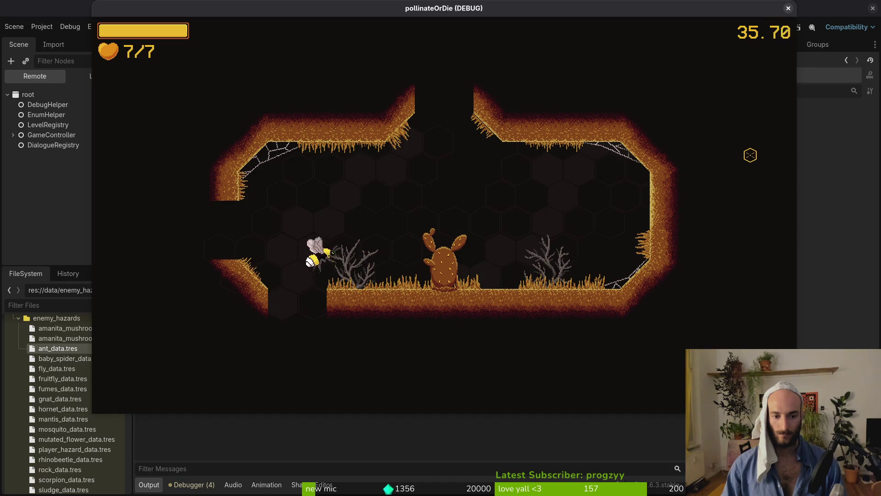
key("Escape")
key("F8")
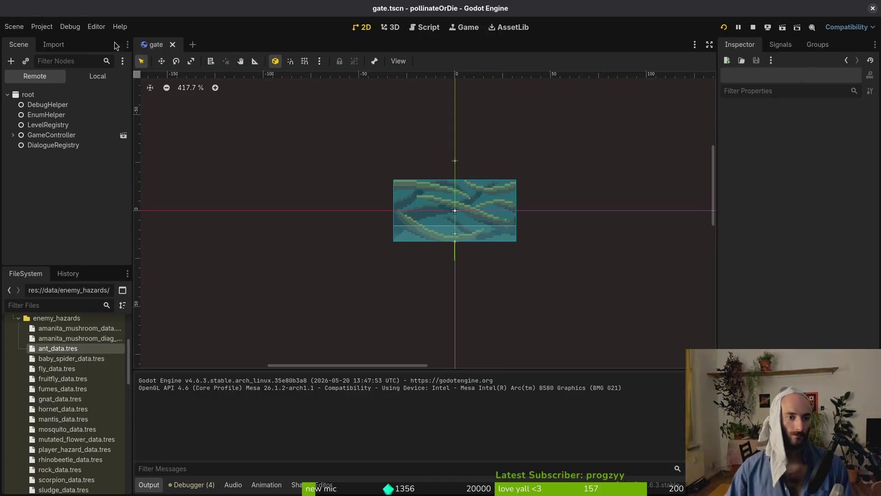
- Dismiss the project options and show the gate scene's Local node tree
left_click(42, 27)
left_click(420, 176)
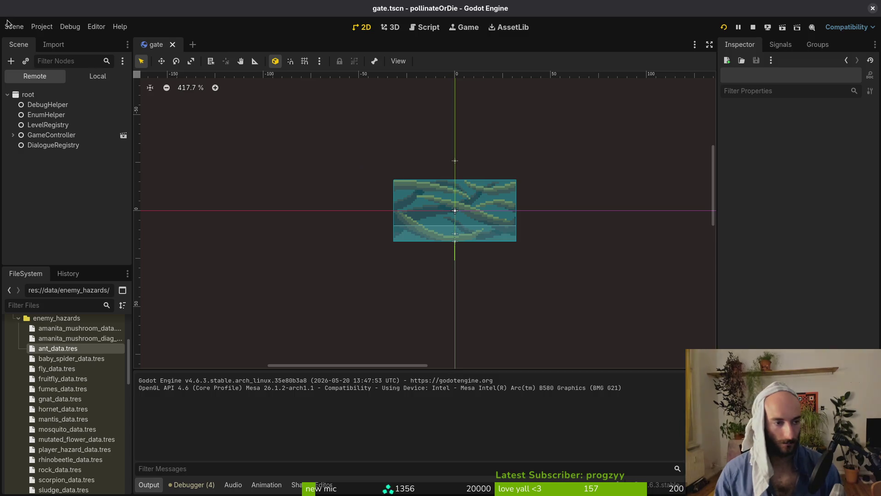
left_click(98, 76)
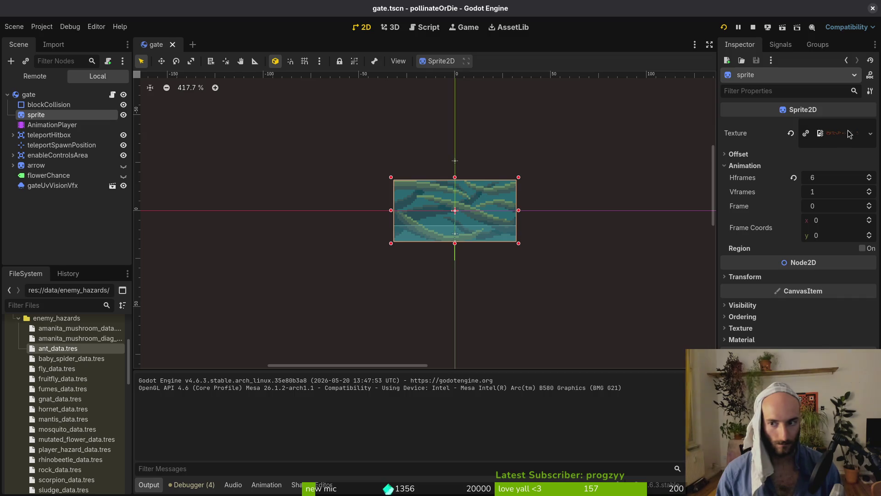
- Replace the gate sprite's texture with desertGate.png via Quick Load and save the scene
left_click(791, 133)
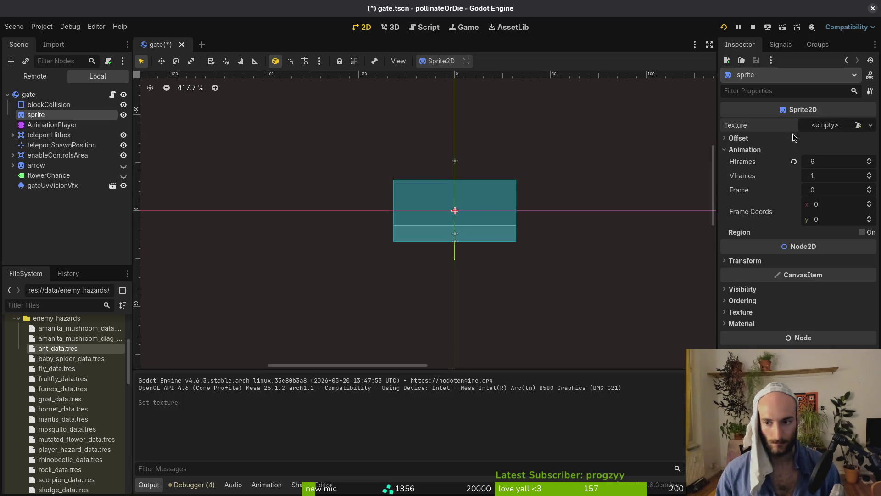
left_click(820, 130)
left_click(808, 345)
type("gate")
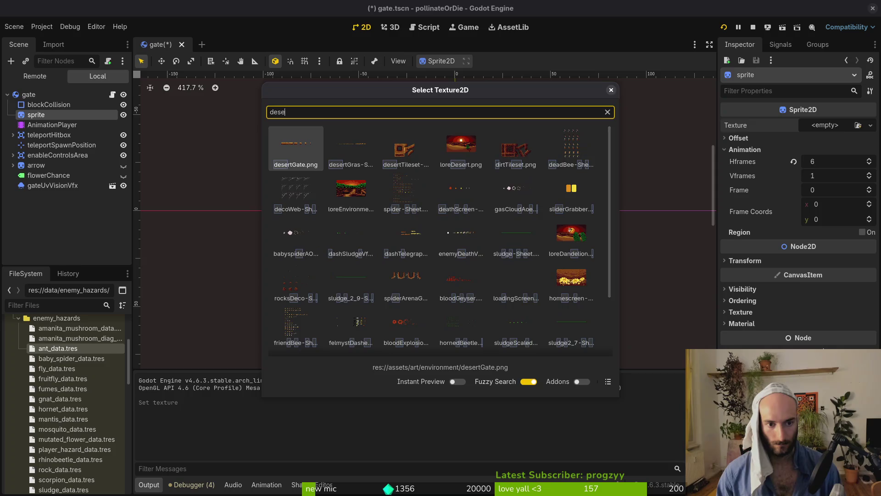
key("Return")
key("ctrl+s")
- Inspect the gate's animation player, gateUvVisionVfx and teleportHitbox nodes, then start a new scene
left_click(28, 124)
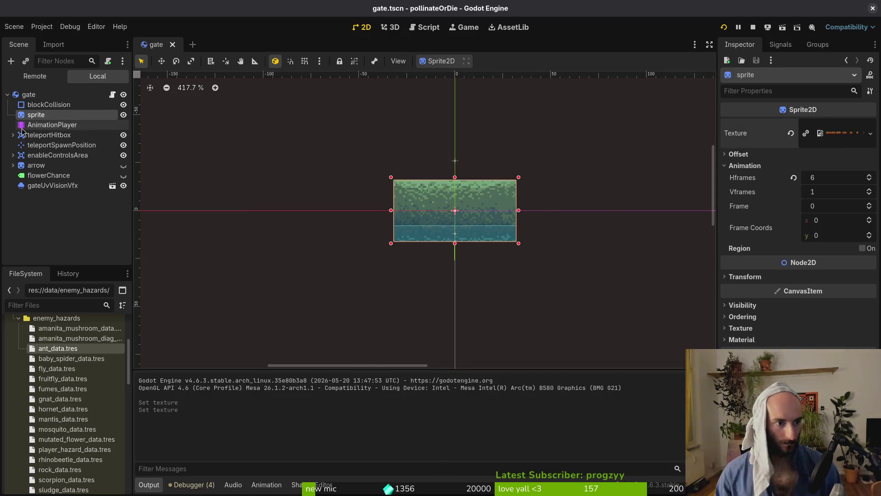
left_click(45, 187)
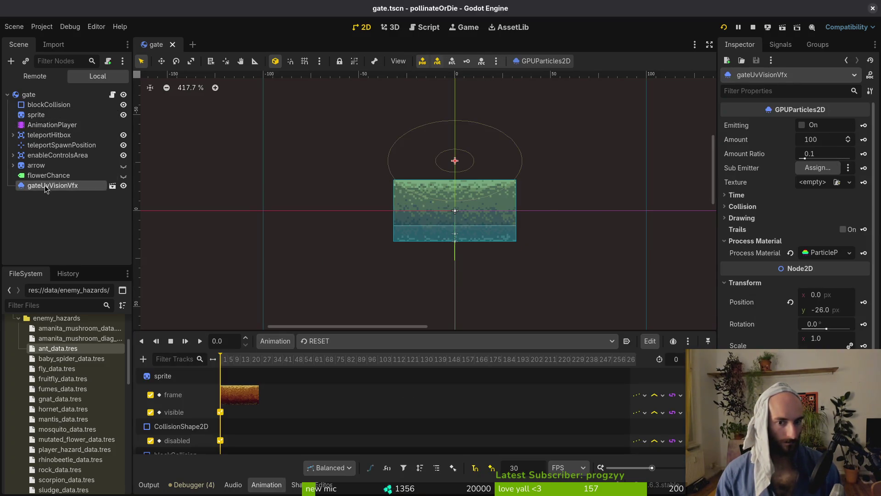
left_click(41, 126)
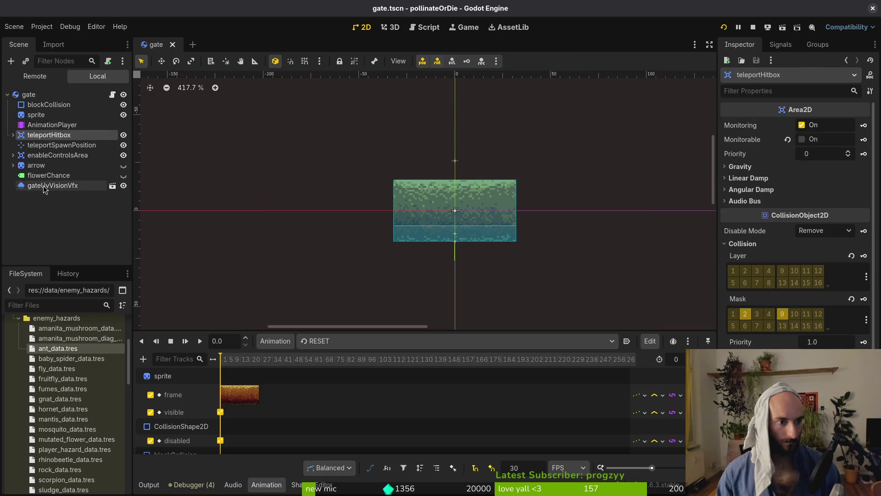
left_click(46, 185)
left_click(42, 135)
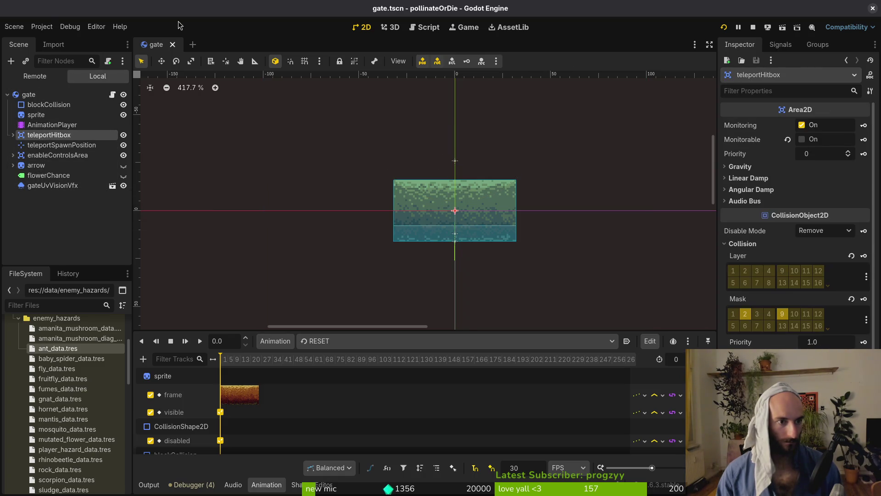
left_click(13, 27)
left_click(18, 37)
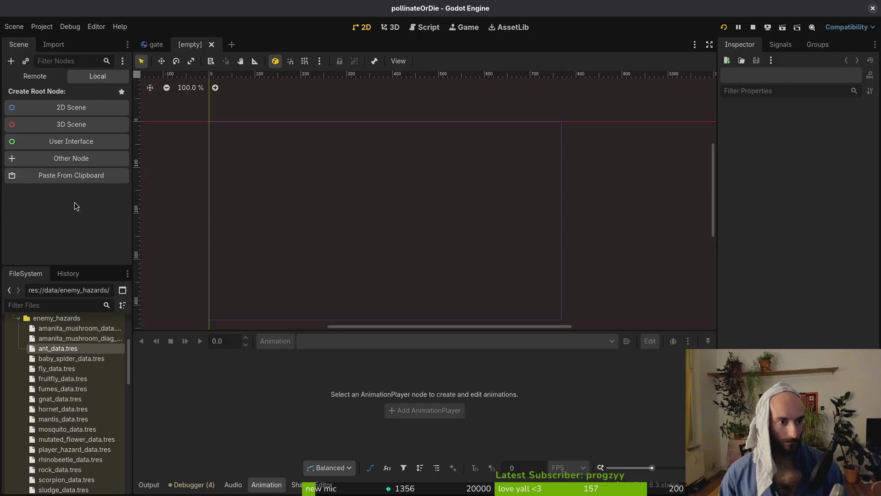
- Create a Node2D root and change its type to GPUParticles2D
left_click(60, 107)
right_click(46, 95)
left_click(121, 211)
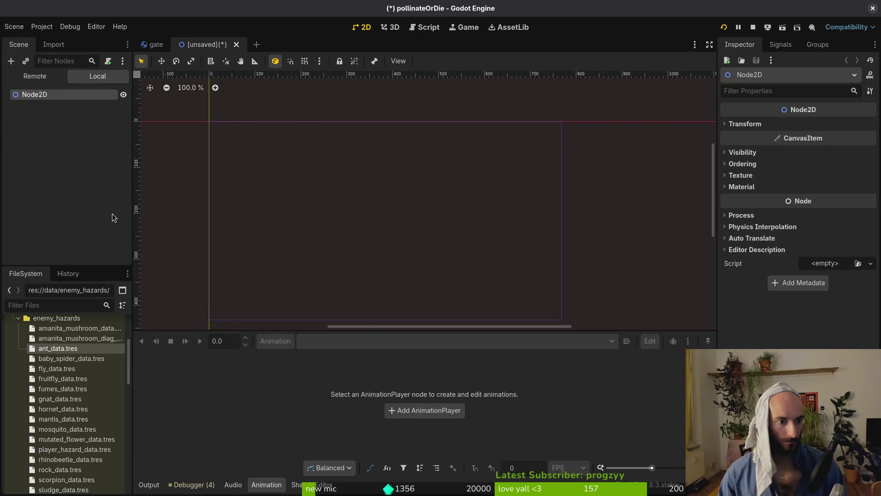
type("gpu")
key("Return")
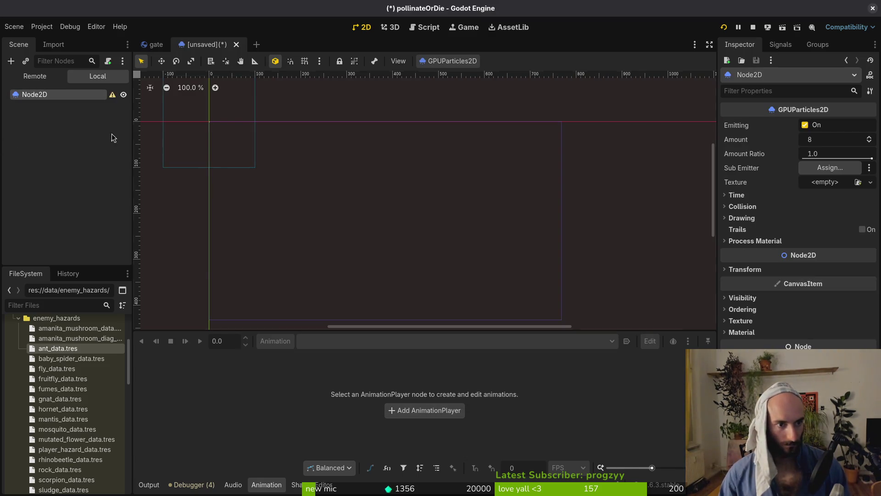
key("ctrl+s")
key("Escape")
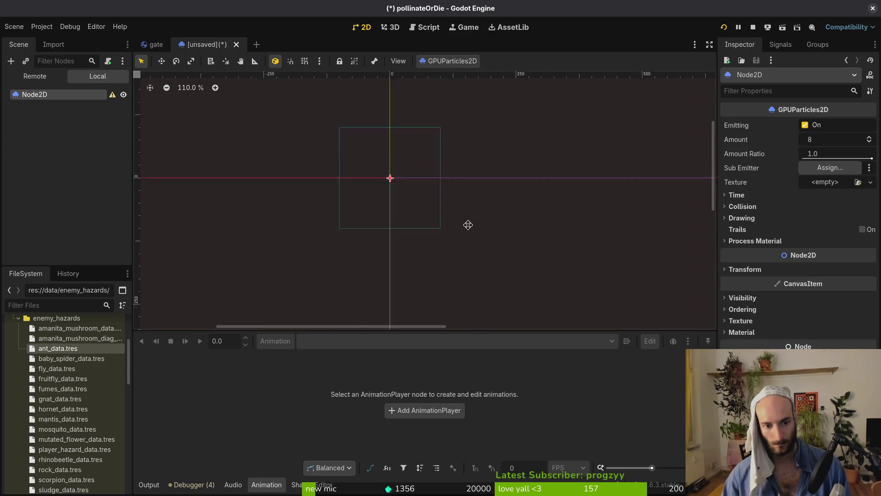
key("ctrl+s")
key("Escape")
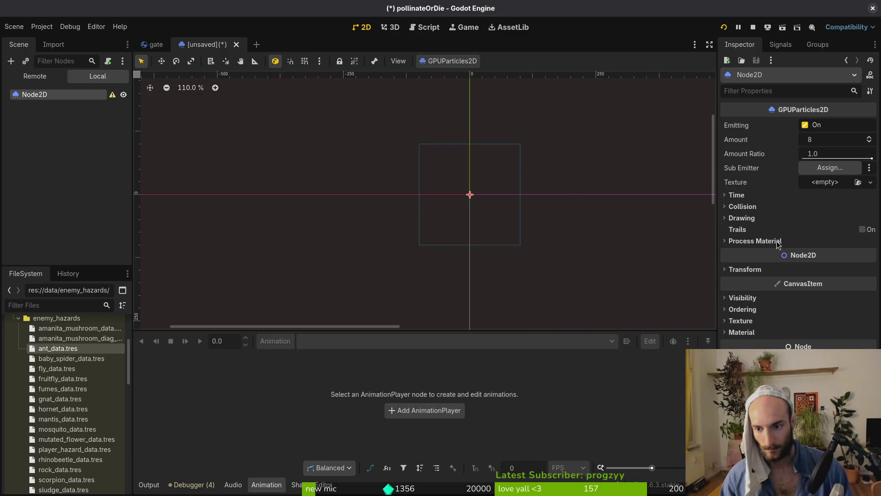
- Give the particles a new ParticleProcessMaterial and expand its Spawn settings
left_click(779, 243)
left_click(836, 253)
left_click(827, 278)
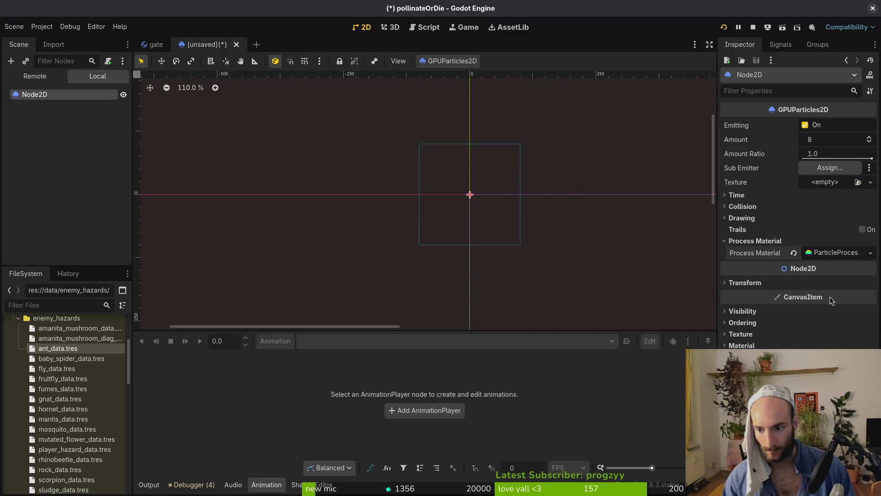
left_click(825, 254)
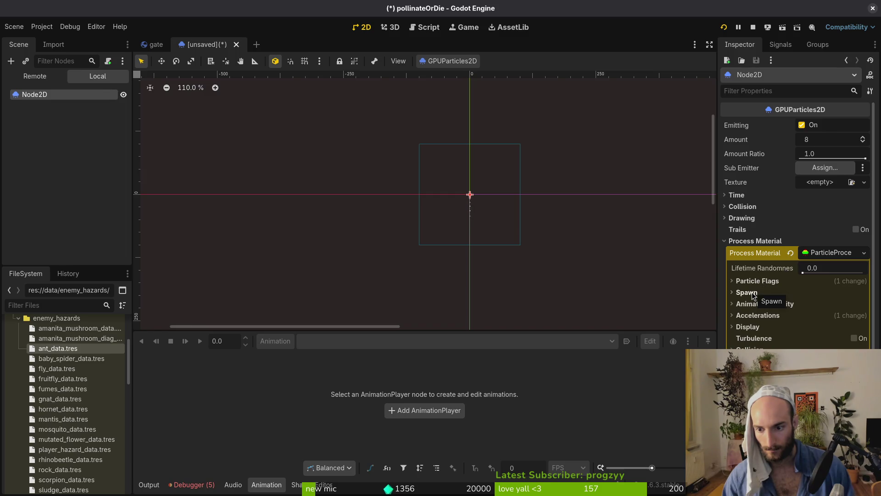
left_click(753, 296)
left_click(764, 305)
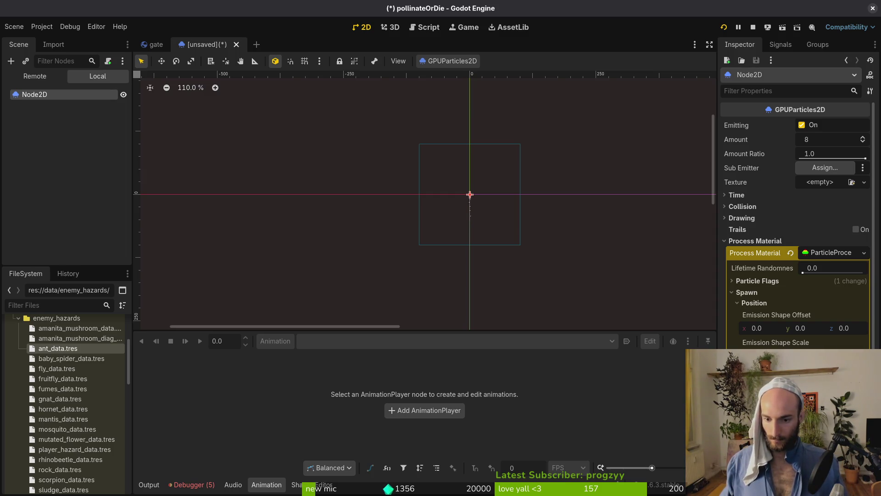
scroll(484, 212, "up", 7)
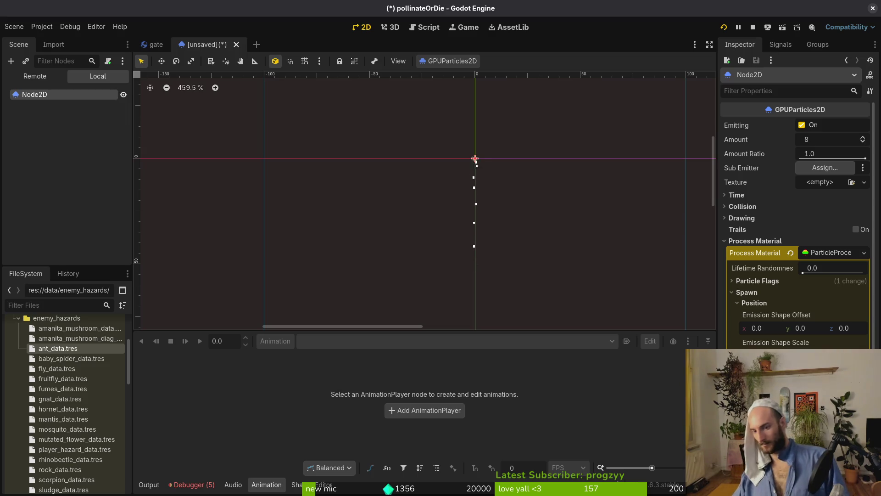
- Raise the particle Amount from 8 to 128 and inspect the particle stream in the viewport
left_click(824, 140)
type("128")
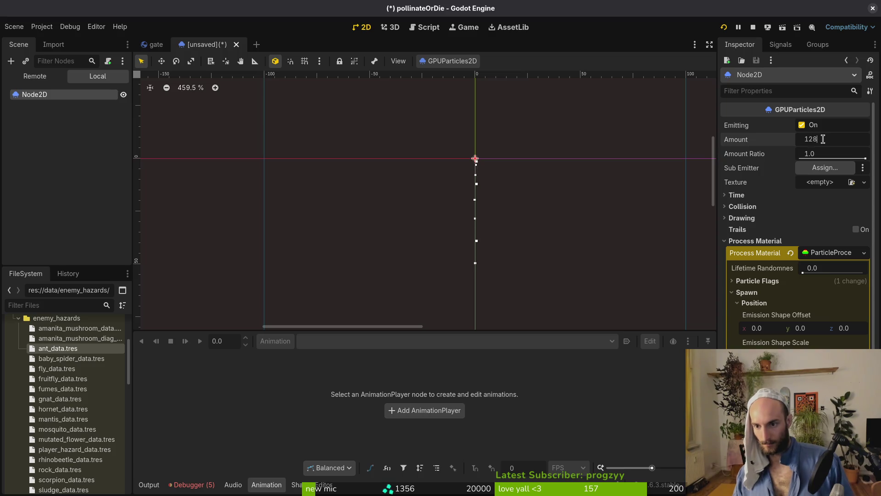
key("ctrl+s")
key("Escape")
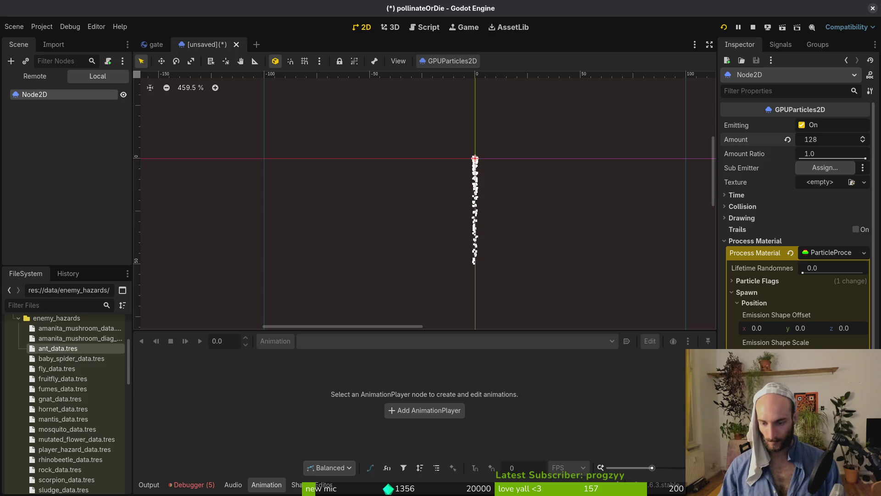
scroll(486, 177, "down", 3)
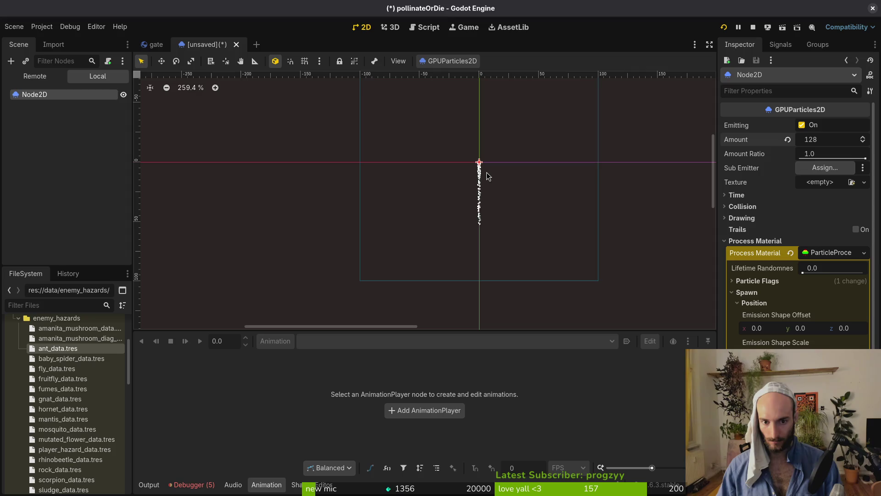
scroll(487, 176, "down", 3)
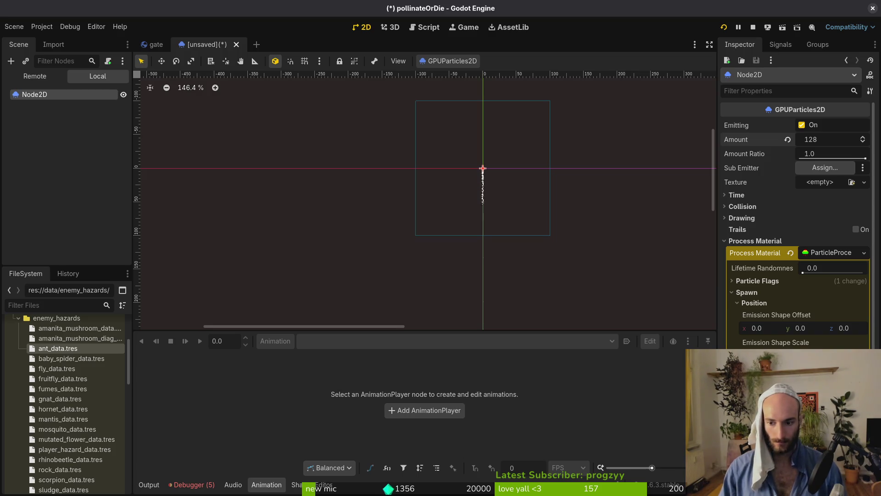
scroll(522, 183, "up", 8)
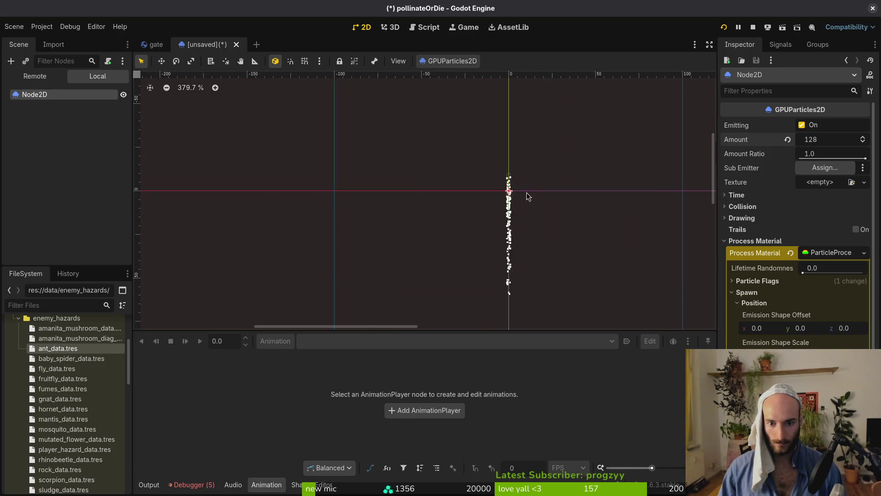
left_click_drag(481, 216, 338, 178)
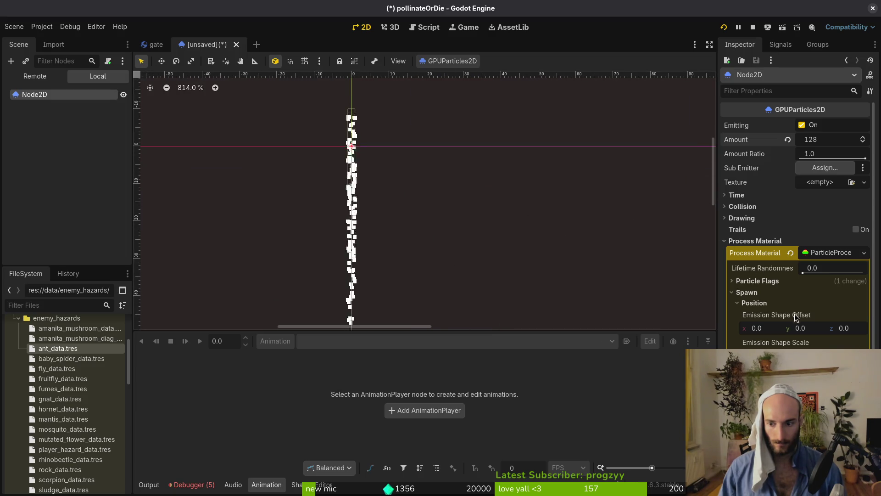
- Collapse Spawn and expand Accelerations > Gravity to check the gravity settings
left_click(747, 293)
left_click(765, 315)
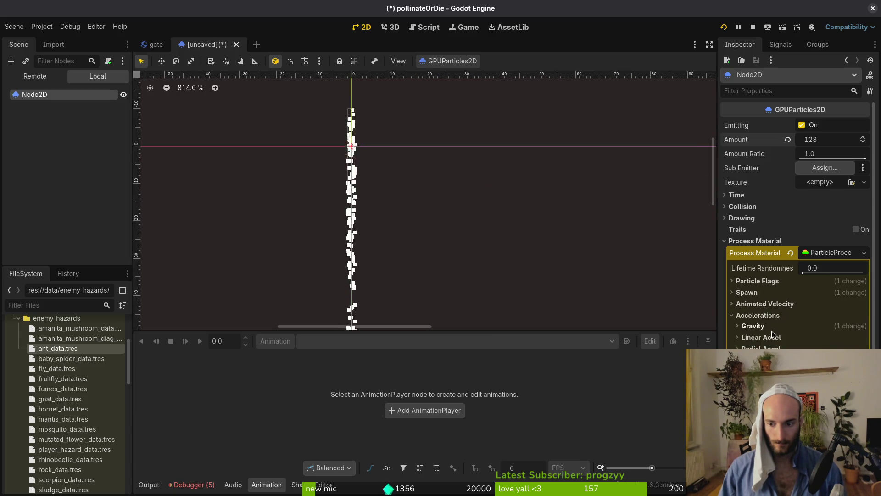
left_click(752, 325)
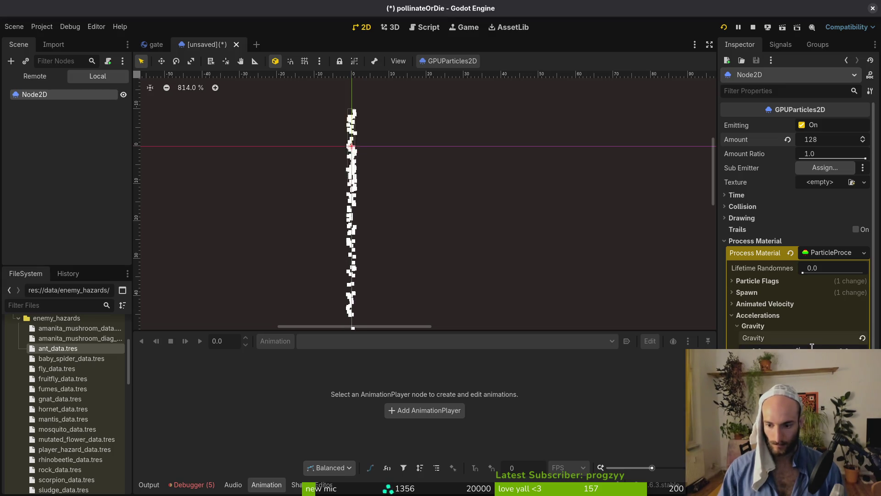
key("ctrl+s")
key("Escape")
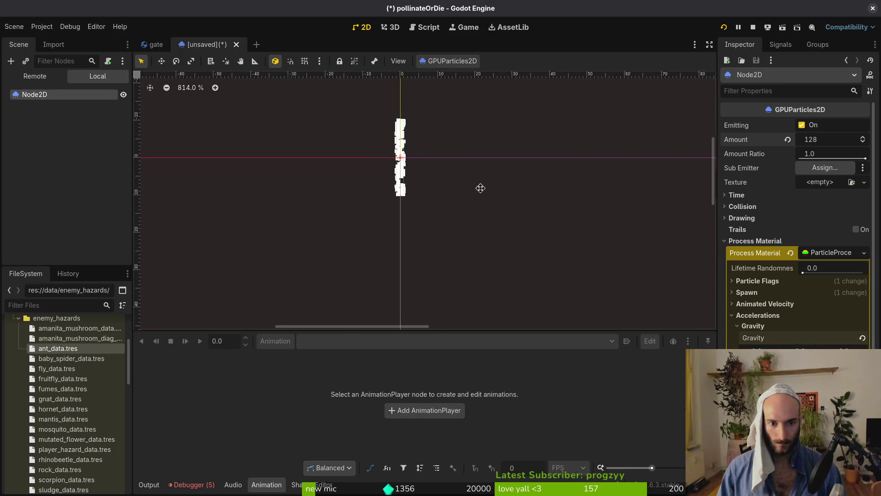
- Collapse Accelerations and open Save Scene As in the res://modules folder
left_click(764, 318)
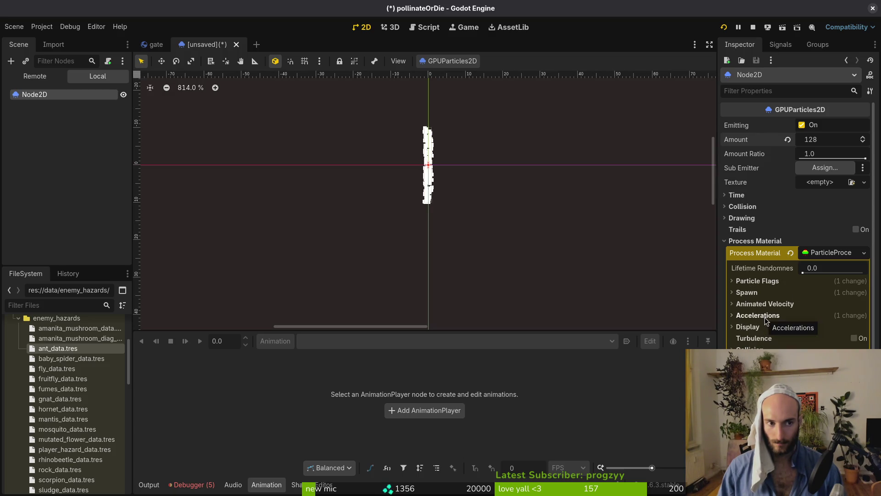
key("ctrl+s")
key("Escape")
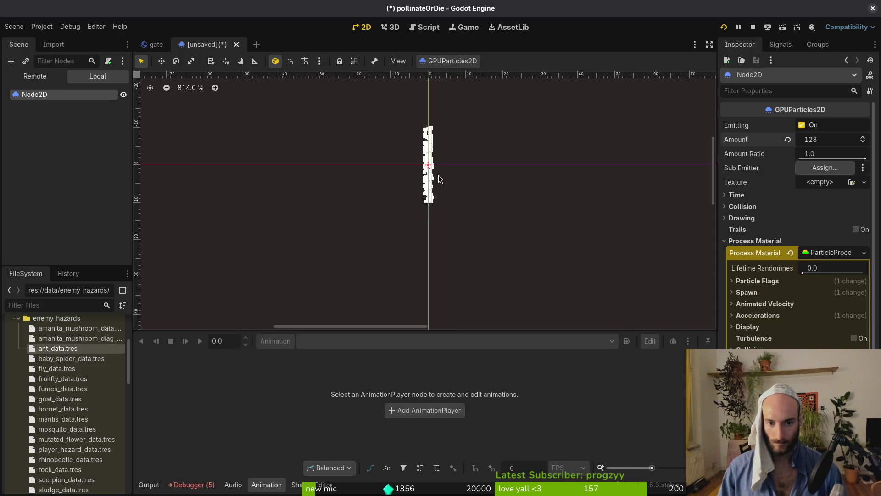
scroll(436, 182, "up", 2)
scroll(441, 173, "down", 1)
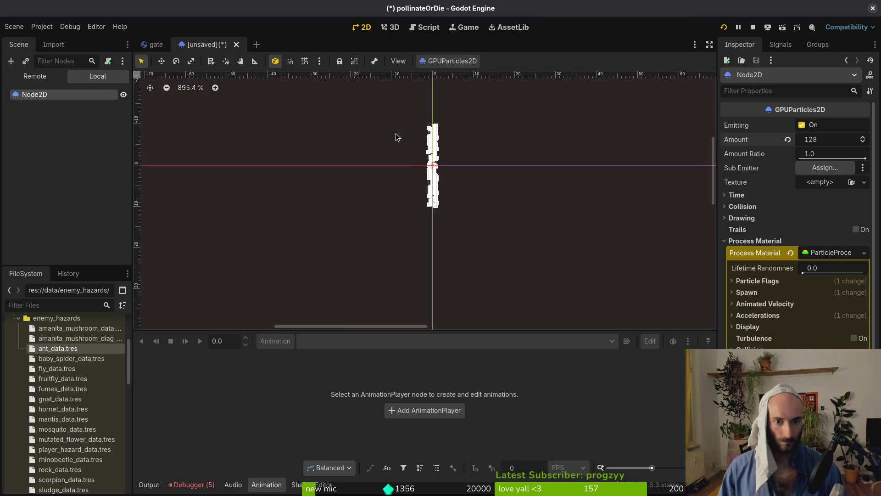
key("ctrl+s")
double_click(533, 142)
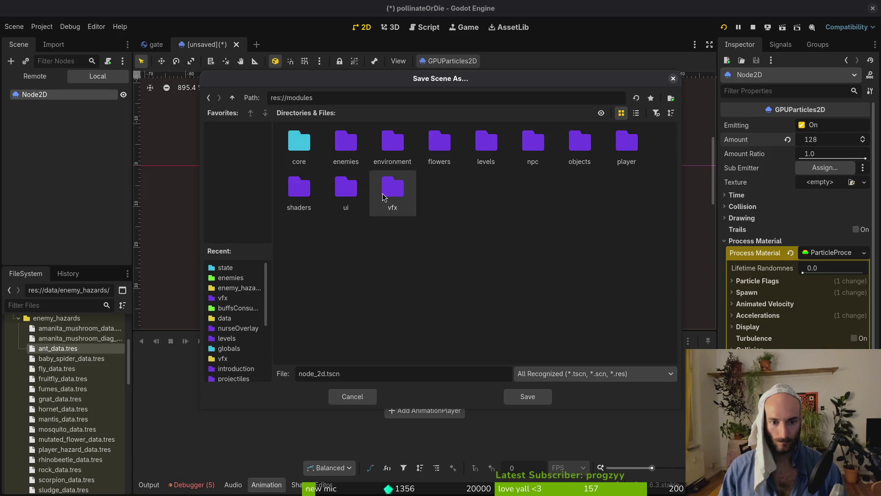
- Save the particle scene as desert_gate_sand_vfx.tscn in res://modules/vfx and return to gate.tscn
double_click(386, 205)
type("desert")
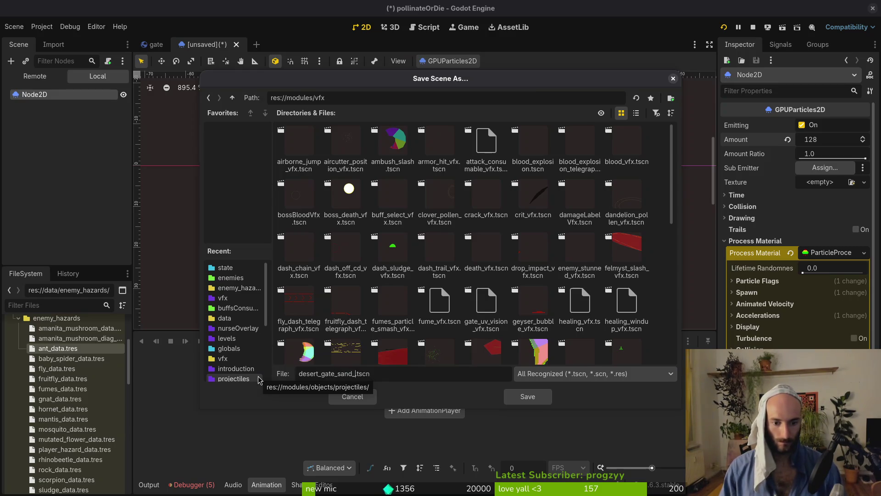
key("Return")
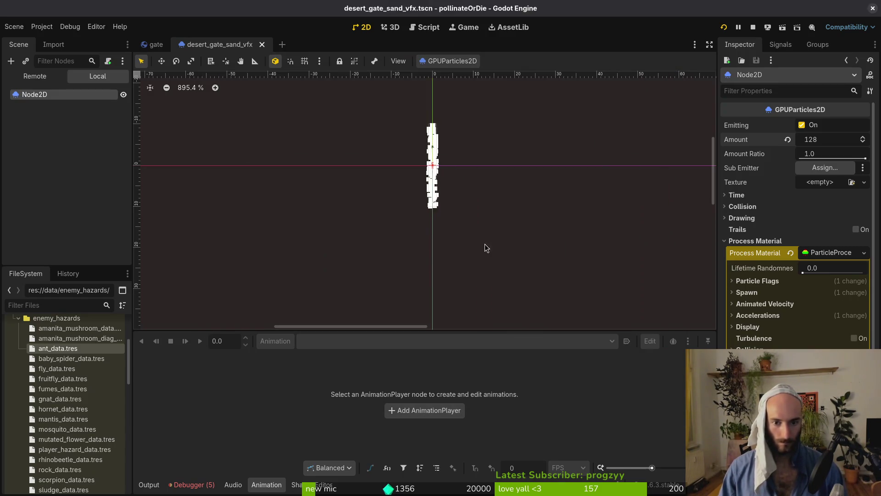
left_click(154, 45)
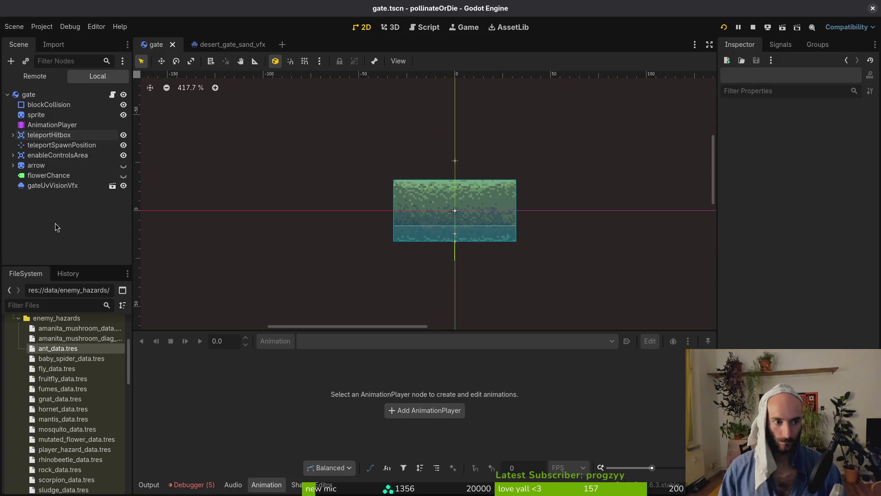
- Reveal desert_gate_sand_vfx.tscn in FileSystem and drag an instance into the gate scene
left_click(220, 44)
right_click(217, 43)
left_click(246, 49)
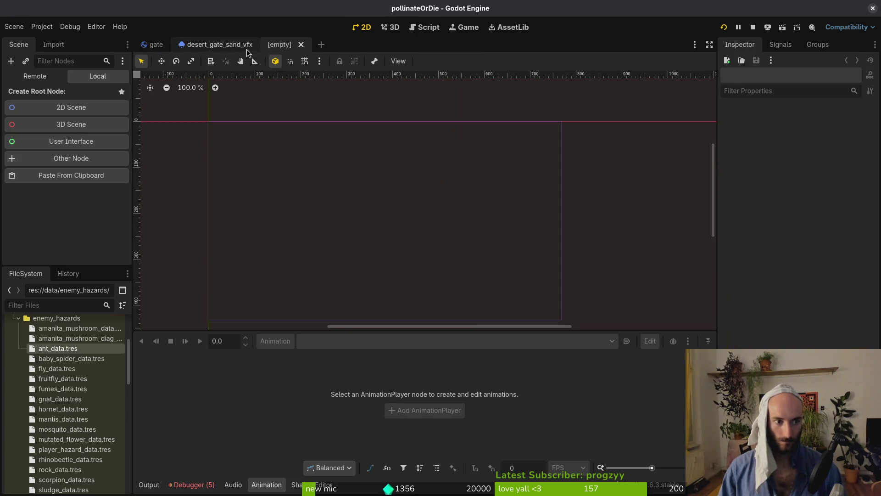
left_click(301, 45)
right_click(253, 48)
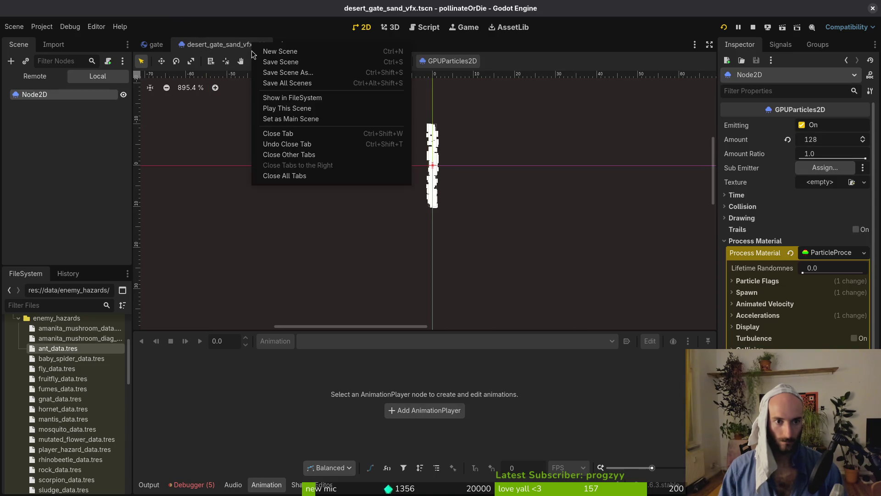
left_click(327, 97)
left_click(154, 45)
mouse_move(78, 485)
left_mouse_down()
mouse_move(278, 174)
mouse_move(423, 195)
mouse_move(388, 211)
left_mouse_up()
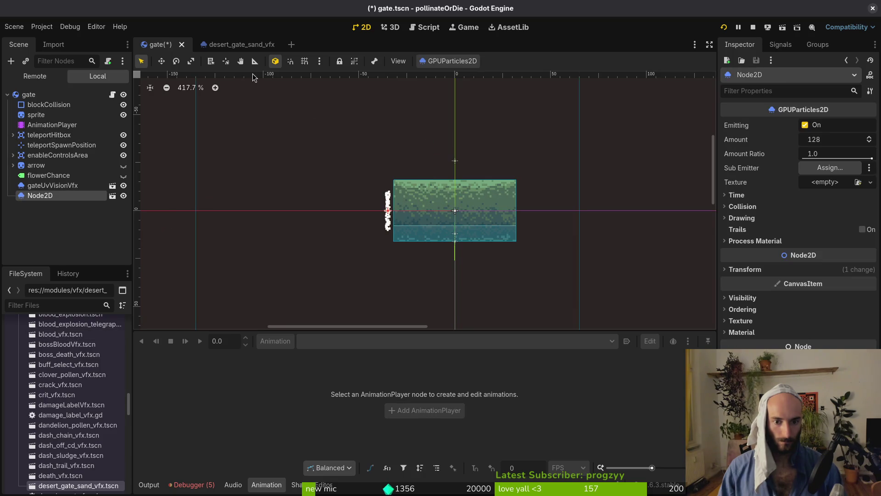
- Save the particle scene and move the sand instance onto the gate's centre line
left_click(230, 44)
left_click(746, 294)
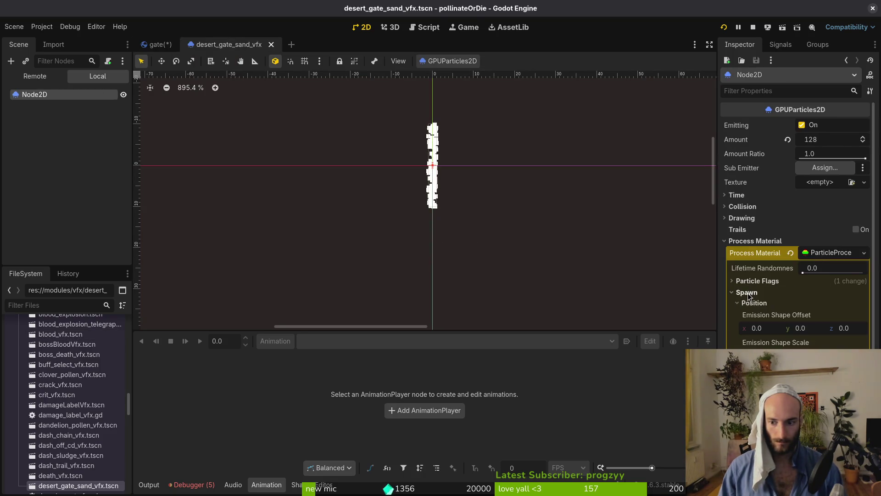
key("ctrl+s")
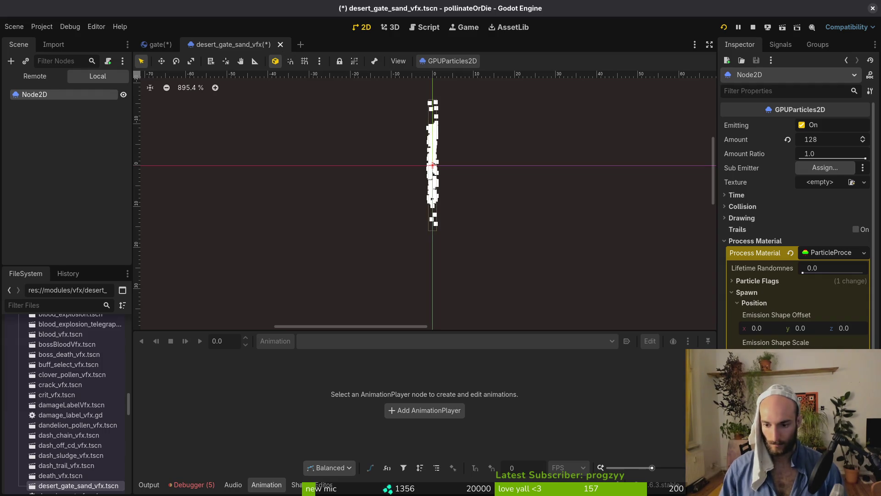
left_click(158, 44)
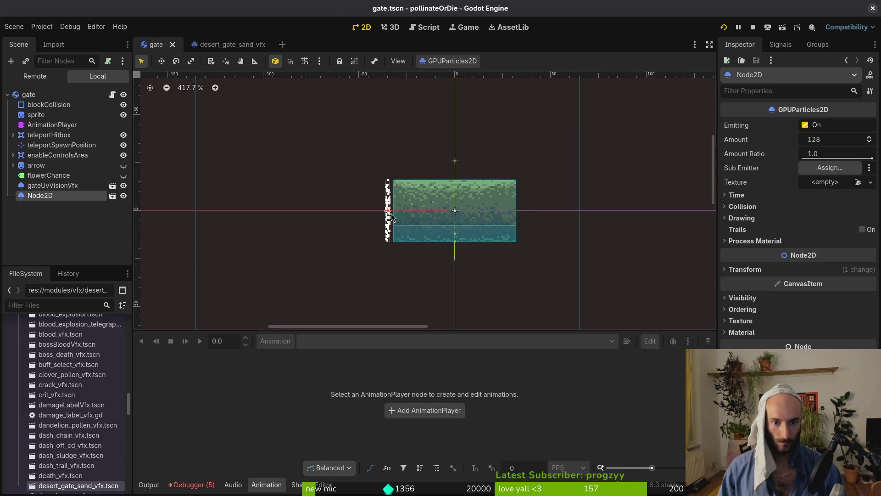
scroll(391, 216, "up", 2)
left_click_drag(389, 218, 502, 218)
- Duplicate the sand effect as Node2D2 and save gate.tscn
key("ctrl+d")
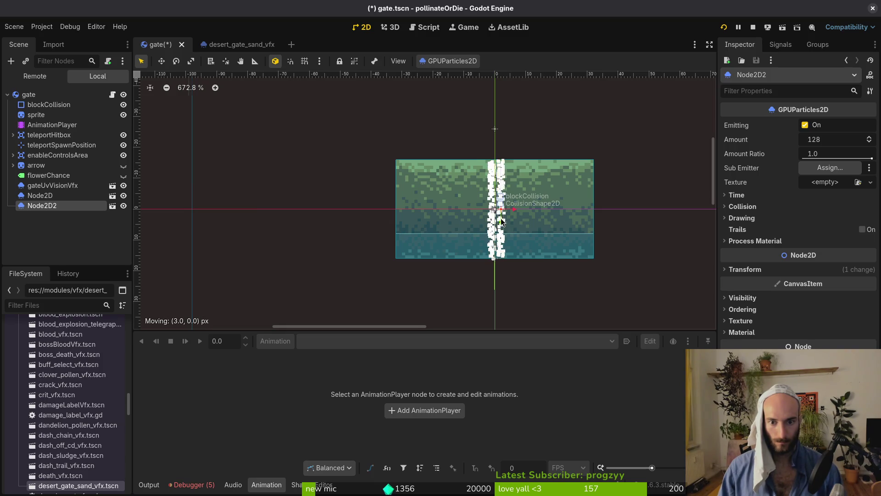
key("Escape")
key("ctrl+s")
scroll(501, 225, "up", 6)
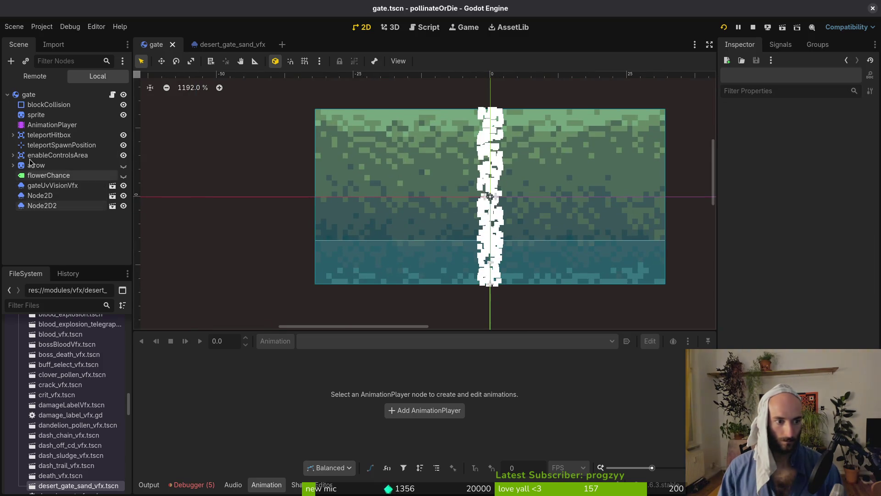
- Select the gate's AnimationPlayer and choose the open animation for editing
left_click(52, 125)
left_click(352, 345)
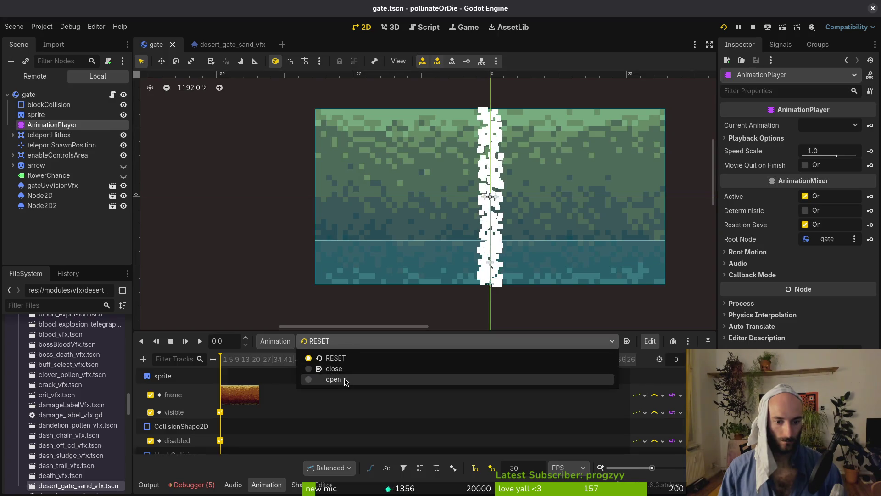
left_click(344, 378)
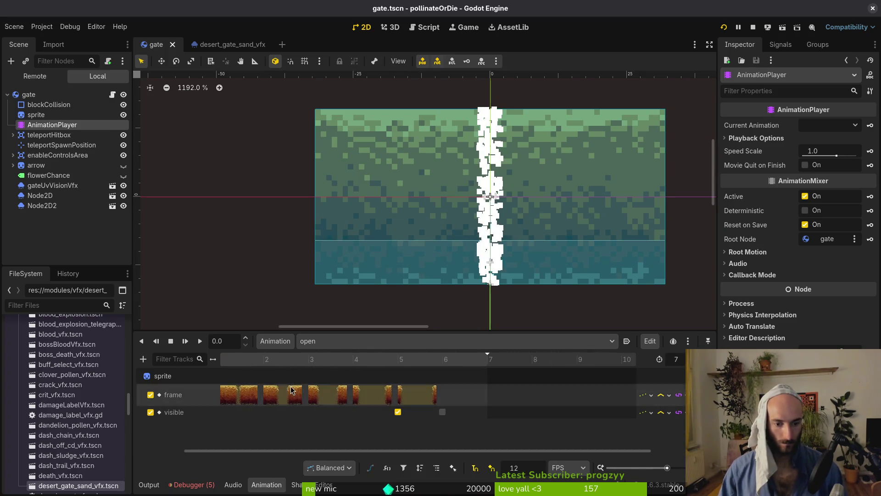
scroll(292, 390, "left", 2)
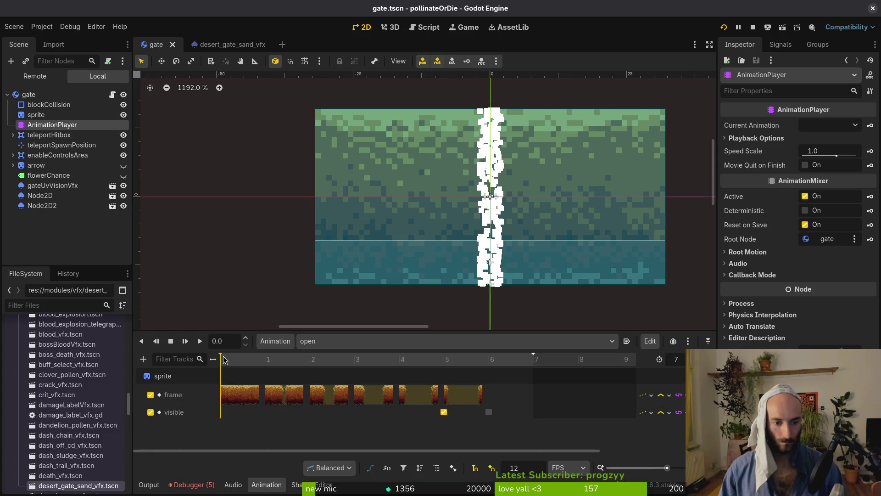
- Key Node2D2's position in the open animation, creating its position track
left_click(60, 206)
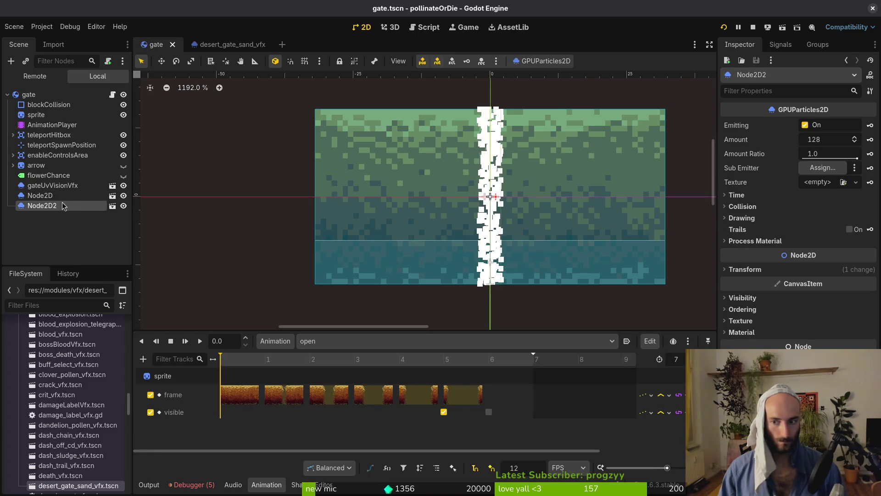
left_click(781, 270)
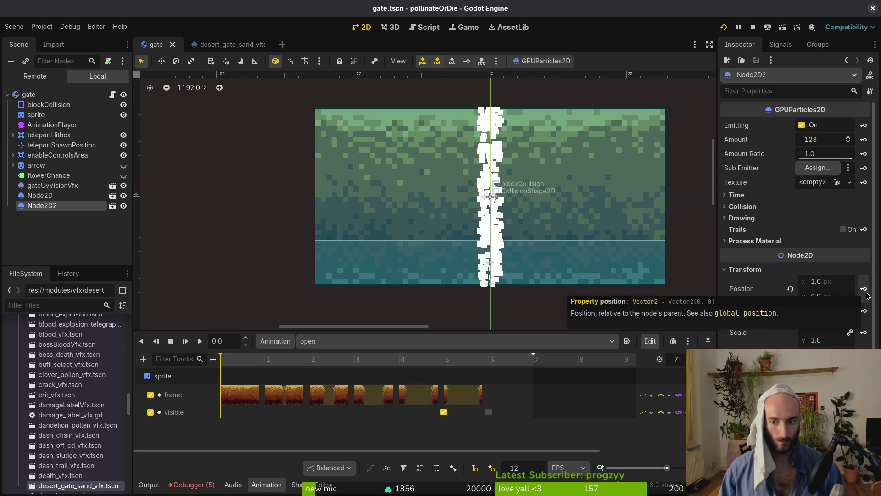
left_click(864, 290)
left_click(478, 275)
- Key Node2D's position in the open animation, save, and preview the animation partway
left_click(40, 195)
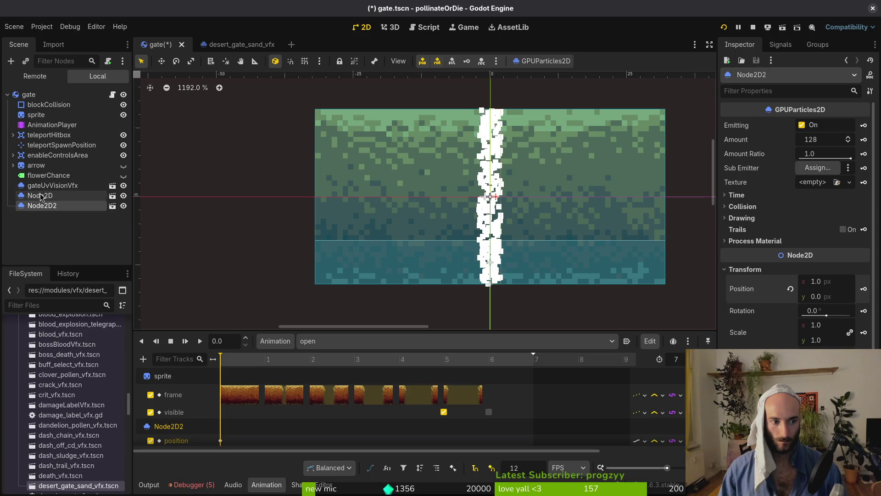
left_click(809, 274)
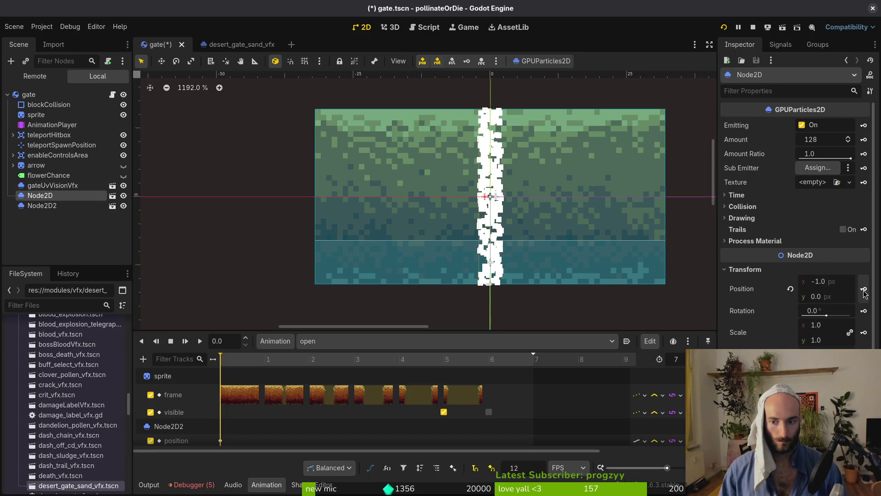
left_click(865, 289)
left_click(476, 275)
key("ctrl+s")
left_click_drag(453, 273, 428, 188)
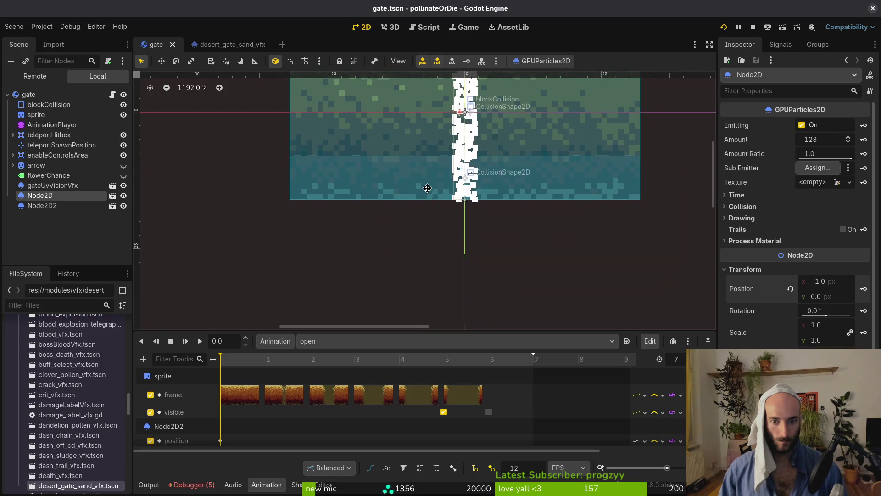
scroll(427, 188, "down", 3)
left_click_drag(322, 363, 485, 374)
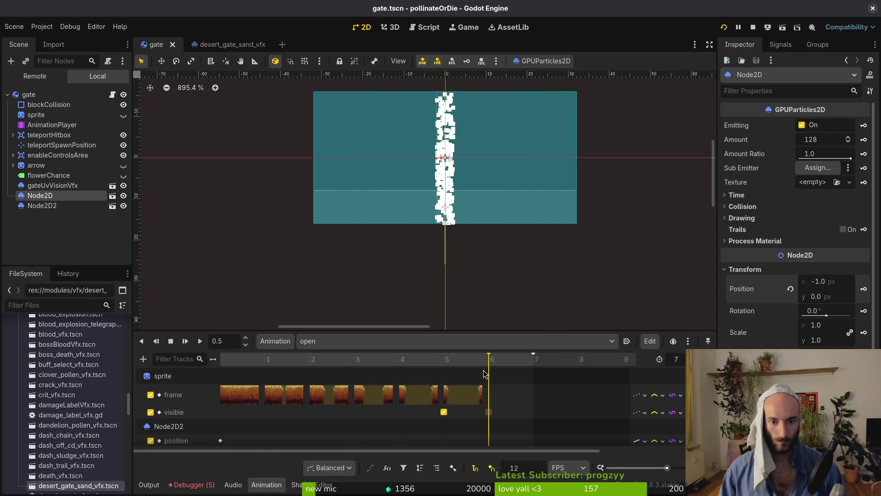
- Duplicate Node2D2's position key to frame 6 with x set to 33, and save
left_click(220, 441)
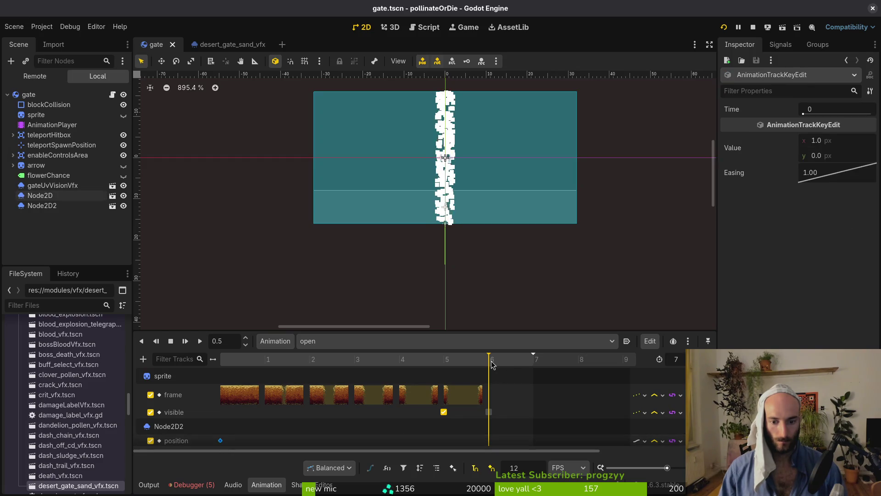
key("ctrl+d")
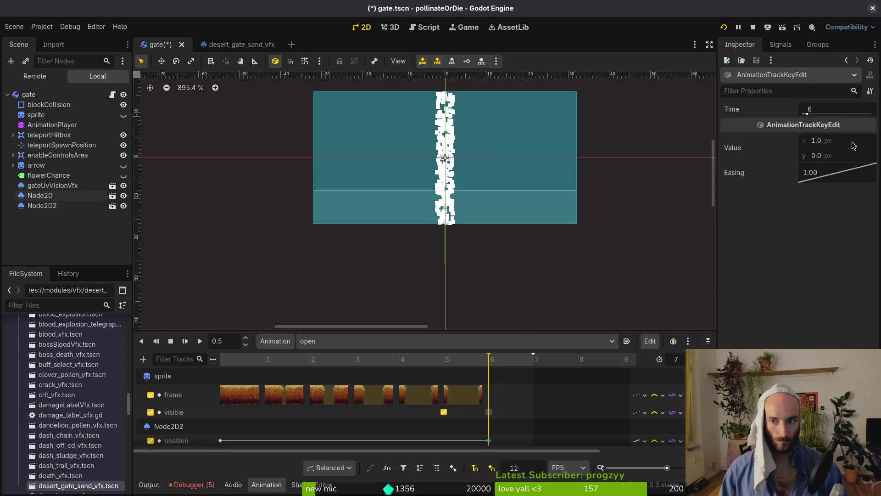
left_click(852, 140)
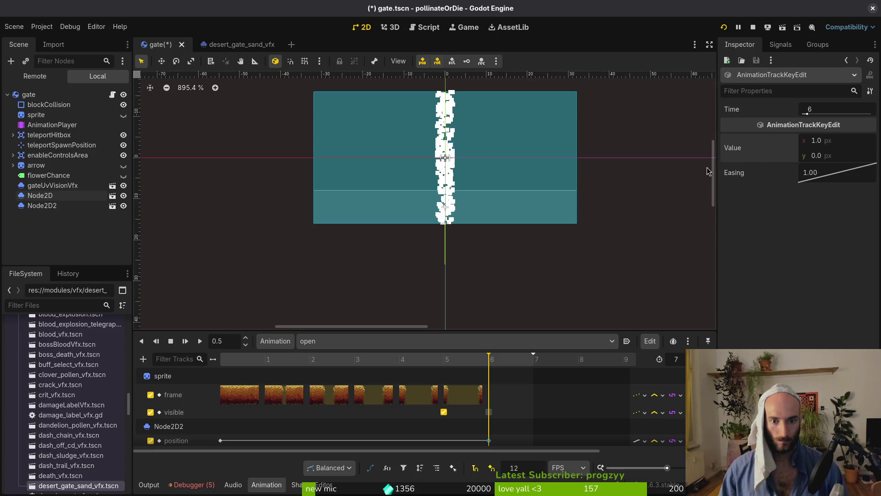
left_click(836, 142)
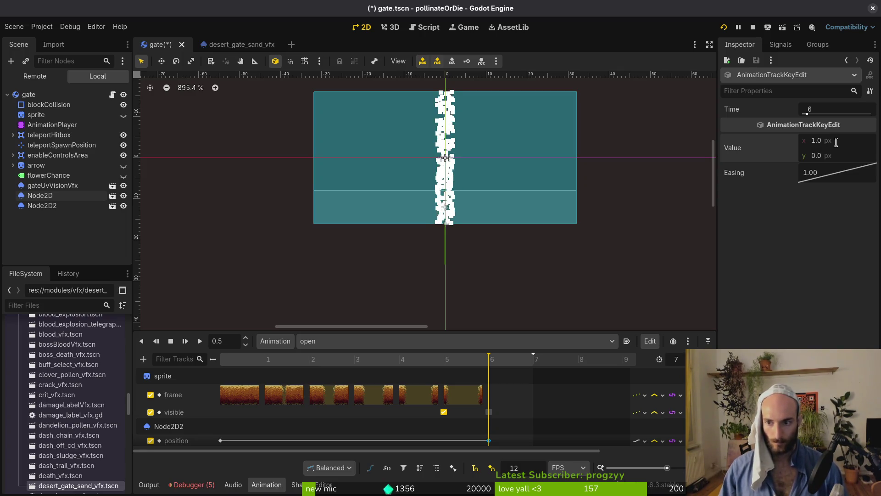
type("33")
key("Return")
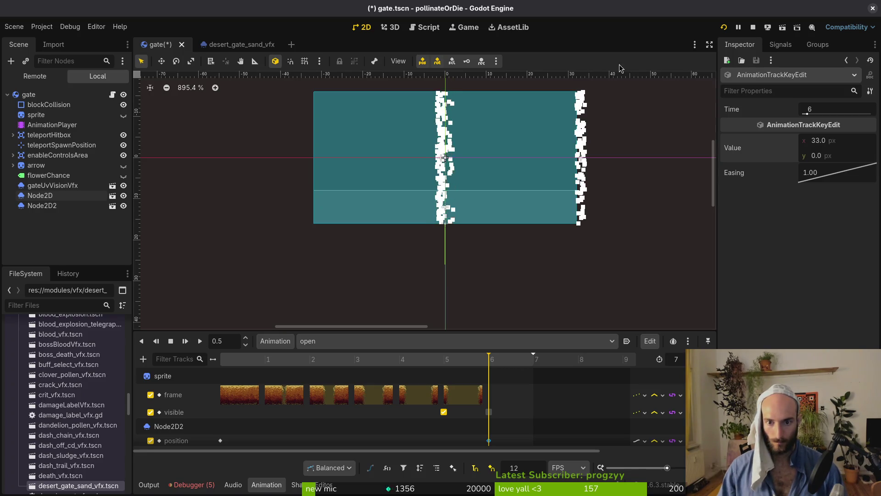
key("ctrl+s")
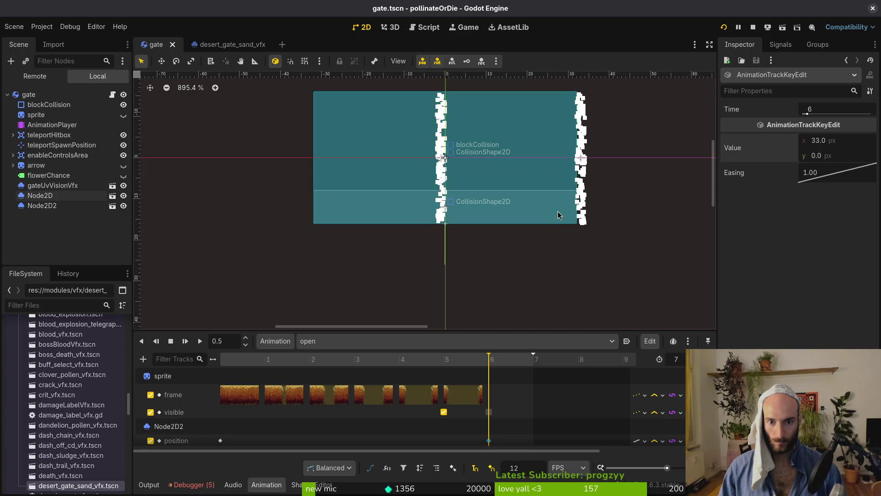
- Duplicate Node2D's position key to frame 6 with x set to -33, and save
scroll(219, 440, "down", 2)
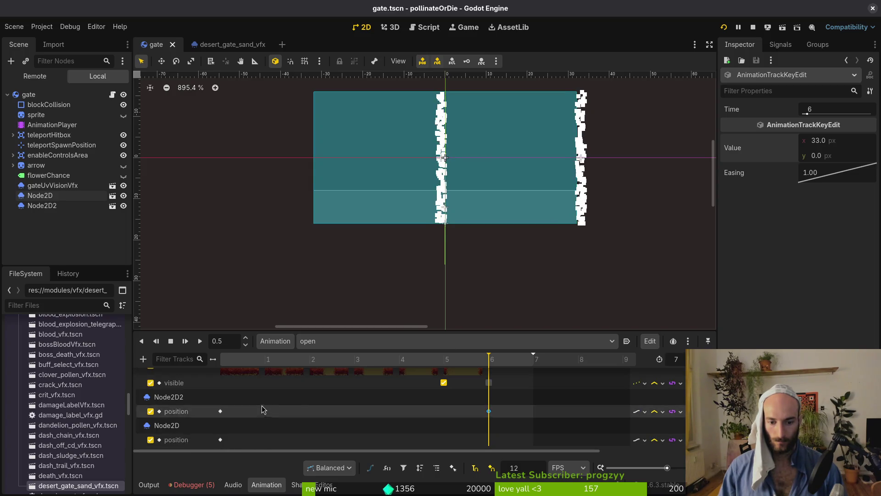
left_click(221, 439)
key("ctrl+d")
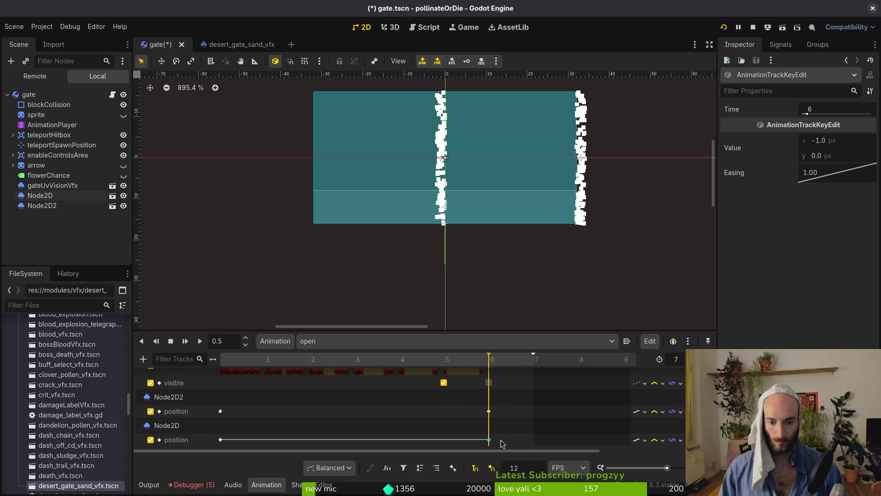
left_click(865, 140)
type("-")
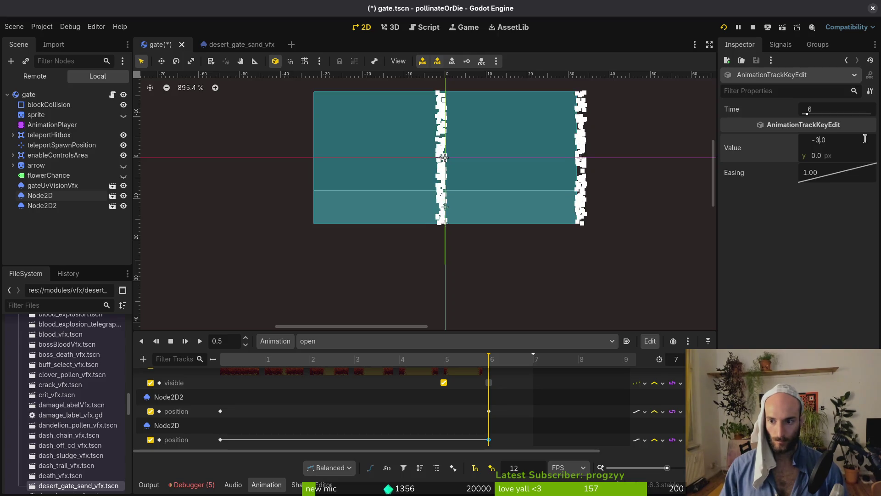
type("3")
key("Return")
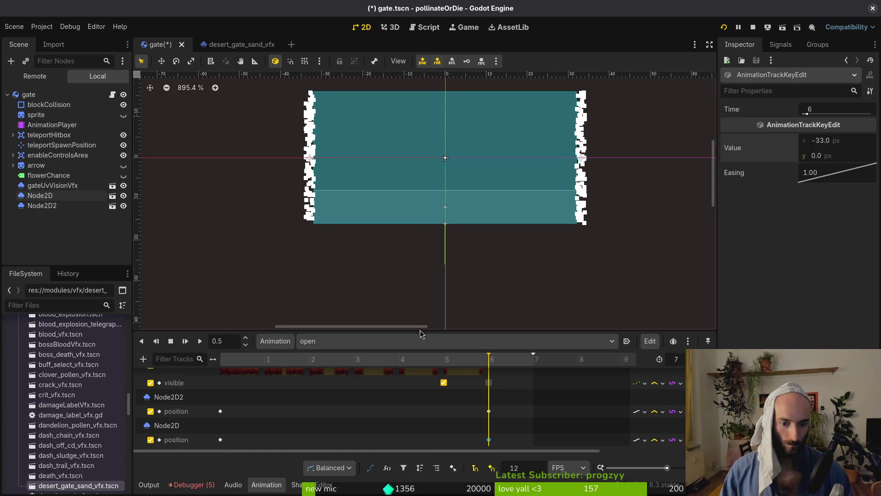
key("ctrl+s")
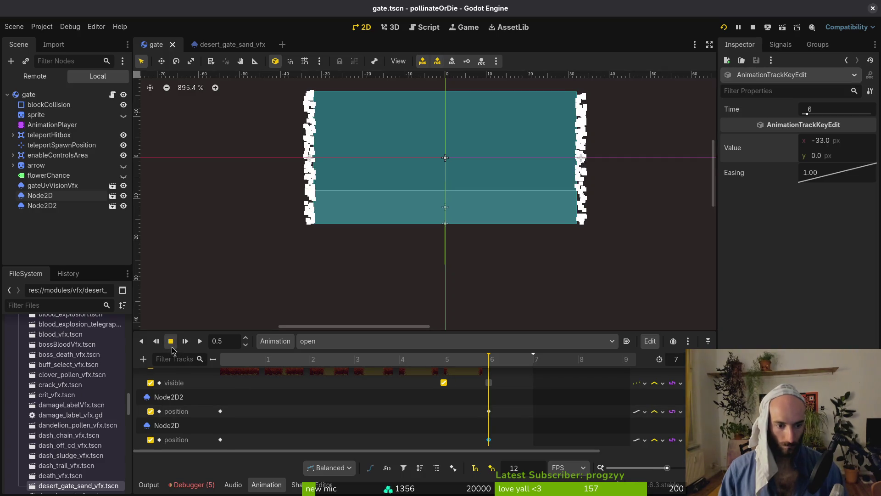
- Play the open animation, rewind it, and bring up the desert_gate_sand_vfx scene
left_click(200, 342)
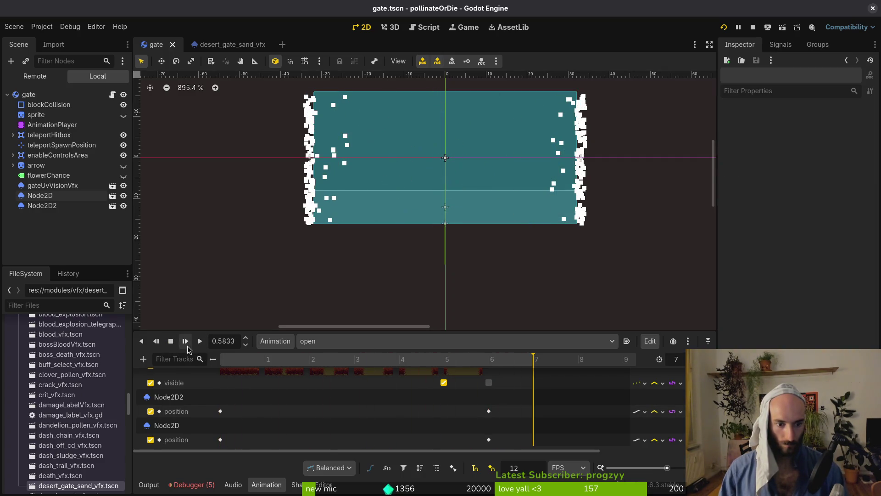
left_click(200, 343)
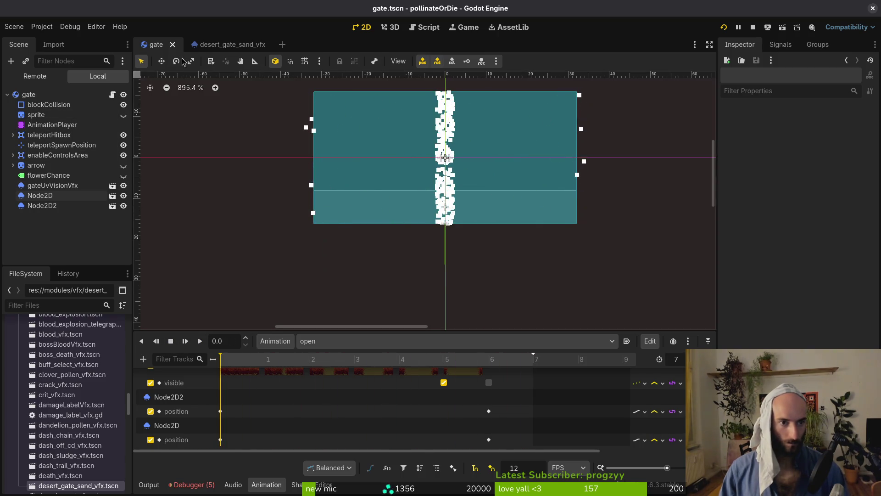
left_click(220, 45)
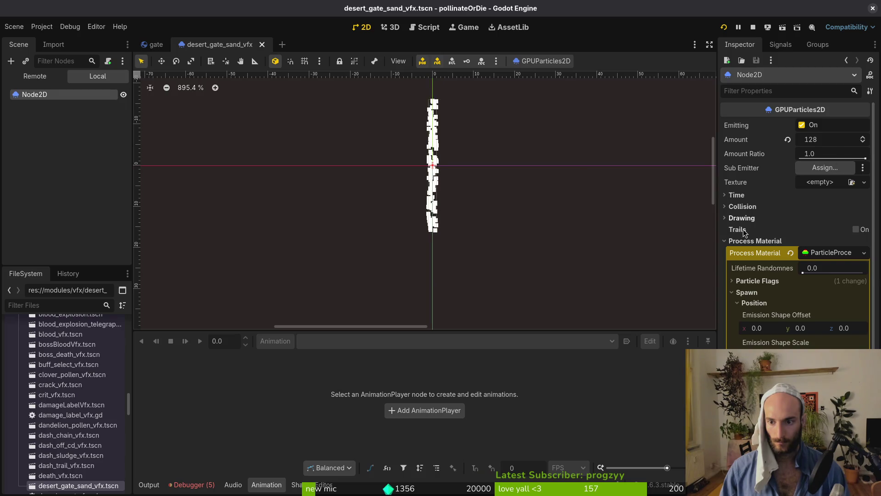
- Set the sand particles' lifetime to 0.3 s
left_click(757, 241)
left_click(749, 195)
left_click(824, 206)
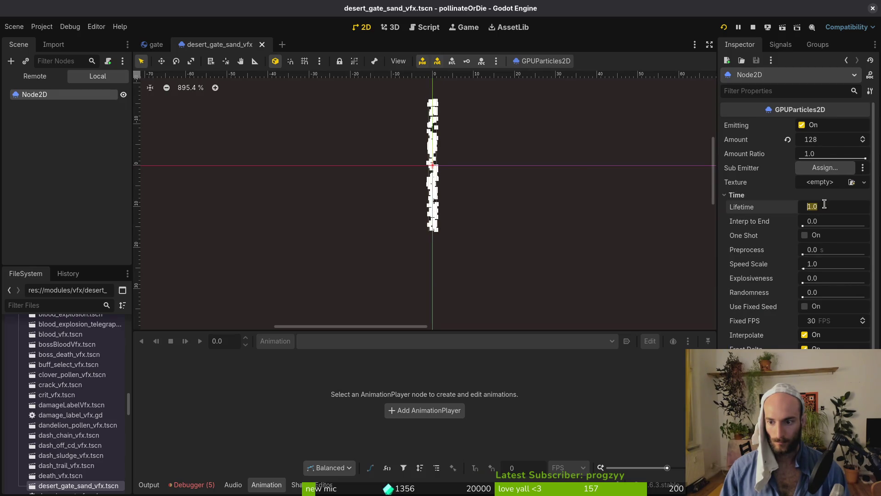
type("0.3")
key("Return")
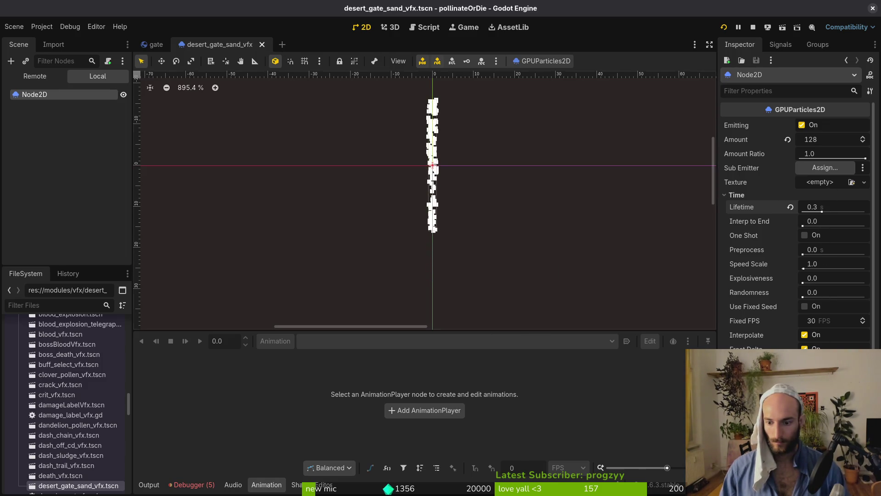
- Assign a new CurveTexture to the particles' Display scale, with max scale 1.0
scroll(797, 229, "down", 5)
left_click(754, 216)
left_click(747, 202)
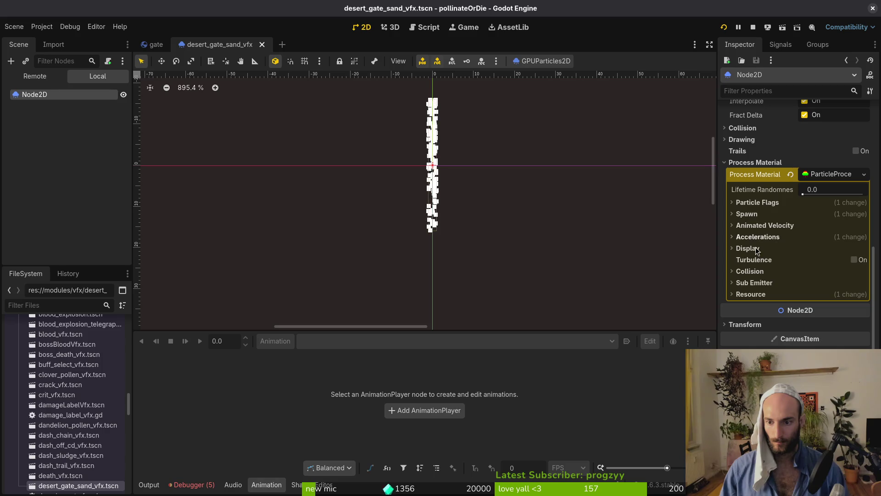
left_click(748, 247)
left_click(757, 257)
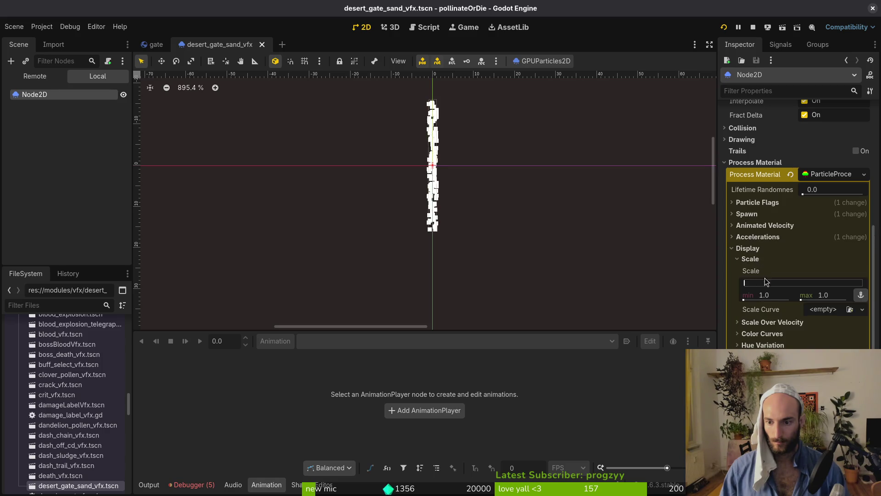
left_click(823, 309)
left_click(823, 308)
left_click(823, 307)
left_click(820, 331)
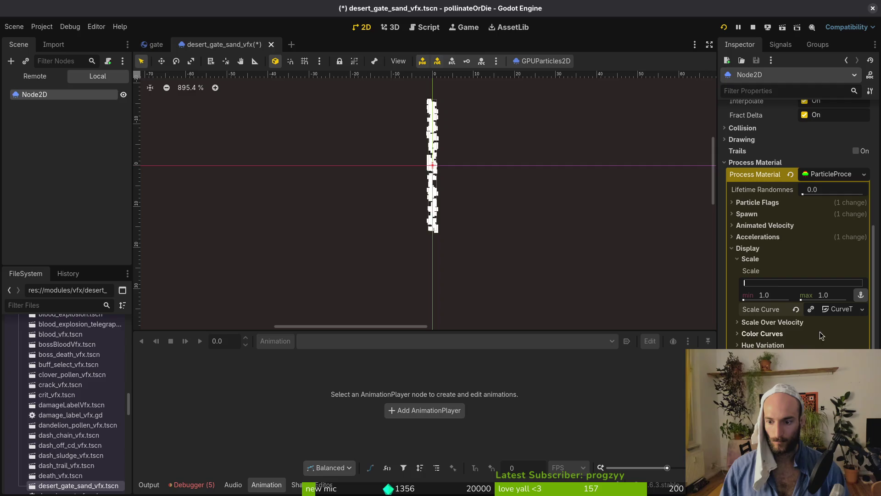
left_click(827, 310)
- Save the sand VFX scene, stop the running game, and return to the gate scene
scroll(860, 234, "down", 5)
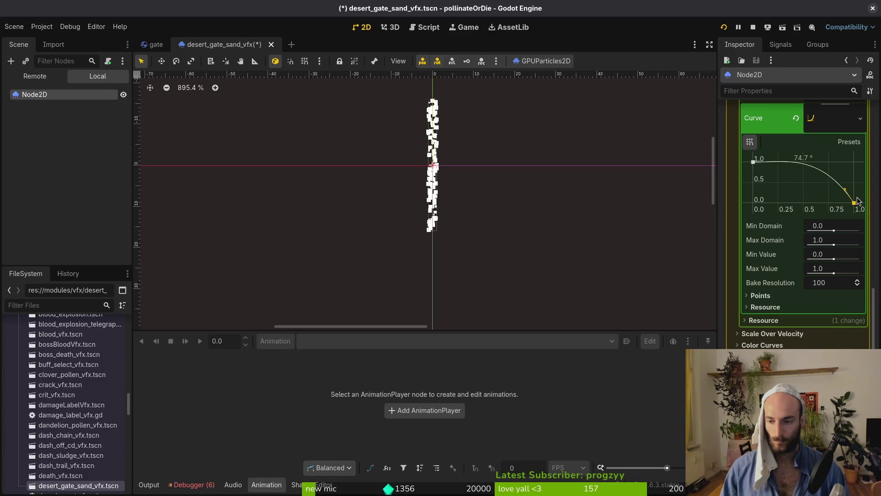
key("ctrl+s")
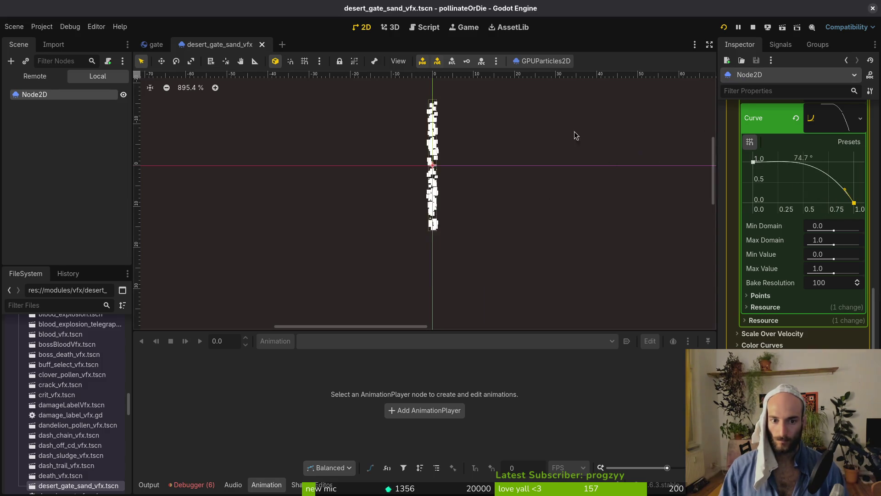
left_click(754, 28)
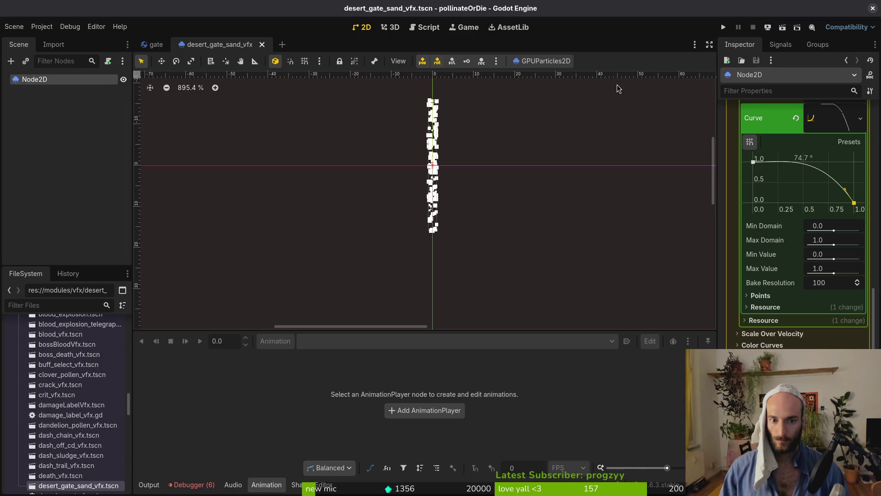
left_click(172, 44)
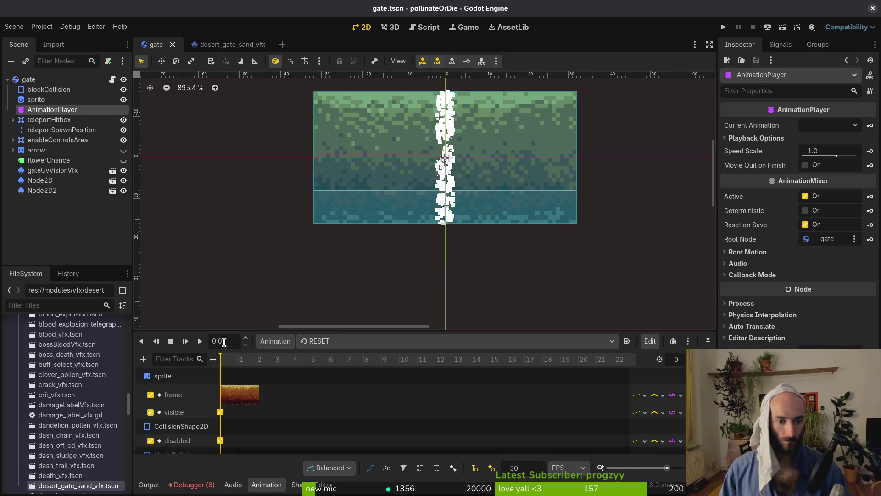
- Play the gate's open animation and save the gate scene
left_click(345, 341)
left_click(357, 382)
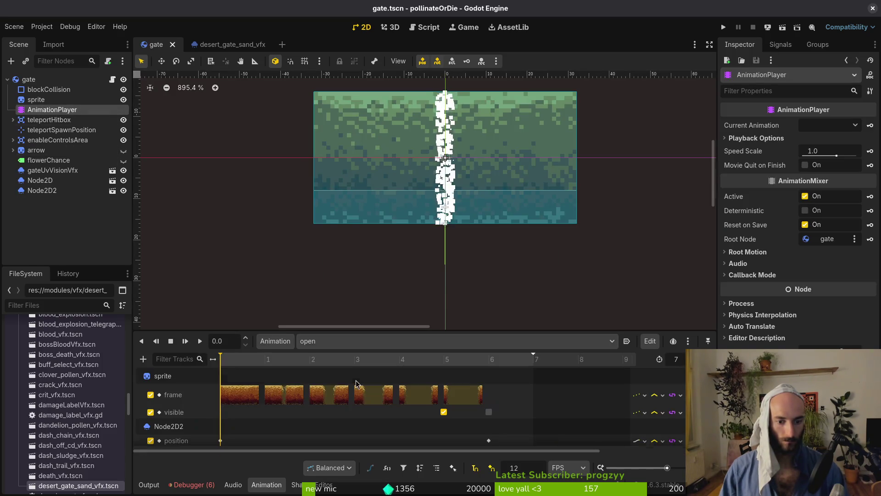
left_click(197, 341)
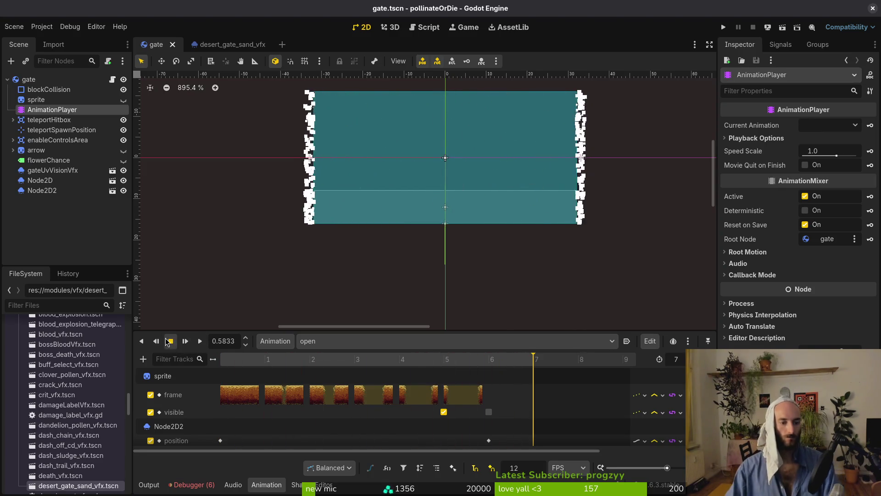
key("ctrl+s")
- In the sand VFX scene, shorten the particle lifetime to 0.25 s
key("ctrl+Tab")
scroll(826, 195, "up", 10)
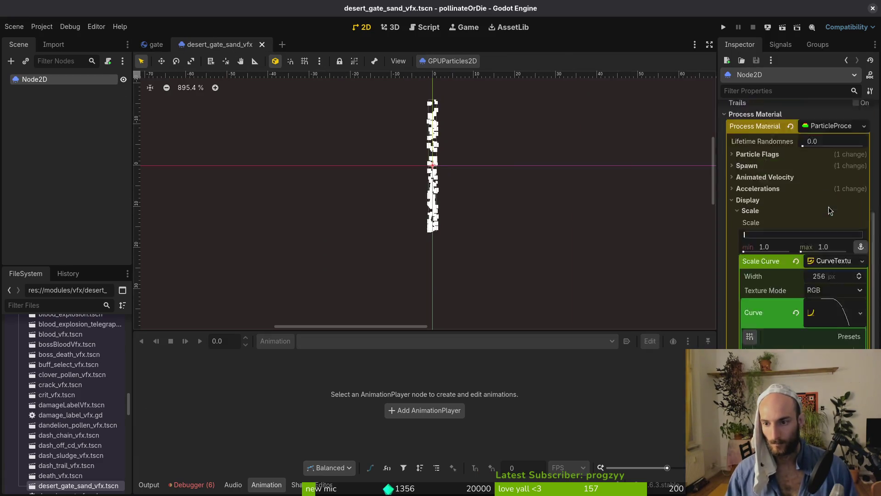
left_click(838, 208)
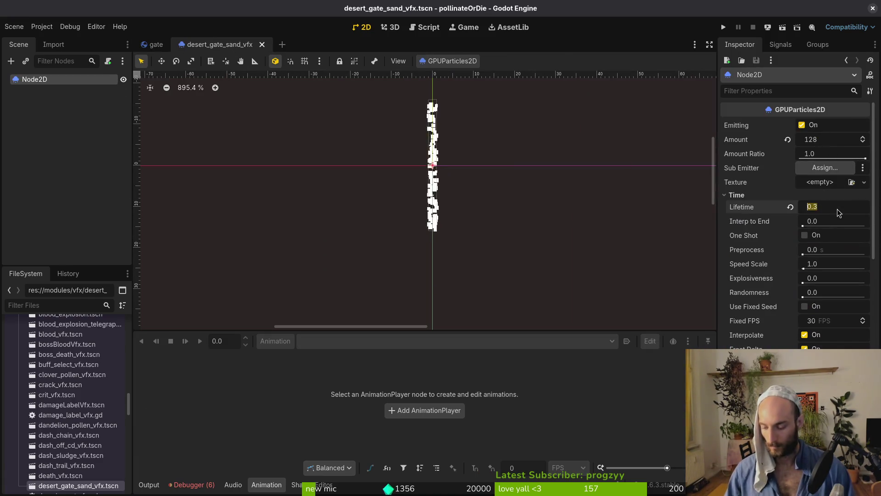
type("5")
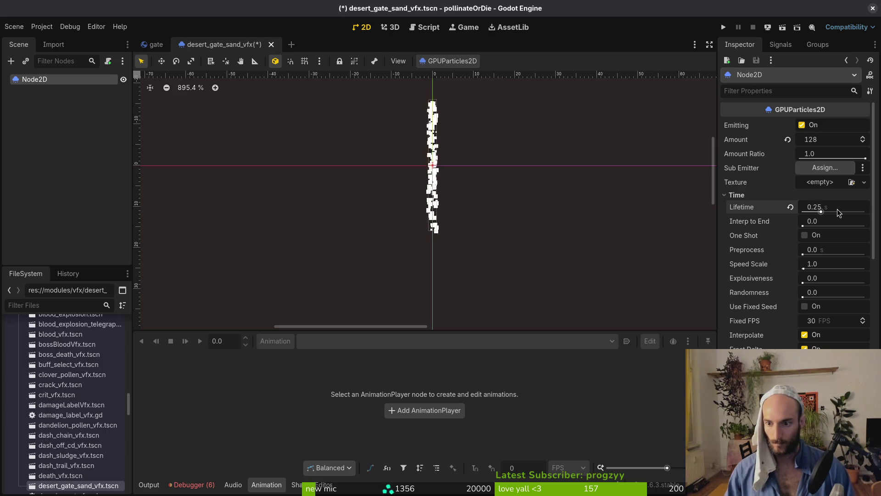
key("Return")
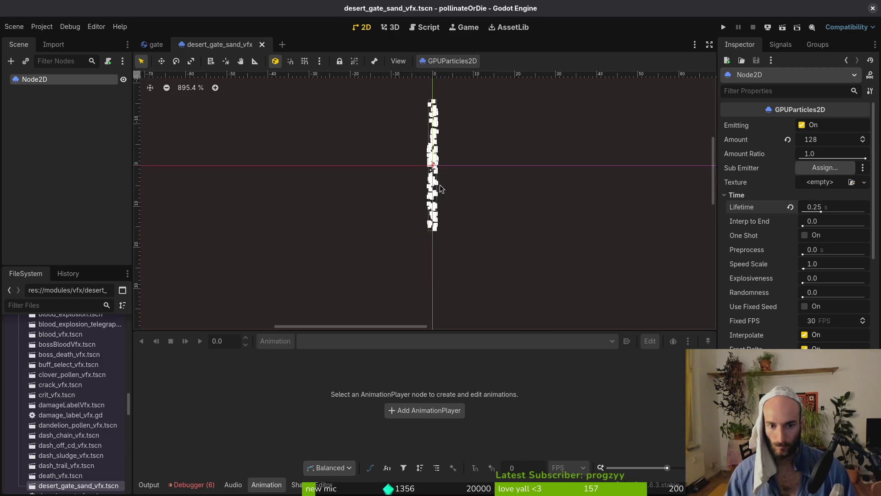
- Collapse and re-expand the ParticleProcessMaterial settings
scroll(854, 309, "down", 5)
left_click(831, 263)
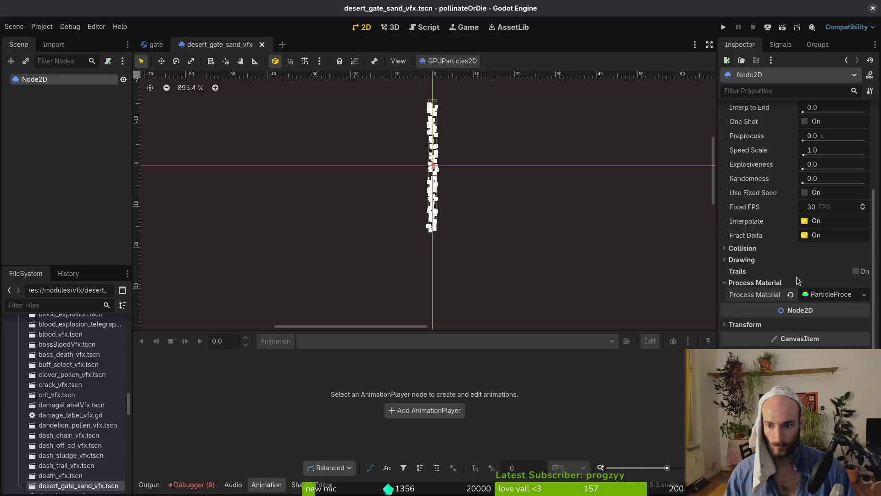
left_click(832, 294)
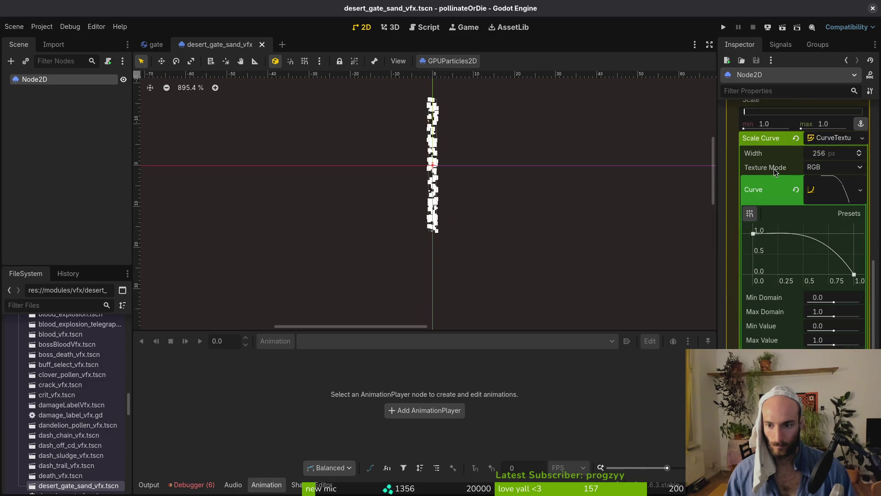
scroll(846, 216, "up", 7)
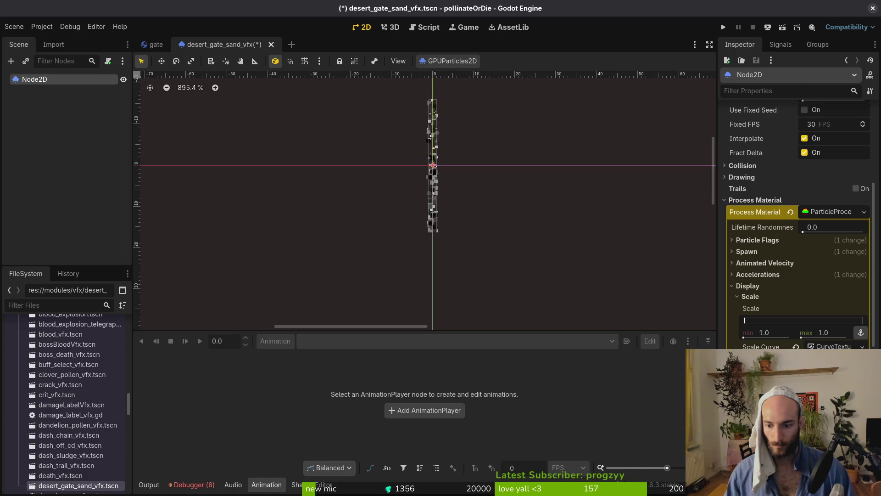
- Sample the light yellow #c8ad59 from the gate sprite in Aseprite and copy its hex
left_click(834, 358)
key("alt+Tab")
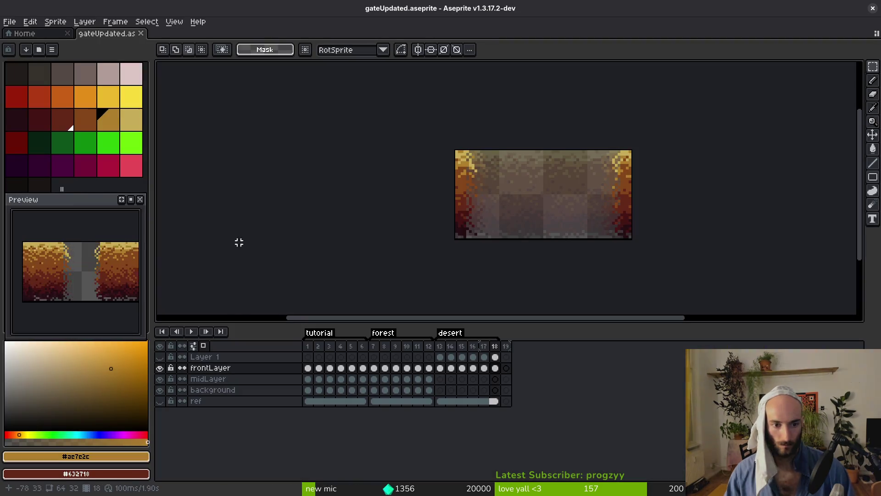
scroll(460, 147, "up", 2)
key("alt+Tab")
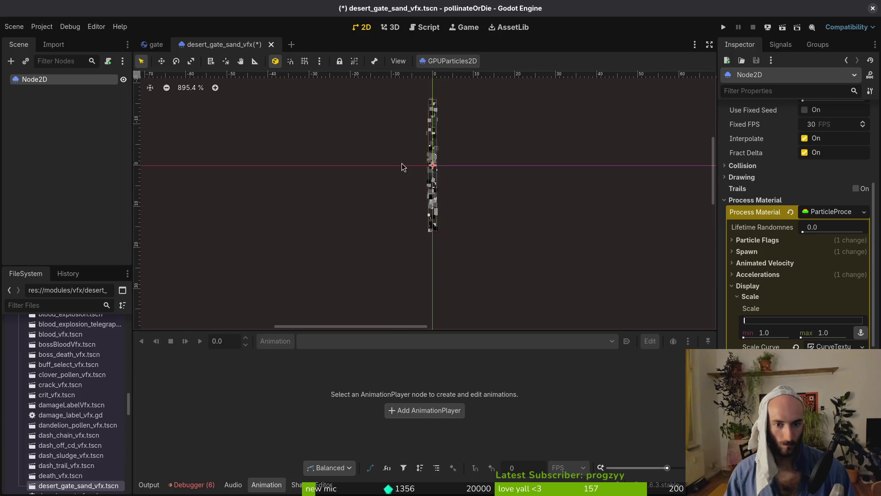
key("alt+Tab")
left_click(461, 143, "alt")
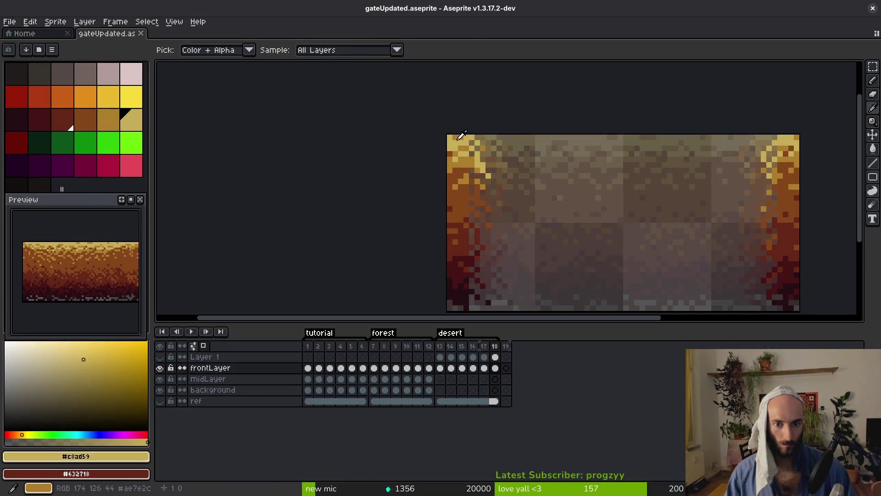
left_click(112, 476)
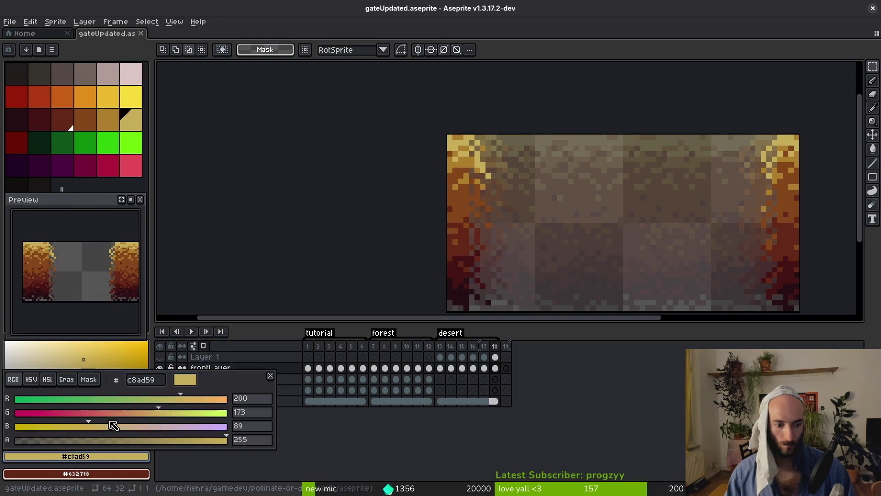
left_click(161, 385)
- Sample the brown #854619 from the gate sprite and view its values
key("alt+Tab")
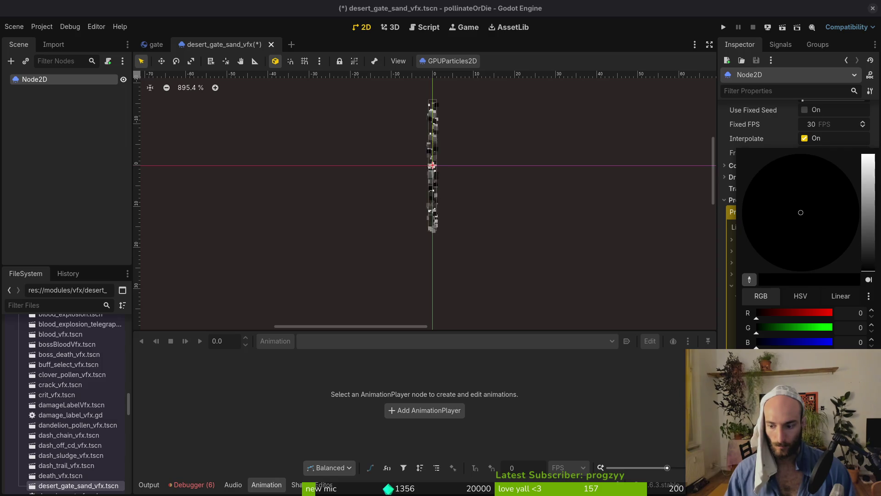
key("alt+Tab")
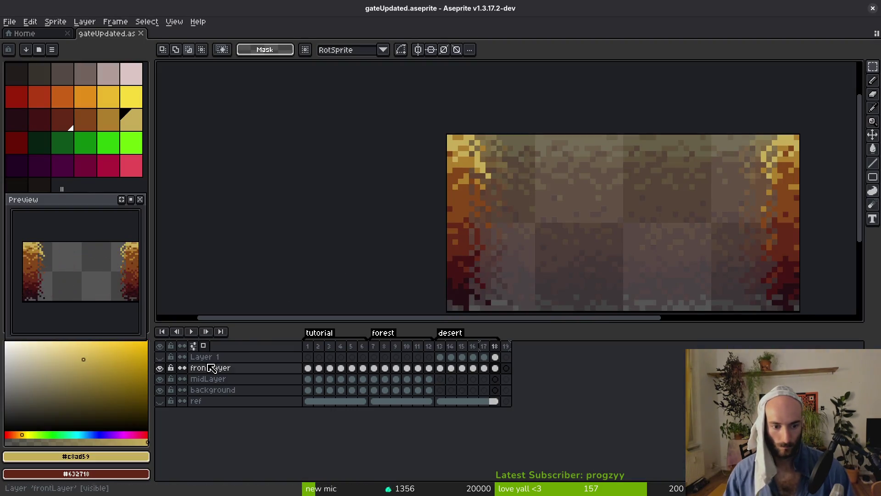
left_click_drag(455, 235, 435, 183)
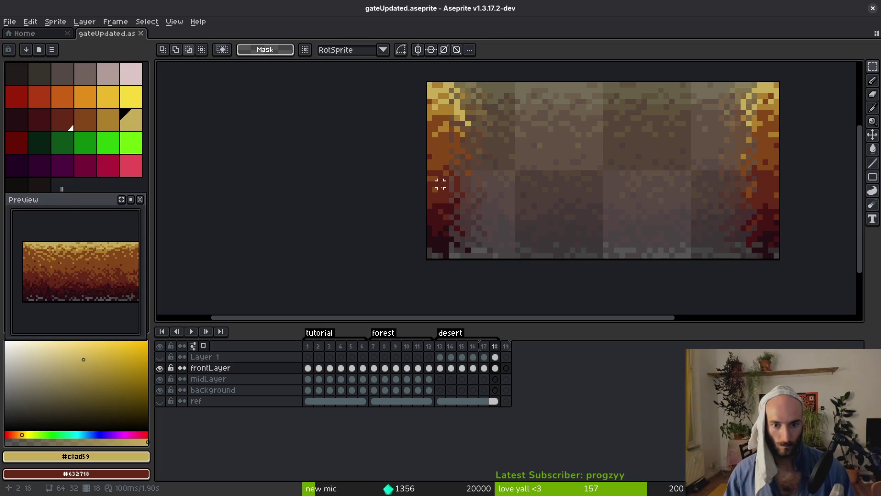
left_click(84, 117)
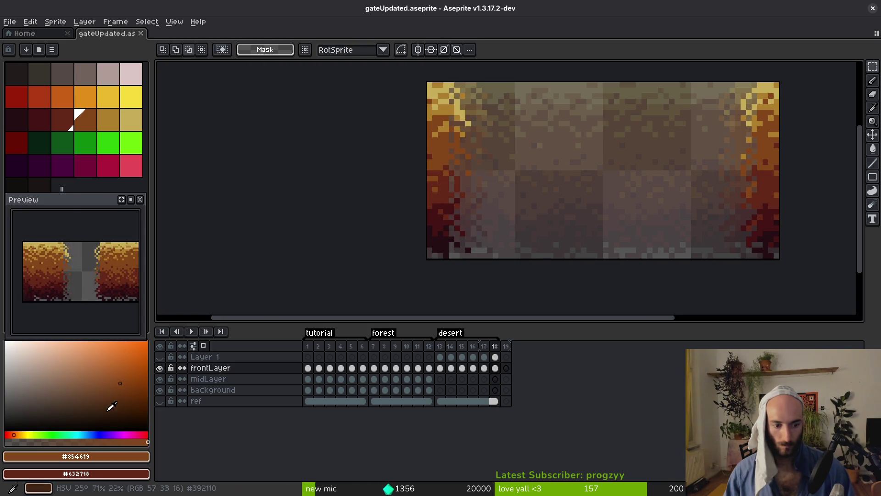
left_click(91, 456)
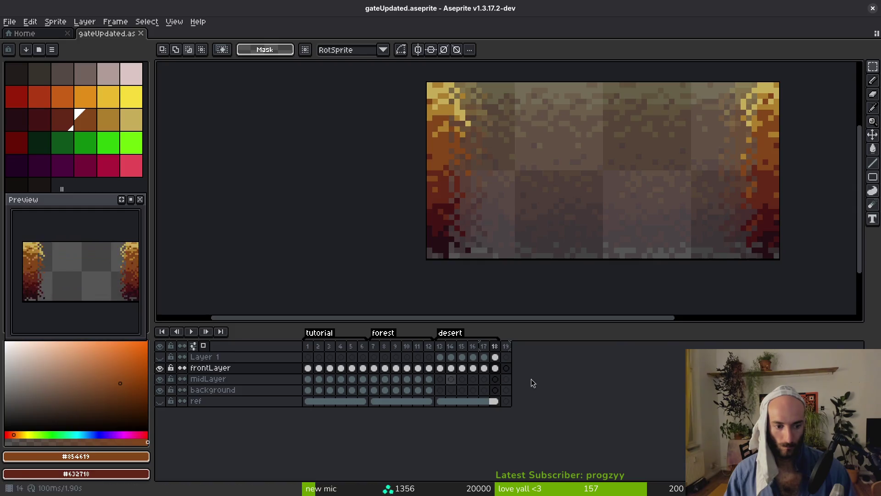
key("alt+Tab")
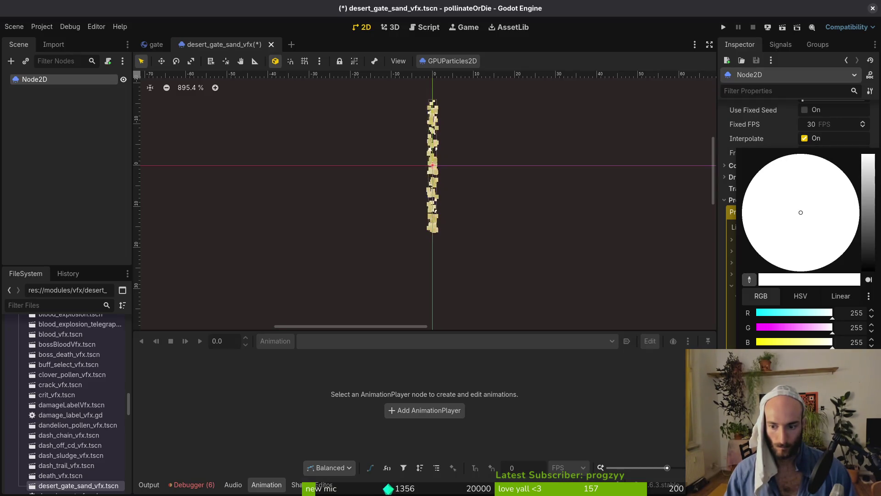
- Paste the copied sand colour into the particle Color and save the scene
key("ctrl+v")
key("Escape")
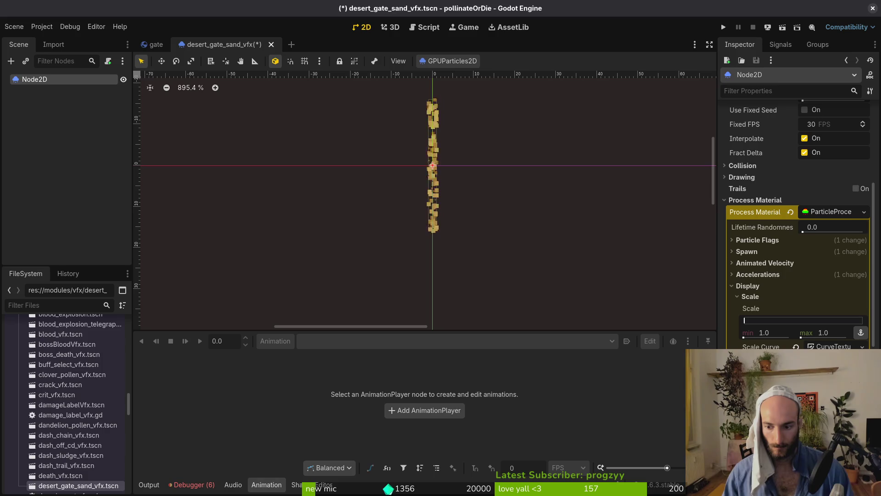
key("ctrl+s")
- Sample the dark red #431414 from the gate sprite in Aseprite and copy its hex
key("alt+Tab")
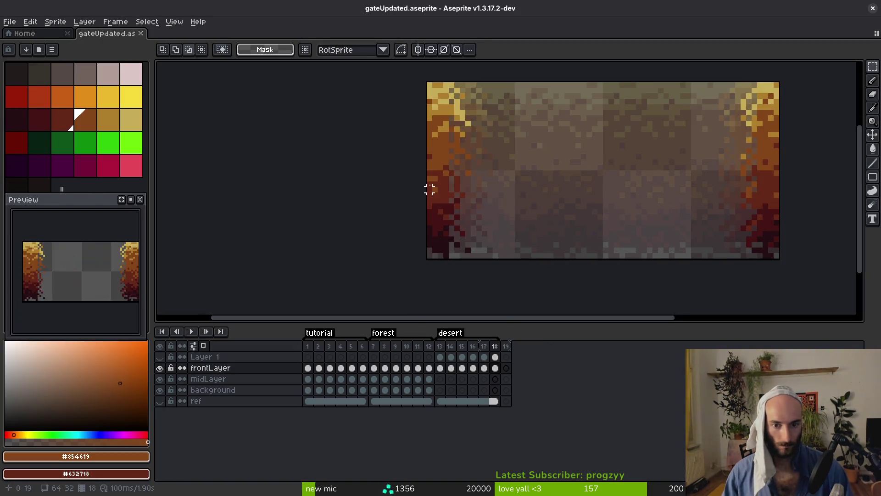
left_click(443, 214, "alt")
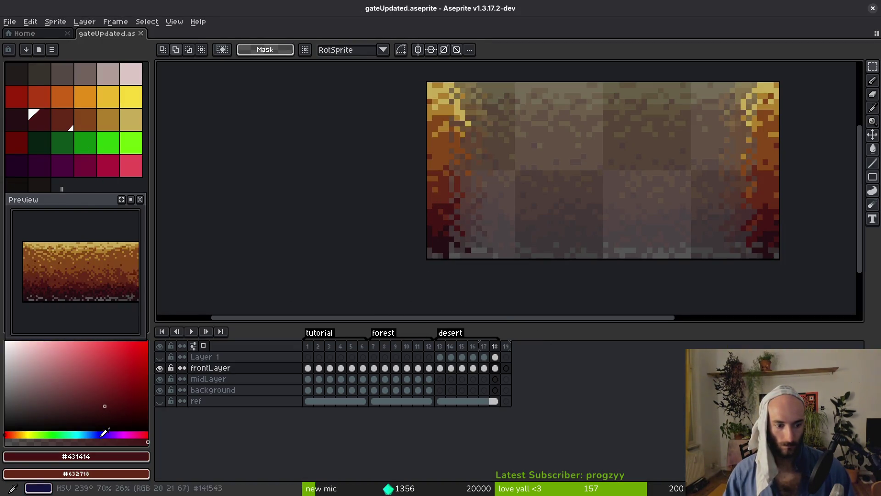
left_click(98, 457)
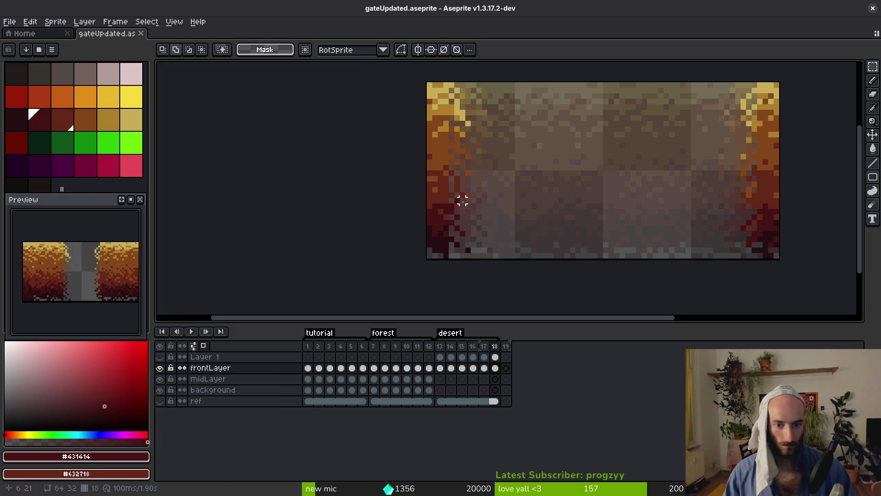
key("i")
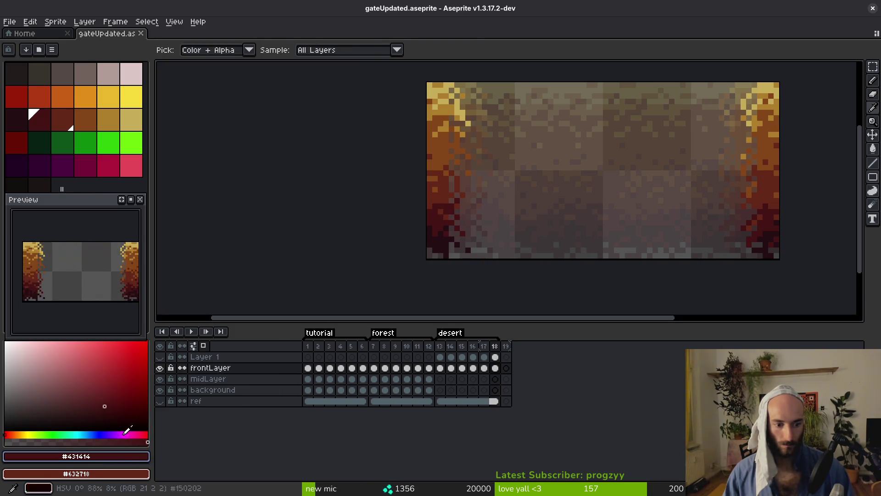
left_click(99, 456)
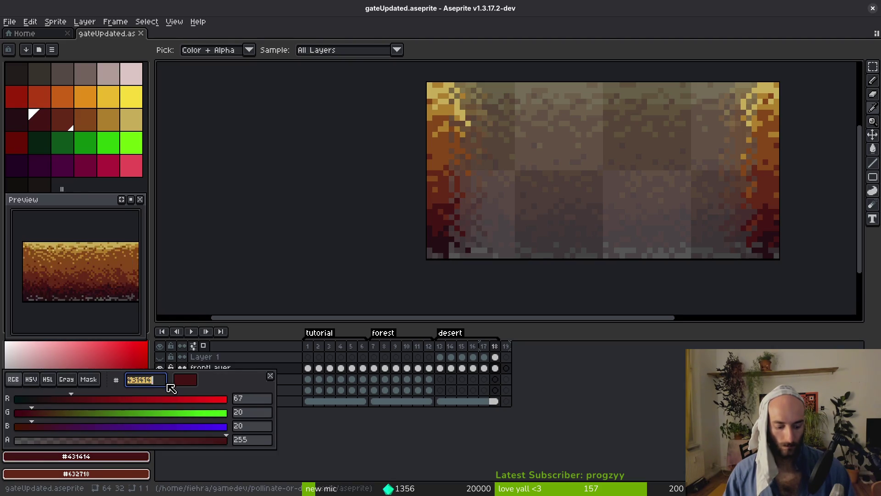
key("alt+Tab")
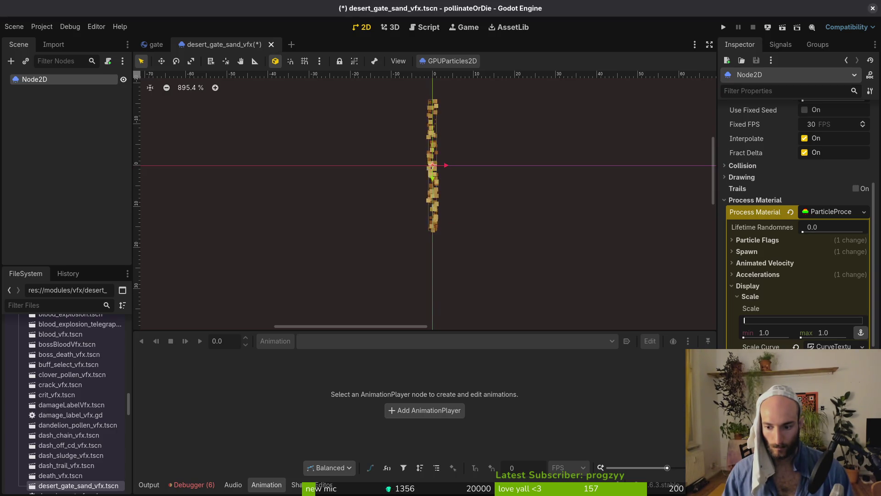
- Apply #431414 as the particles' second colour, save, and return to the gate scene
left_click(831, 363)
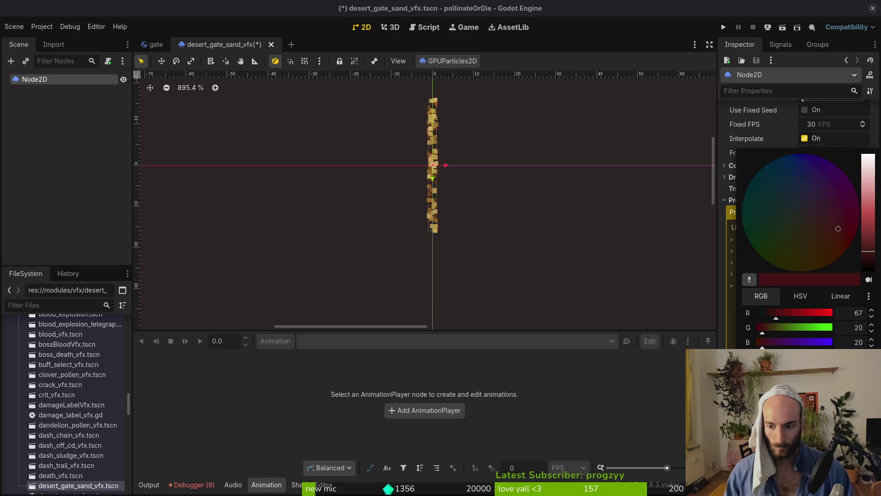
key("Escape")
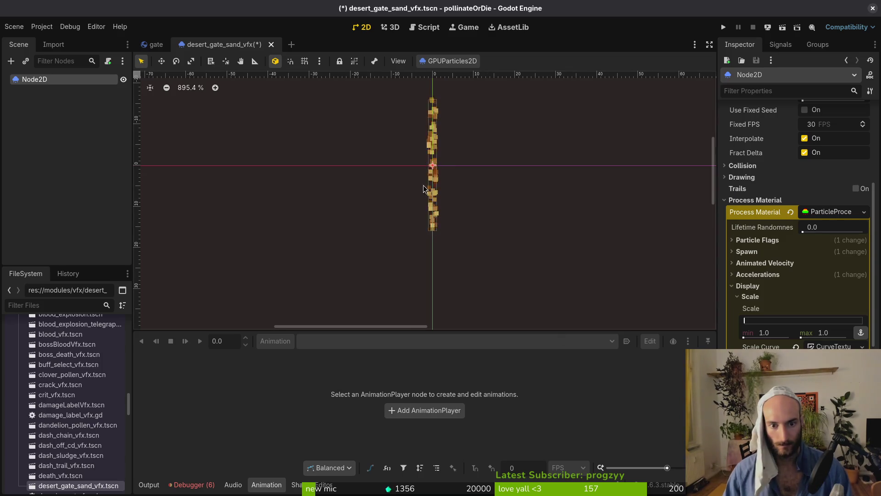
scroll(433, 177, "down", 5)
key("ctrl+s")
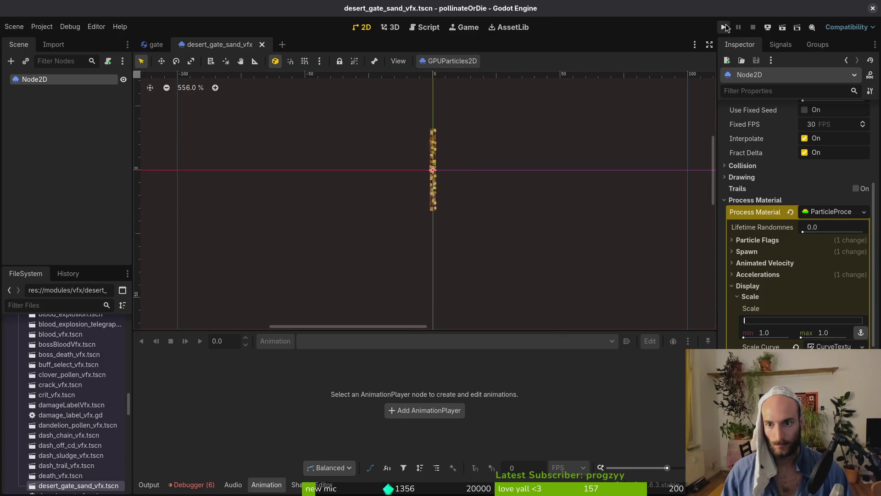
left_click(152, 44)
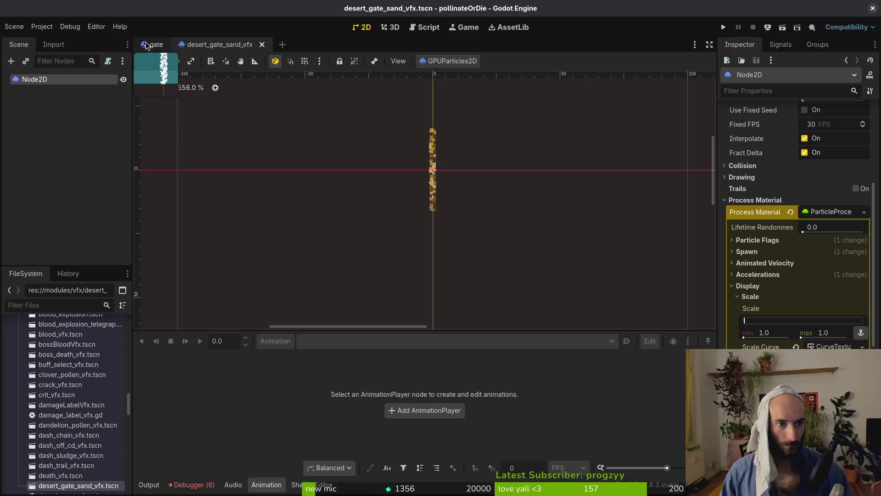
- Test-run the game, flying the bee around the arena to pollinate a cactus, then pause and quit
left_click(724, 27)
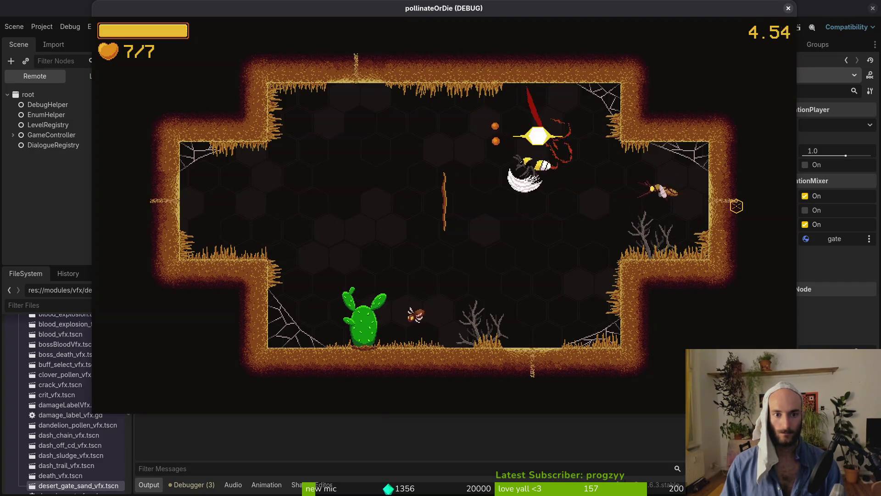
key("space")
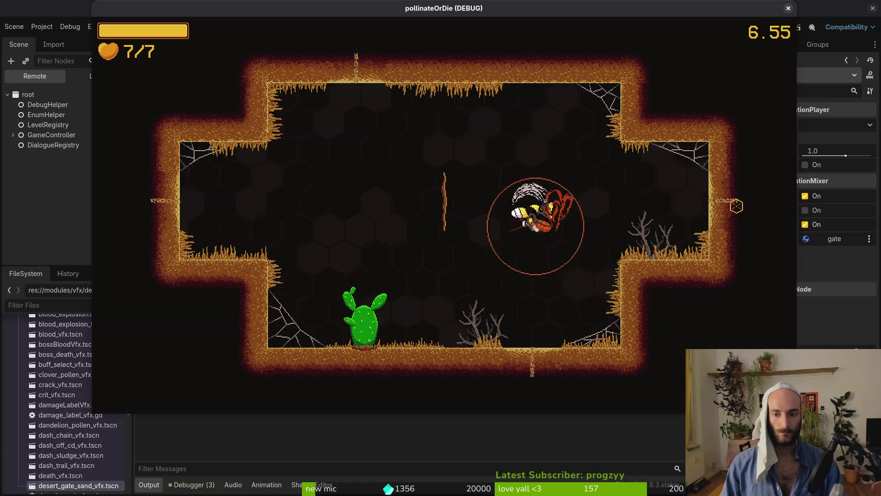
key("w")
key("a")
key("a")
key("s")
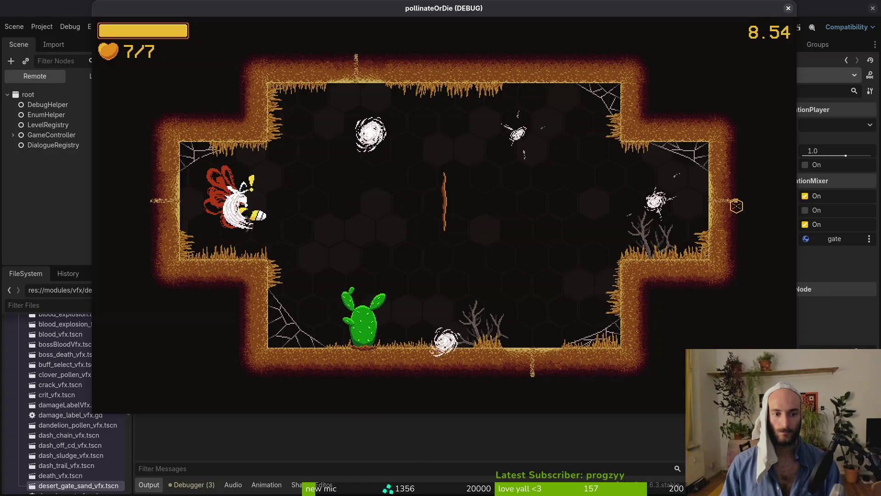
key("d")
key("w")
key("s")
key("s")
key("d")
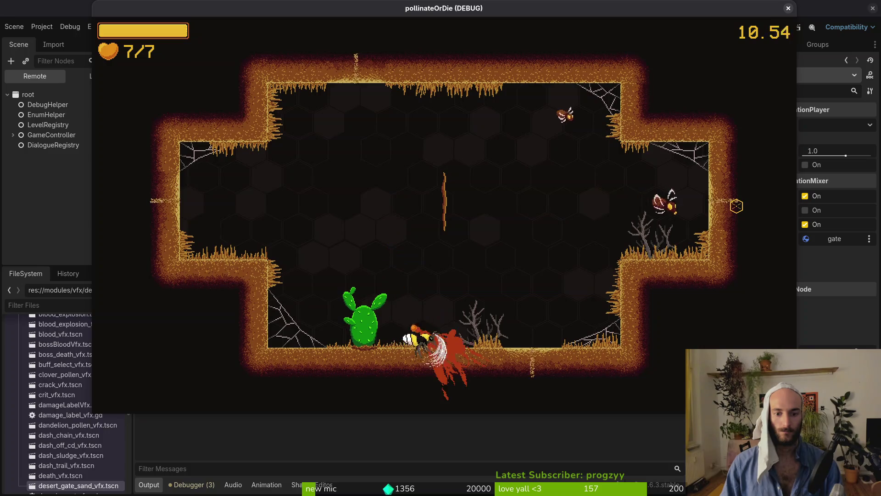
key("d")
key("w")
key("a")
key("w")
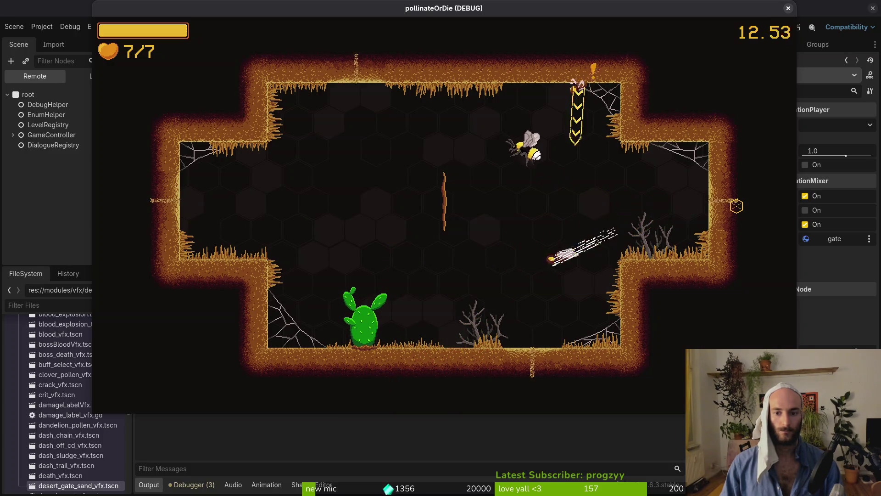
key("s")
key("d")
key("a")
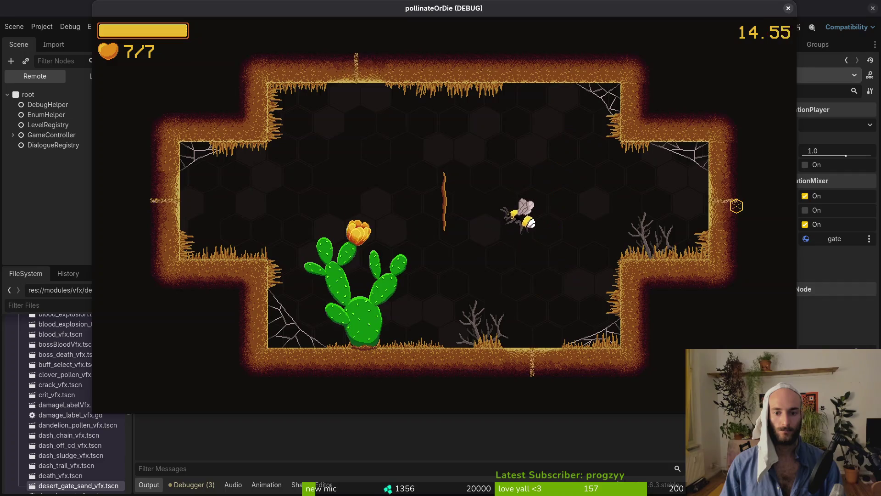
key("s")
key("a")
key("Escape")
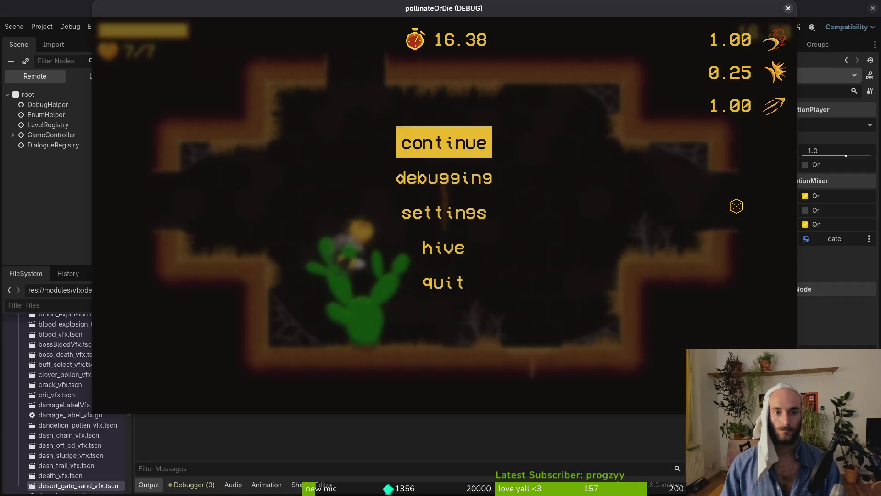
key("F8")
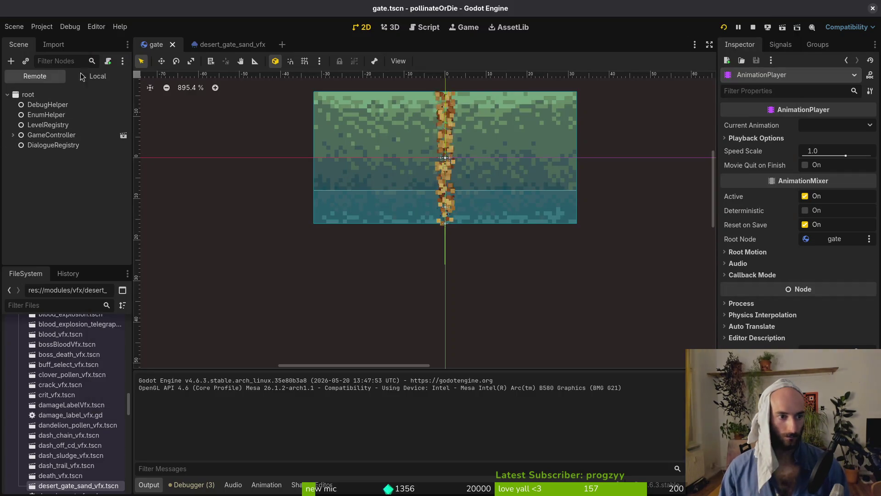
- Open the gate's animation timeline, select the sand emitters, turn Emitting off, and save
left_click(83, 75)
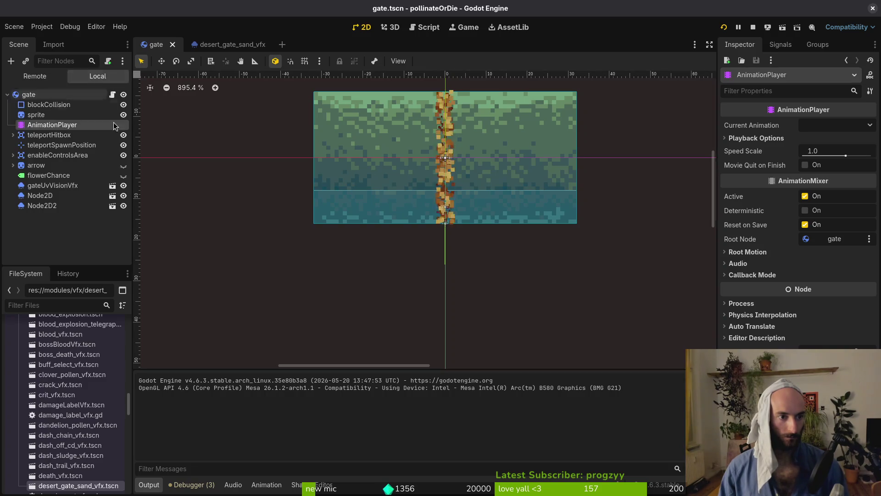
left_click(40, 195)
left_click(54, 125)
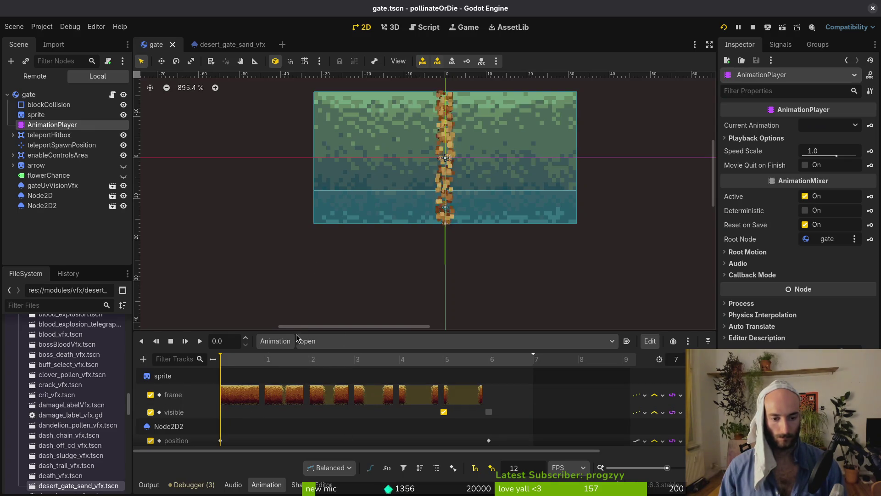
left_click_drag(300, 332, 314, 276)
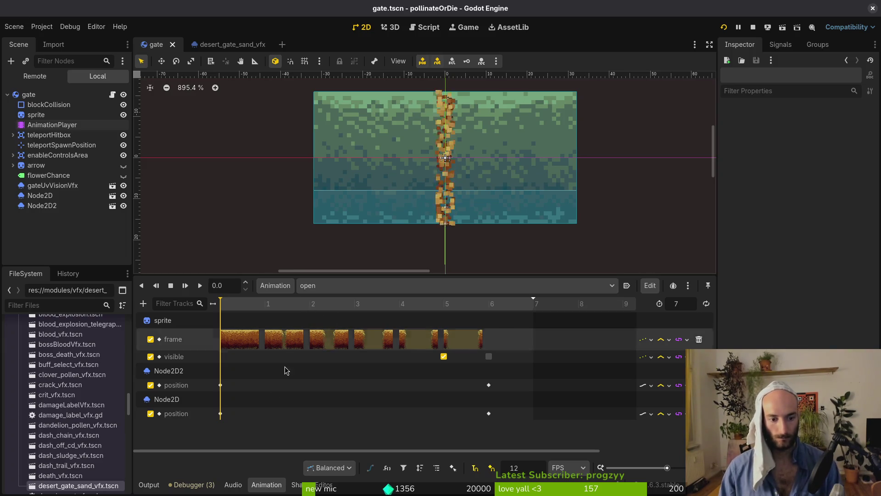
left_click(52, 197)
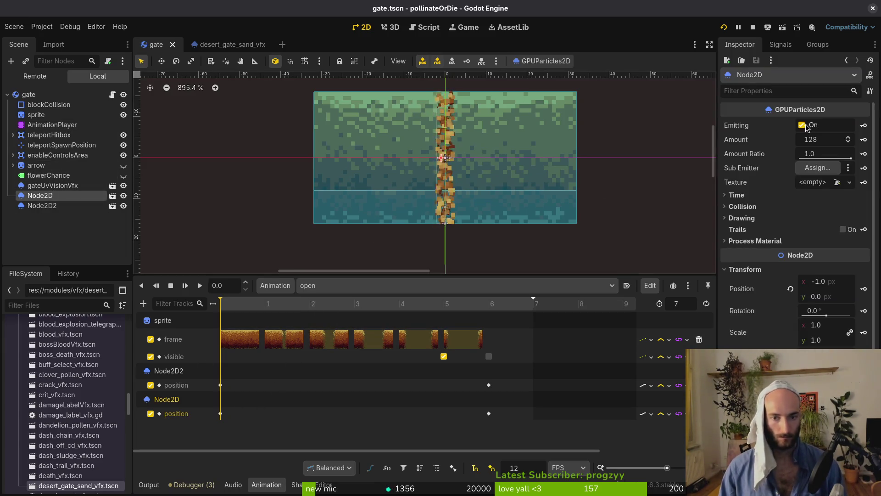
left_click(97, 205)
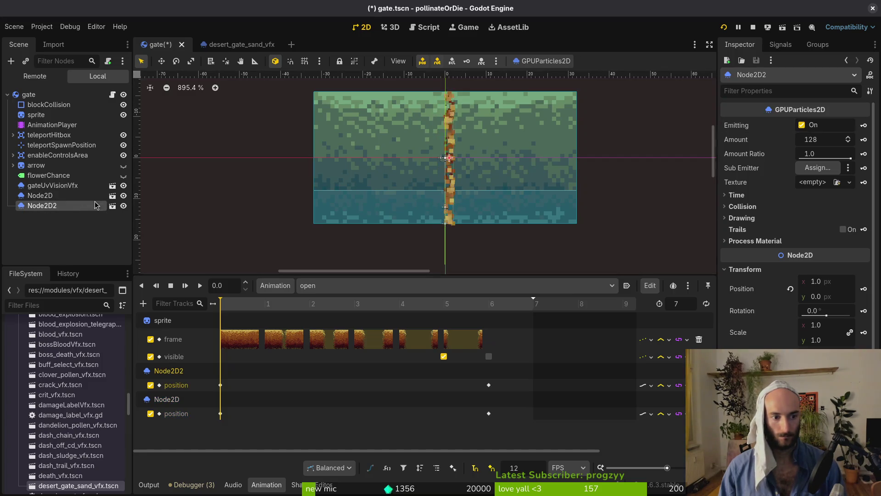
left_click(801, 125)
key("ctrl+s")
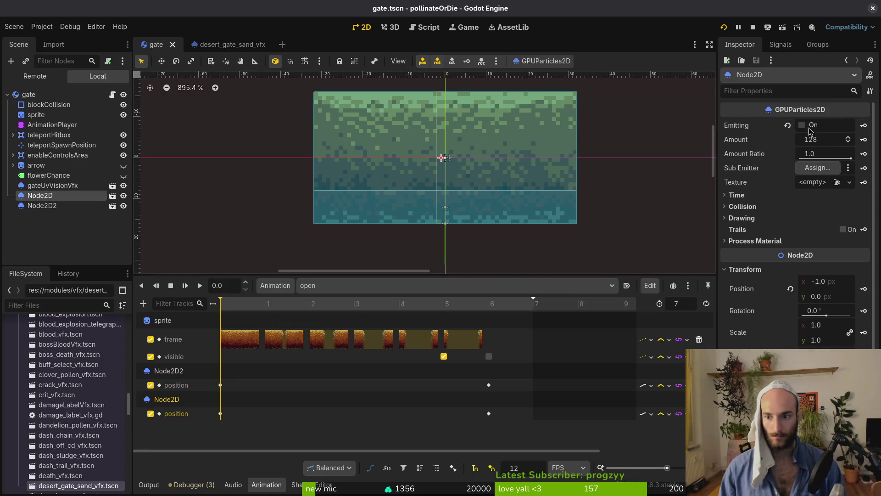
- Key the Emitting property of both sand emitters into the open animation, creating their tracks
left_click(864, 125)
left_click(477, 275)
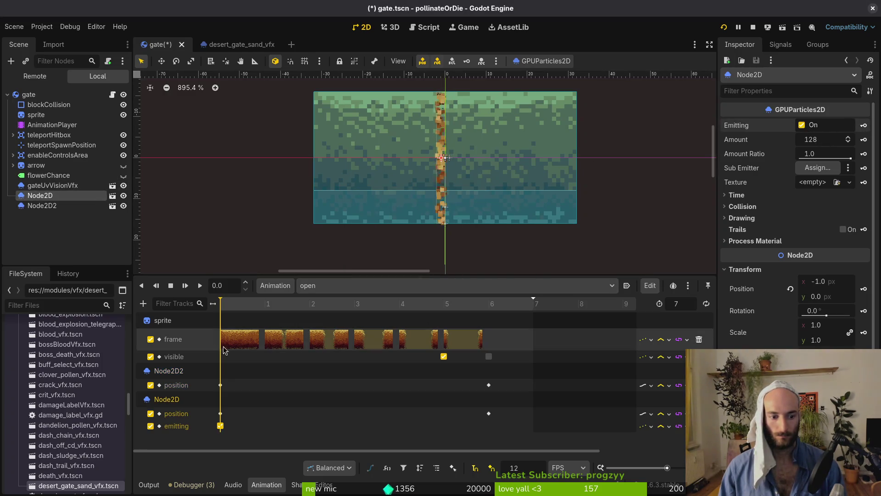
left_click(802, 125)
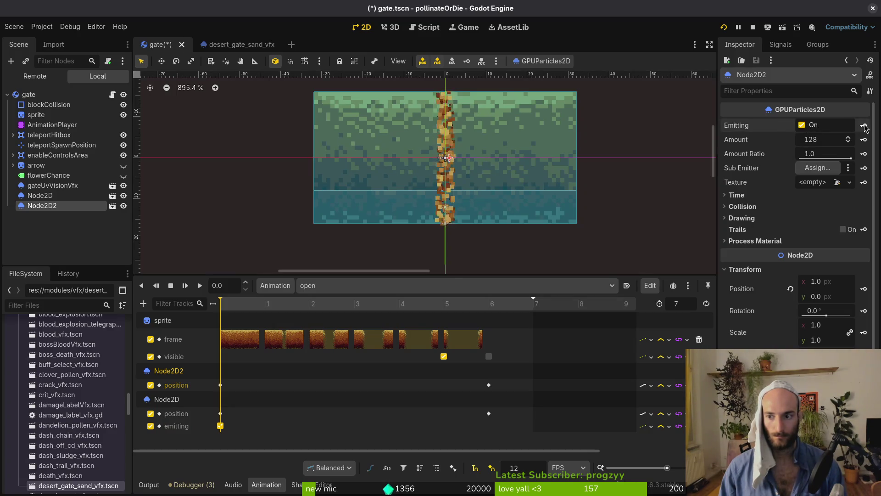
left_click(864, 125)
left_click(476, 273)
left_click(232, 50)
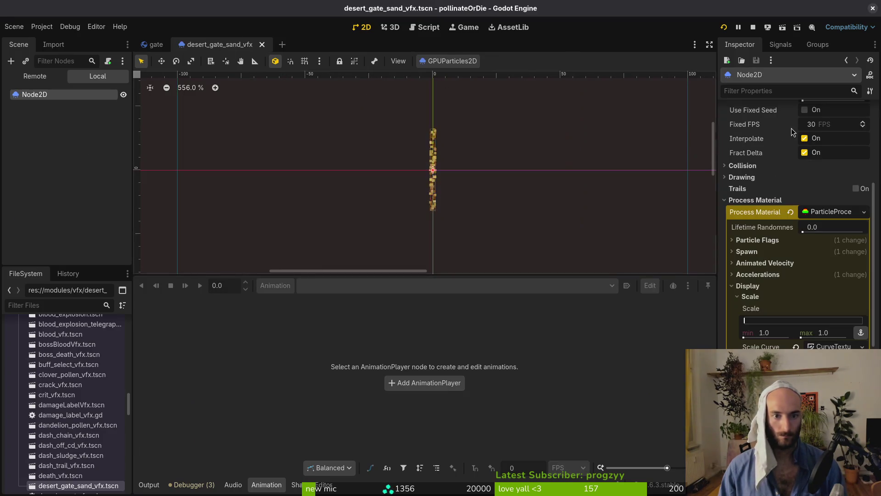
- Uncheck Emitting in the sand VFX scene so it doesn't emit by default, and save
scroll(843, 192, "up", 5)
left_click(802, 125)
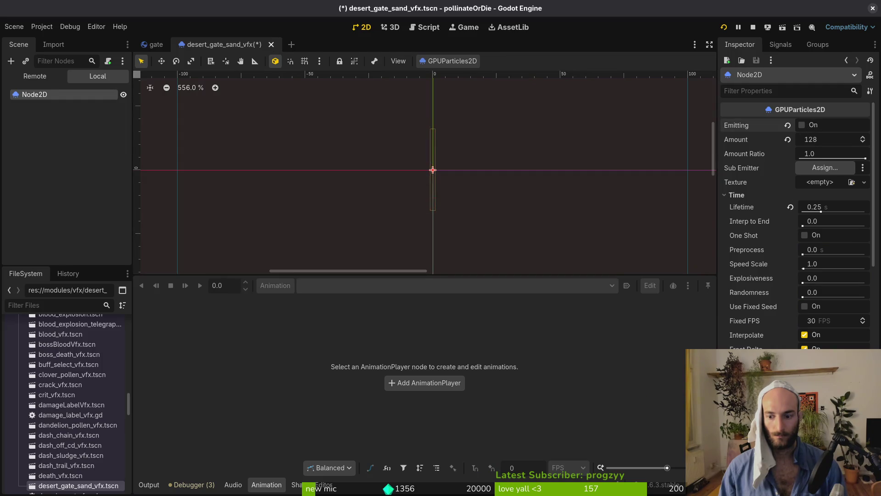
key("ctrl+s")
- Back in the gate scene, check the RESET emitting key and load the open animation
left_click(154, 44)
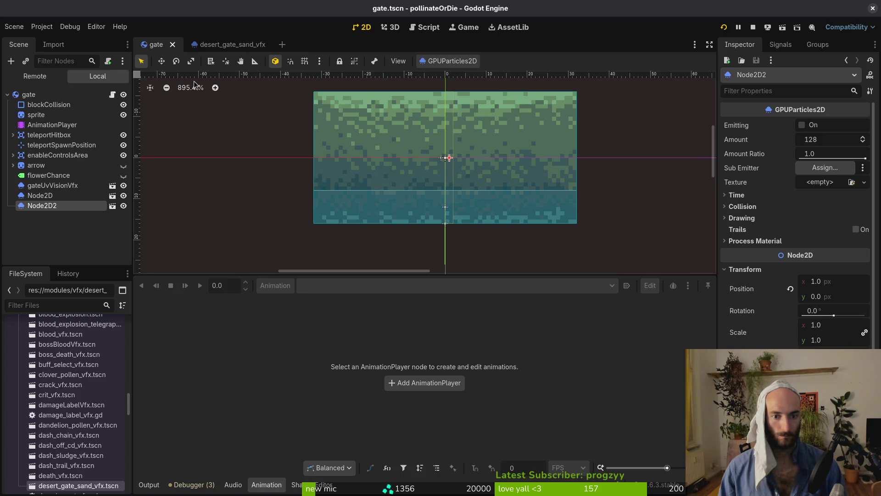
key("Return")
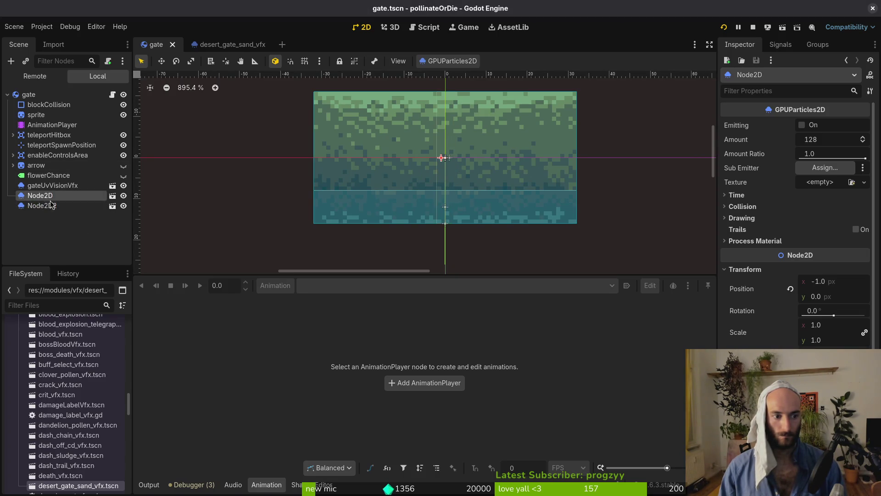
left_click(52, 125)
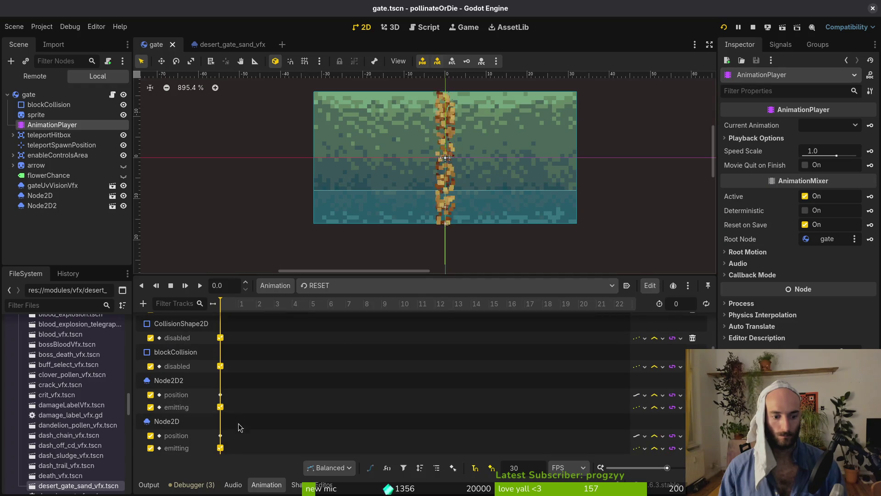
left_click(220, 407)
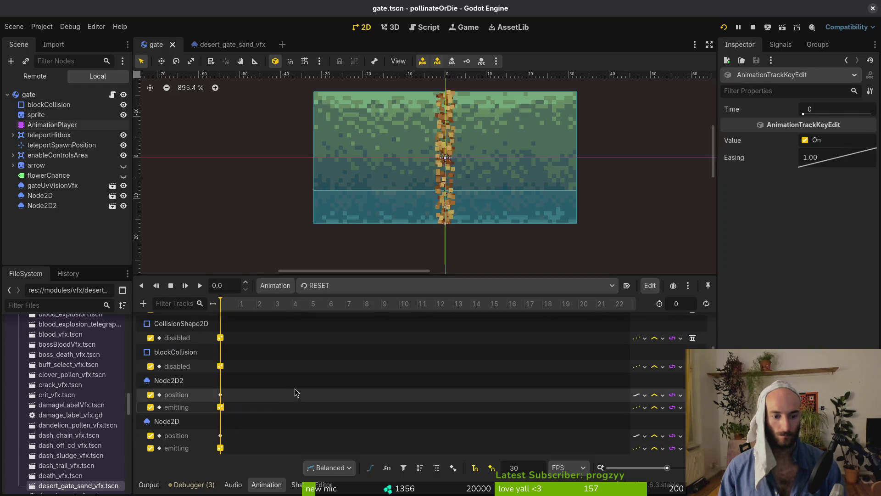
scroll(295, 389, "up", 2)
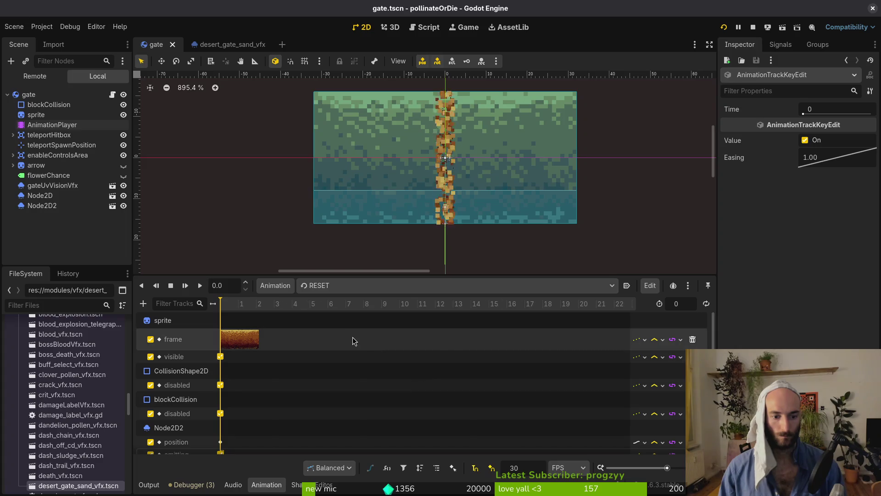
left_click(349, 285)
left_click(346, 326)
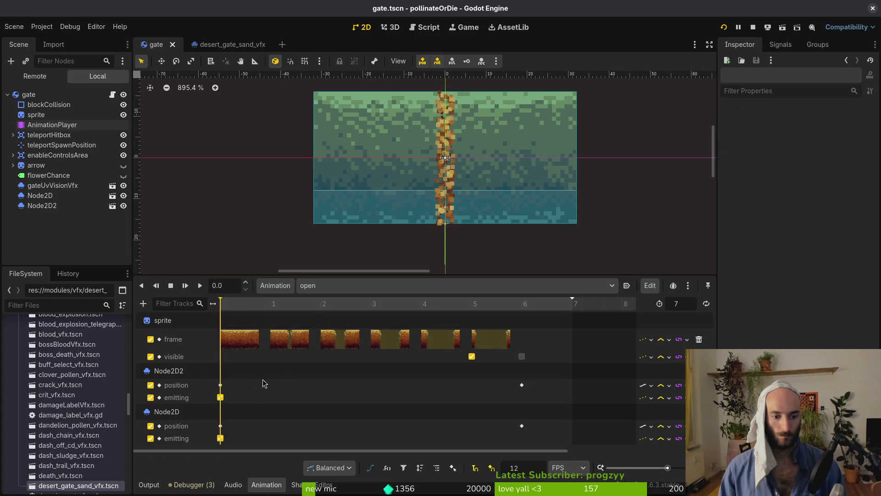
- Duplicate the emitting keys to frame 6, set them to off, and save
left_click(220, 397)
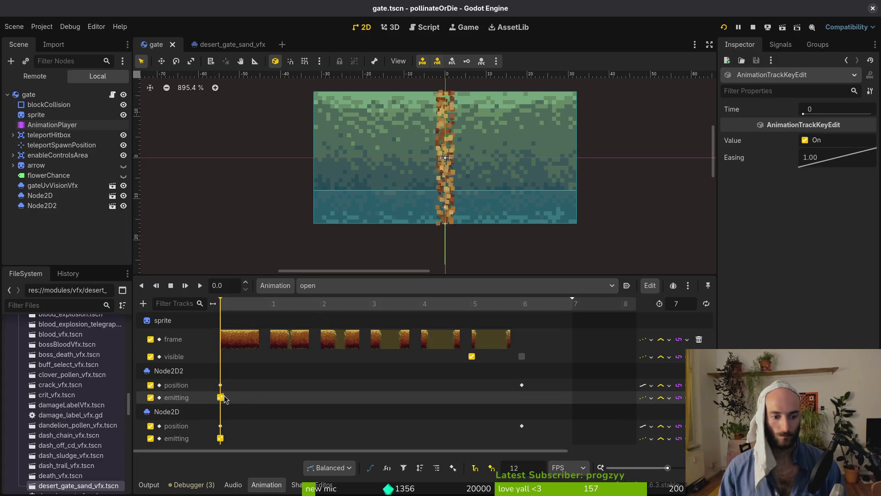
left_click(530, 312)
key("ctrl+d")
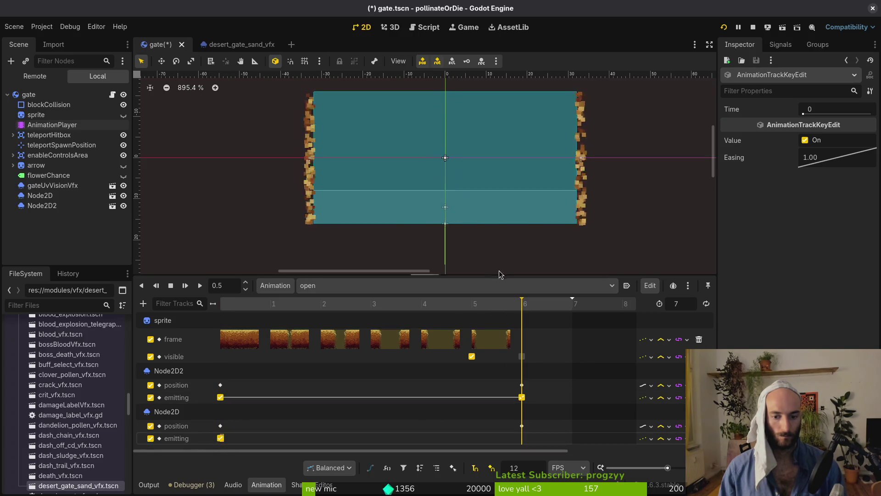
left_click(539, 438)
key("ctrl+shift+d")
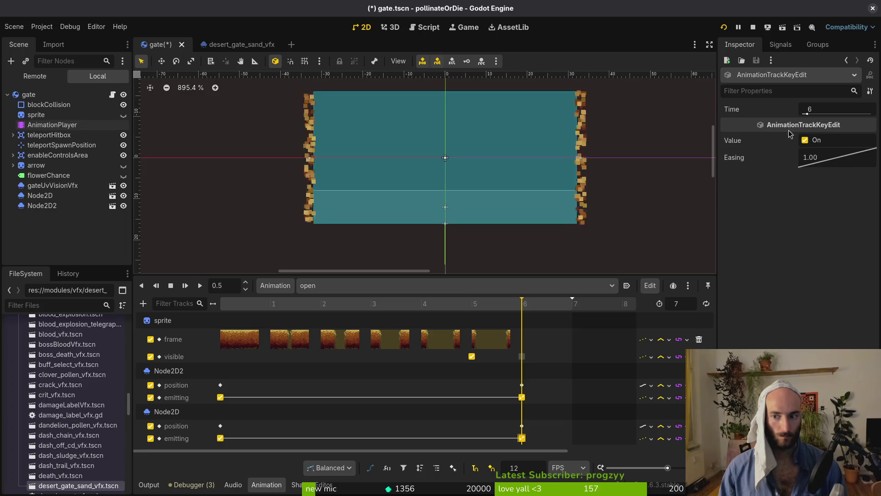
key("ctrl+z")
key("ctrl+s")
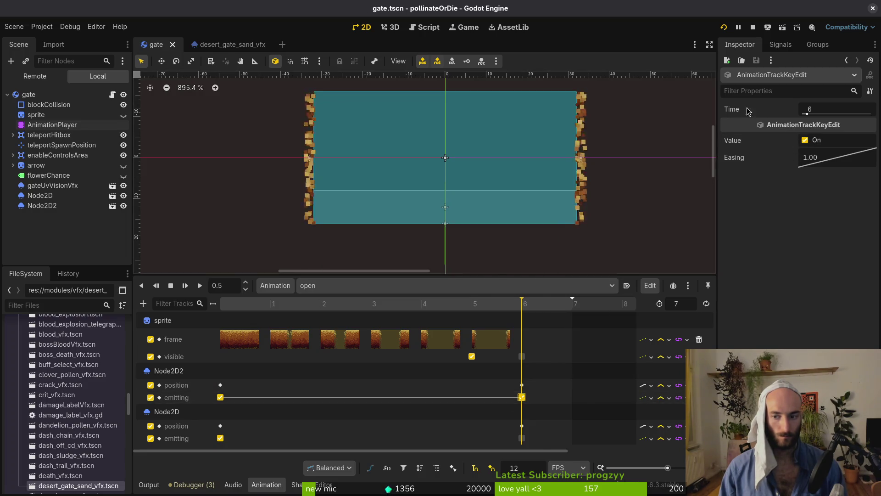
left_click(805, 140)
key("ctrl+s")
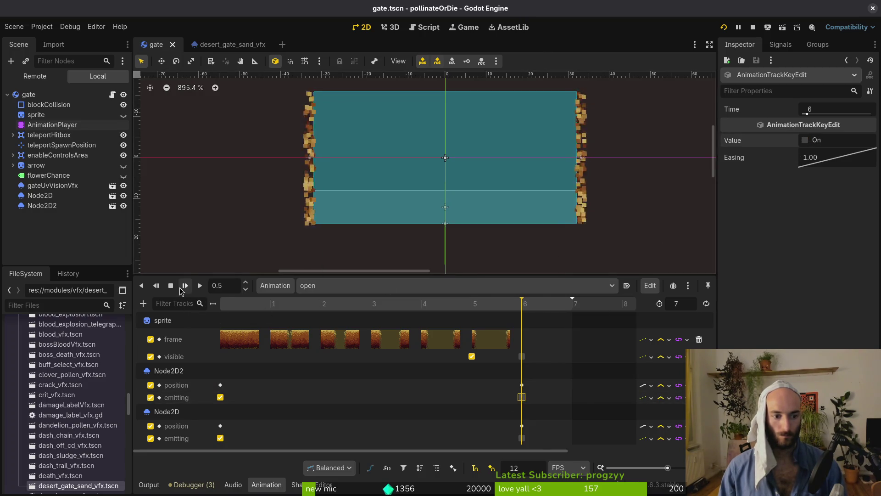
- Preview the open animation with sand twice, then select the gate root node
left_click(201, 286)
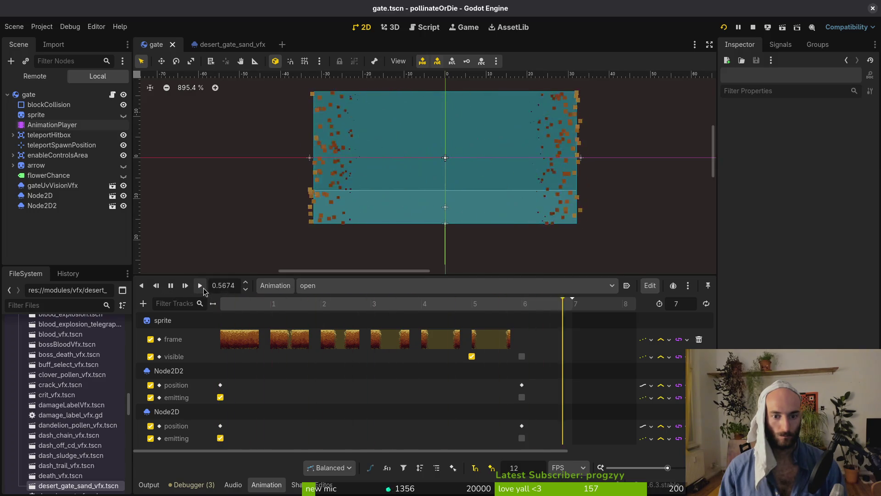
left_click(200, 286)
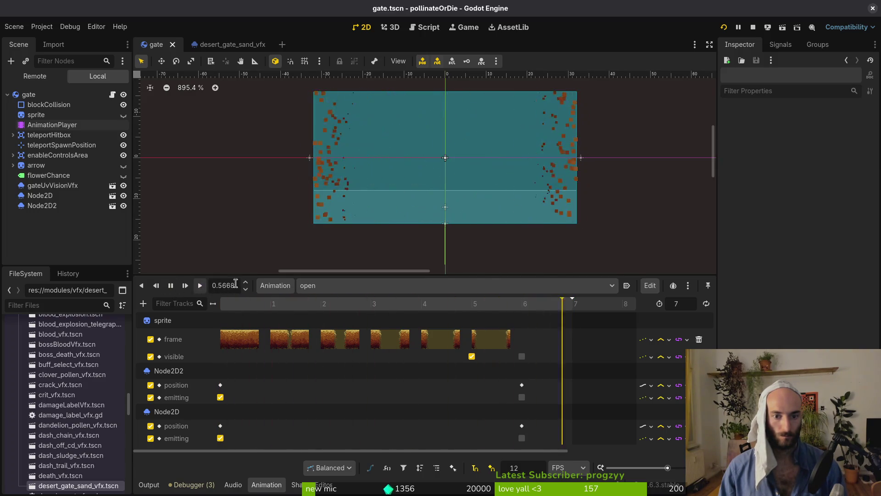
left_click(28, 95)
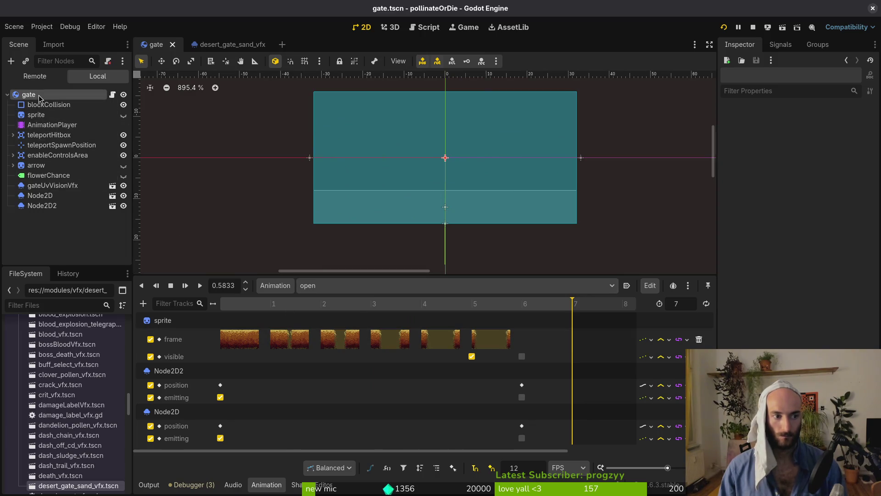
left_click(321, 285)
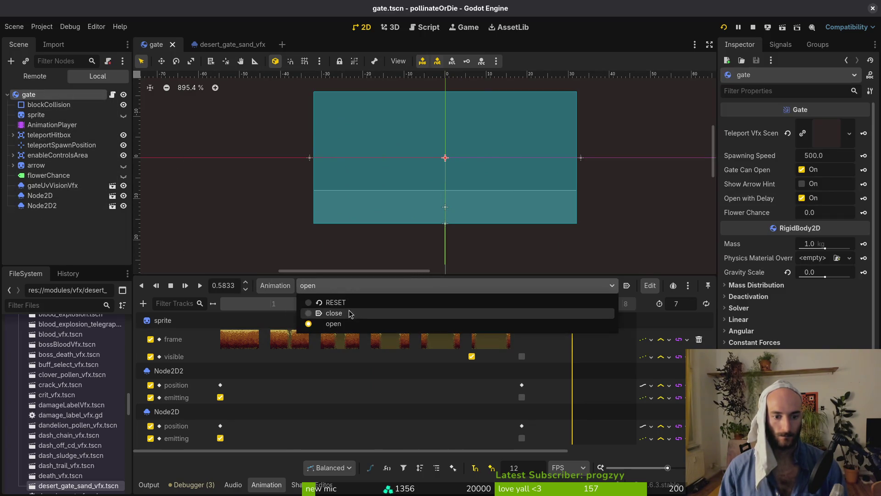
- Key emitting off for both sand emitters in RESET, save gate.tscn, and run the game
left_click(322, 303)
scroll(247, 413, "down", 3)
left_click(220, 406)
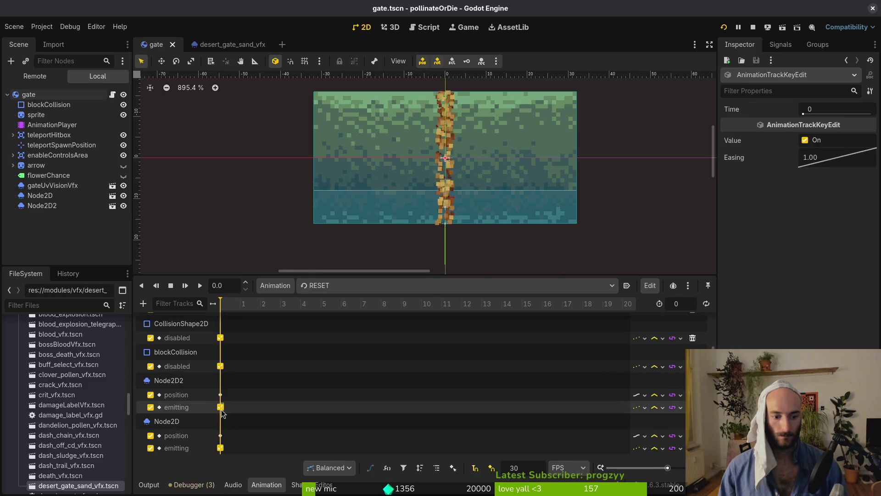
left_click(805, 141)
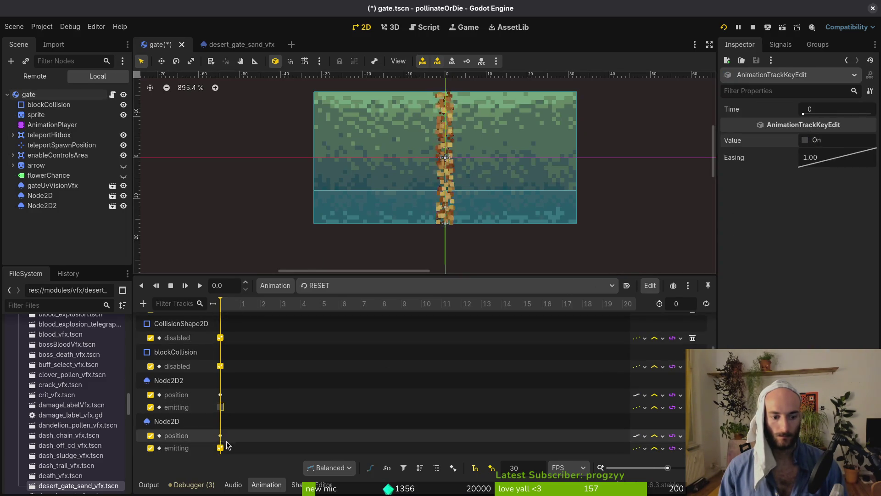
left_click(805, 141)
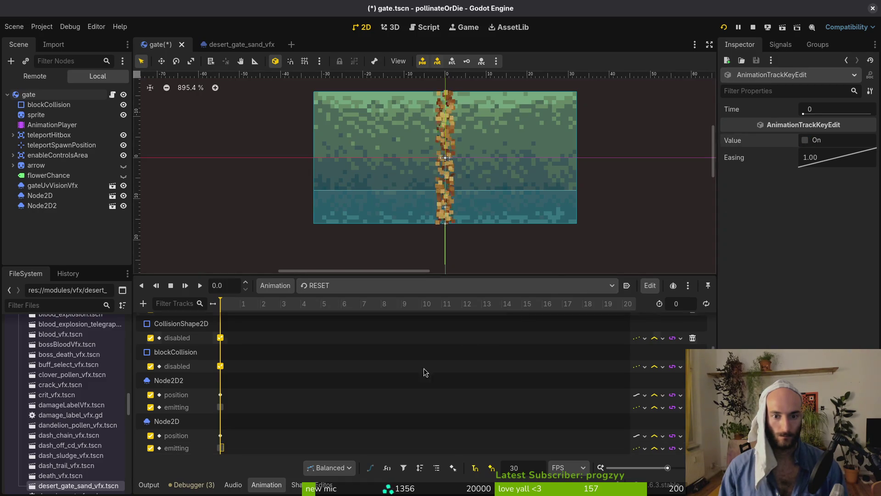
key("ctrl+s")
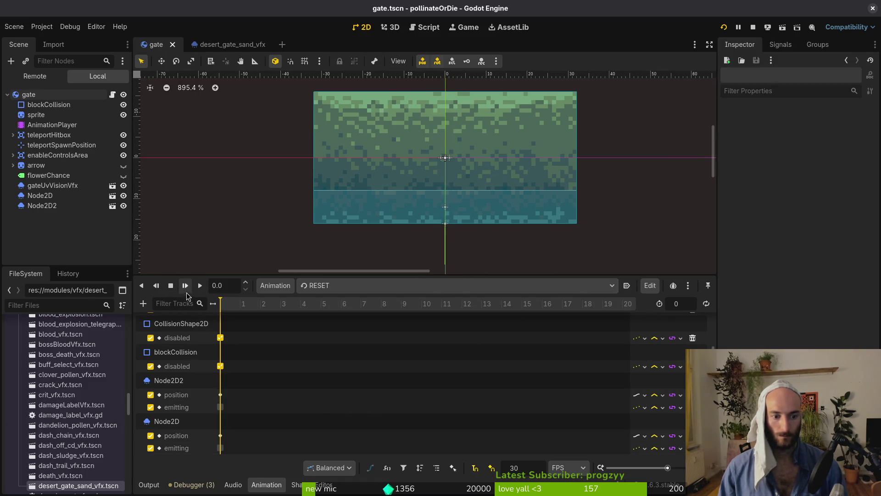
key("F5")
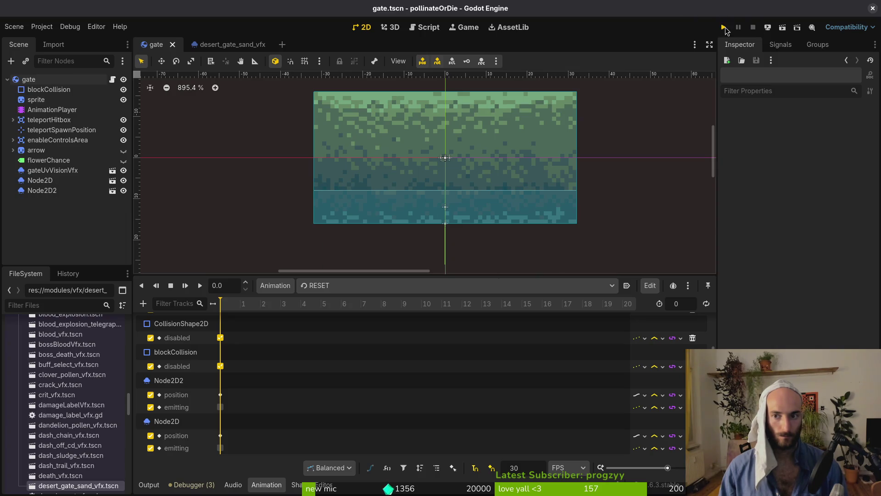
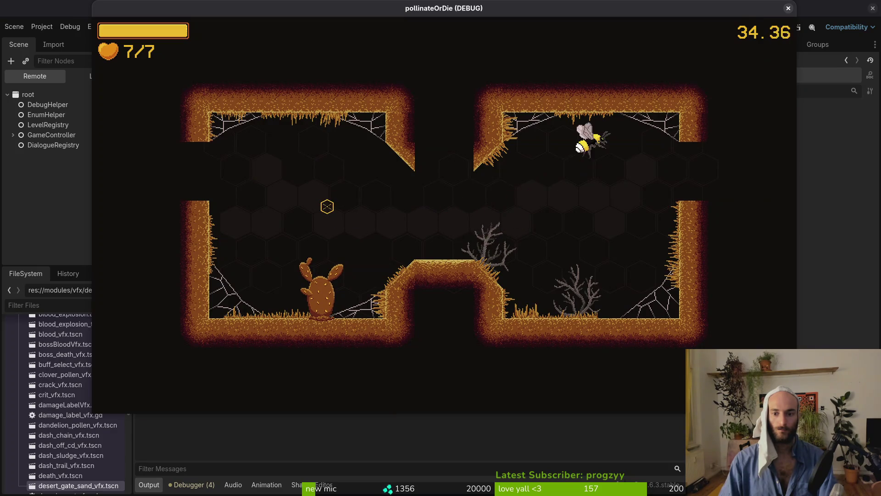
- Pause and stop the test run, then show gate.tscn's local scene tree in the editor
key("Escape")
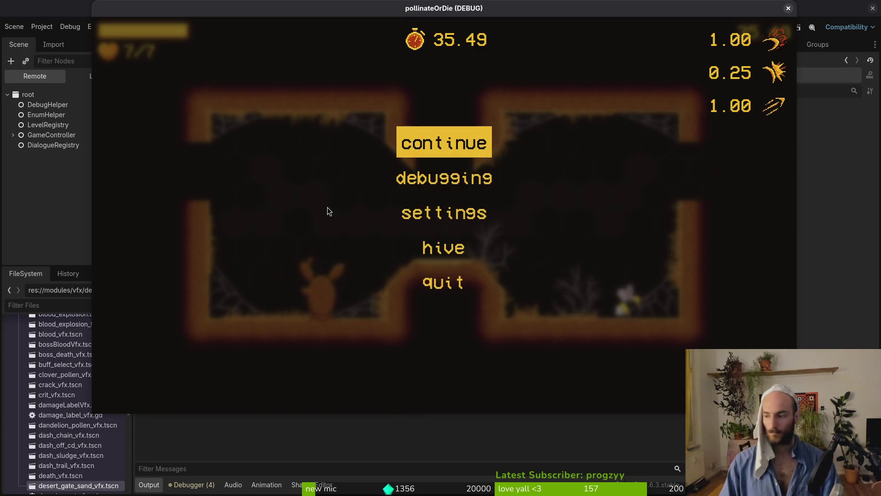
key("alt+Tab")
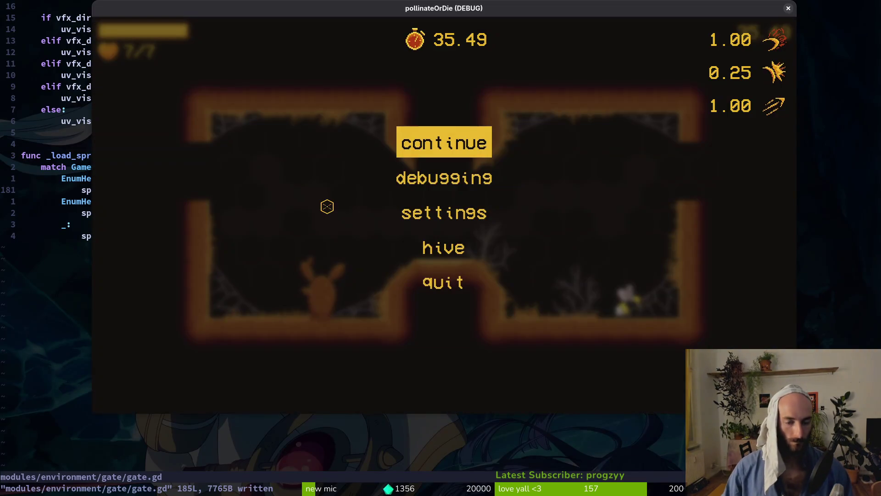
key("alt+Tab")
key("alt+Tab")
left_click(107, 79)
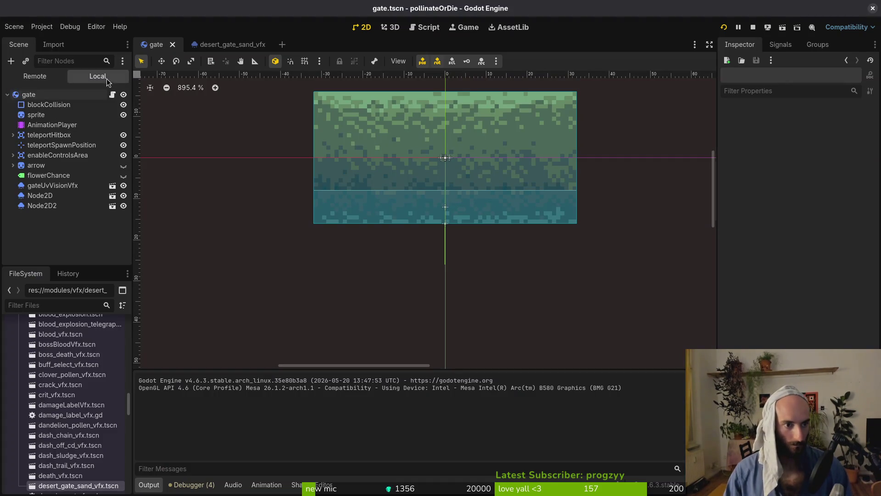
- Duplicate the gate's 'open' animation as sandVfx and save the scene
left_click(61, 124)
left_click(284, 289)
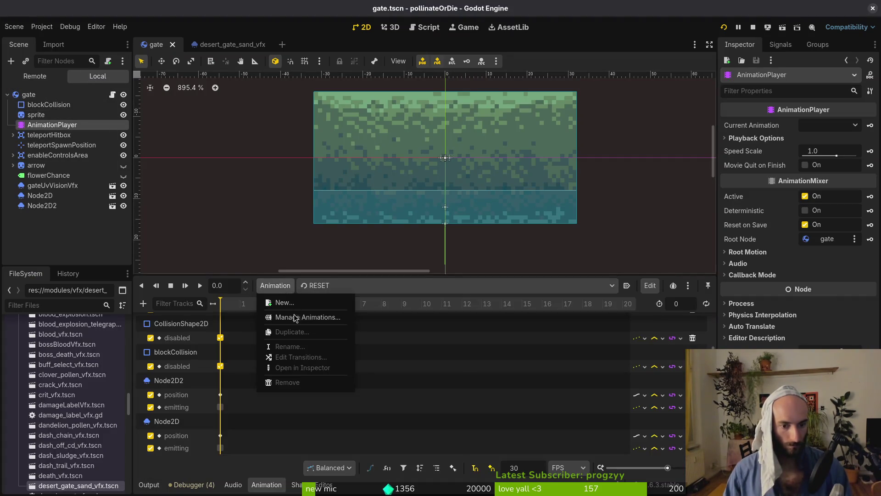
left_click(296, 314)
key("Escape")
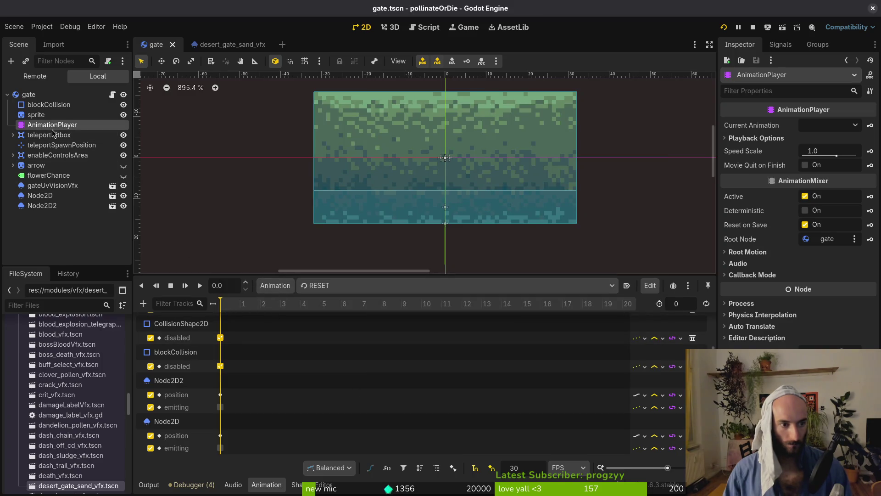
left_click(337, 286)
left_click(354, 323)
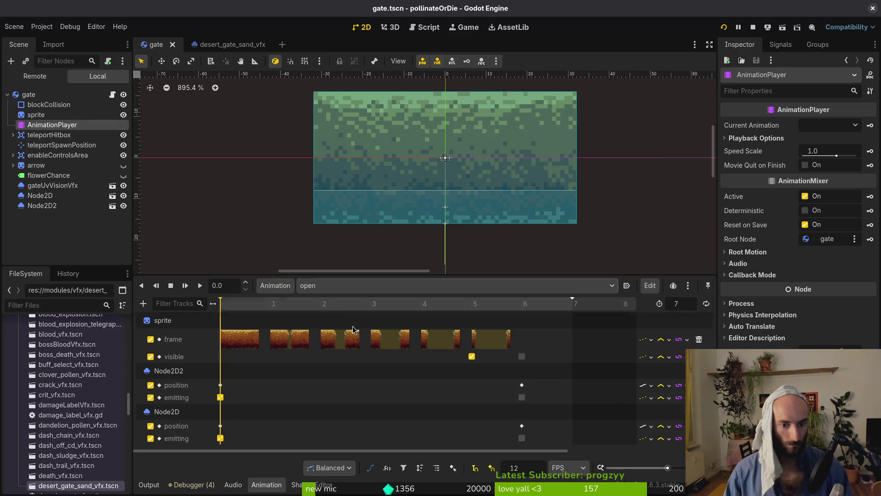
left_click(279, 287)
left_click(284, 332)
type("sandVfx")
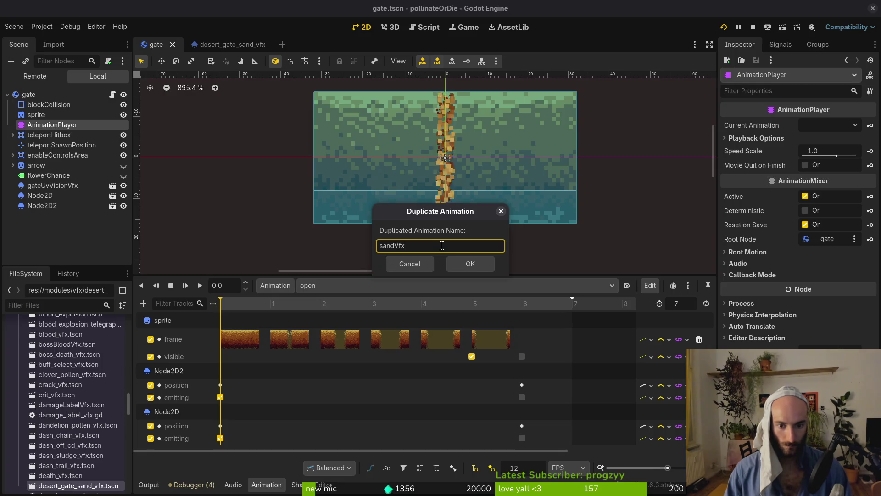
key("Return")
key("ctrl+s")
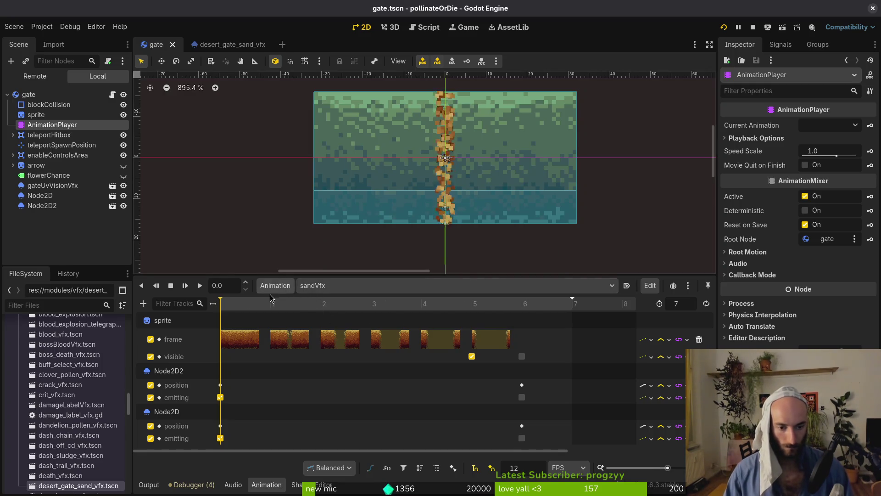
- Delete the sprite frame and visible tracks from sandVfx and save
left_click(699, 340)
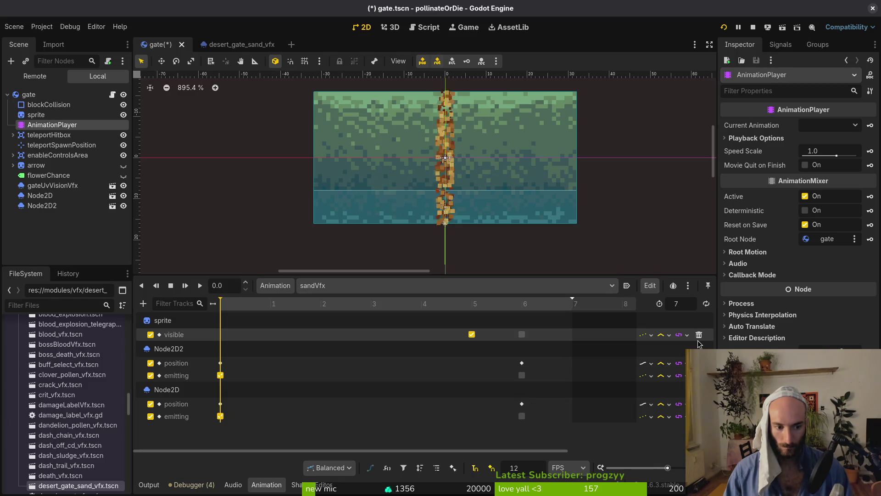
left_click(698, 335)
key("ctrl+s")
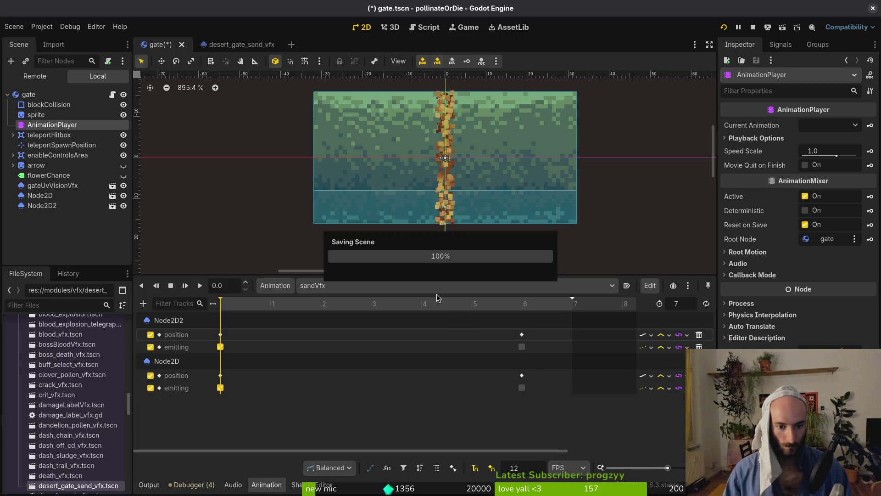
- Remove the Node2D and Node2D2 particle tracks from 'open', save, and view sandVfx
left_click(361, 288)
left_click(350, 327)
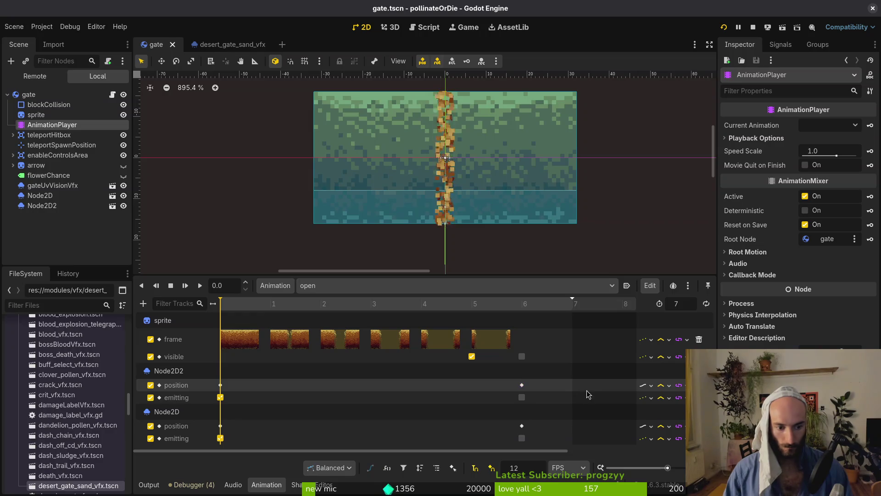
left_click(699, 385)
left_click(698, 413)
left_click(699, 413)
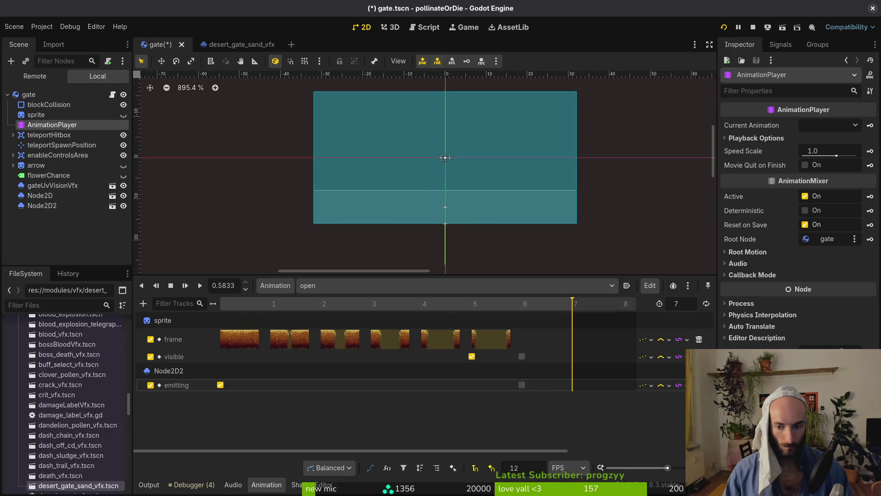
left_click(698, 385)
key("ctrl+s")
left_click(329, 288)
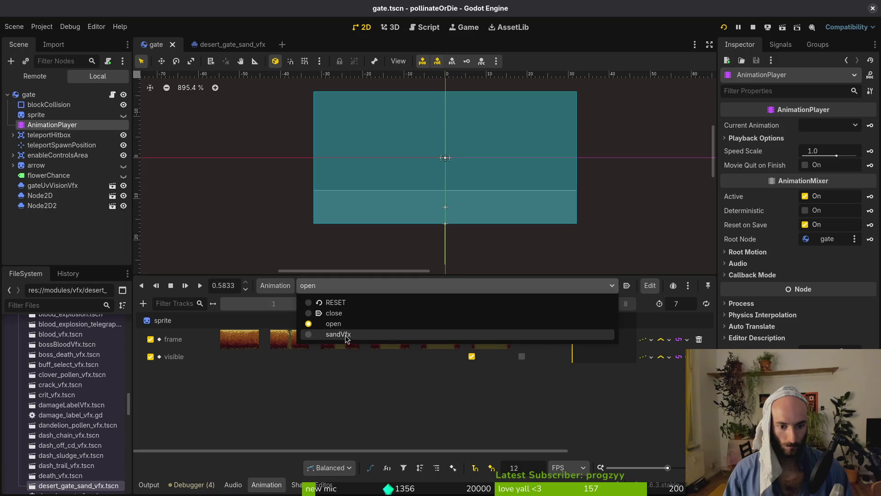
left_click(345, 335)
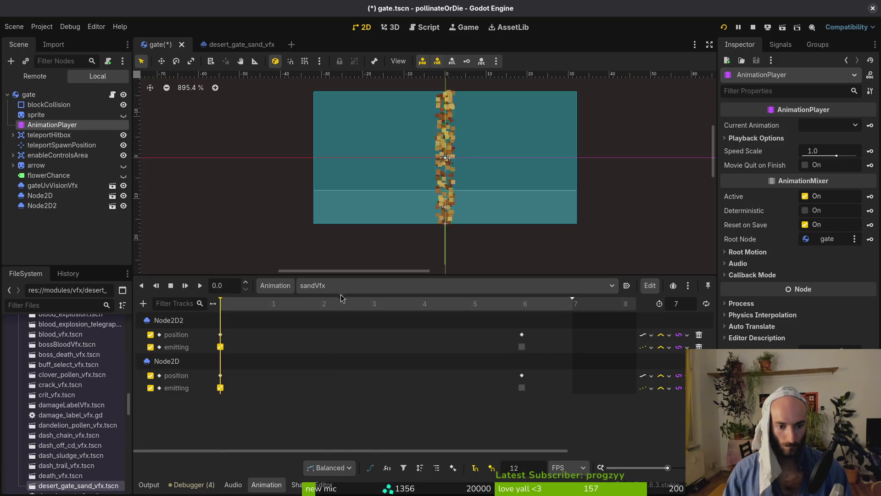
- Play the 'open' animation to check it, then view sandVfx
scroll(341, 292, "up", 1)
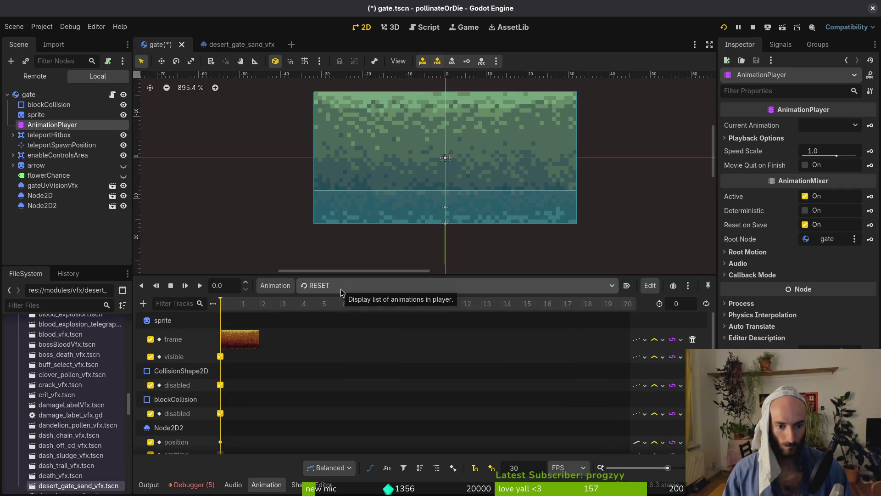
left_click(341, 288)
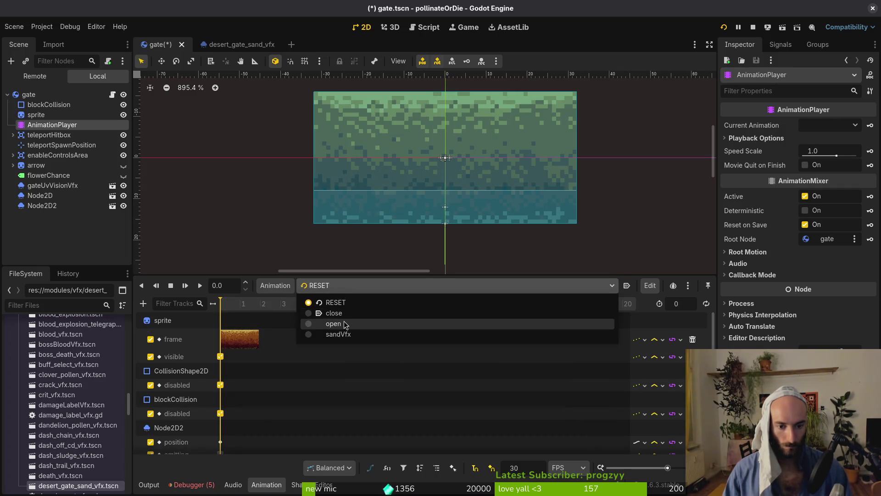
left_click(342, 324)
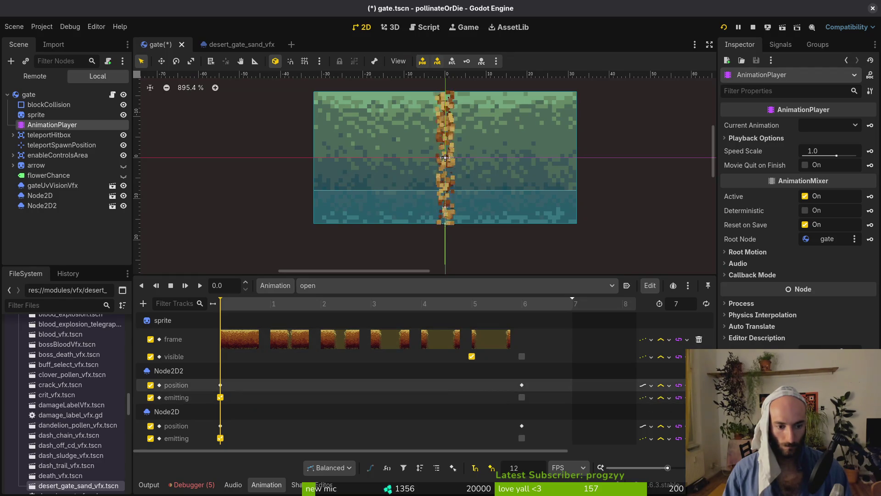
key("shift+d")
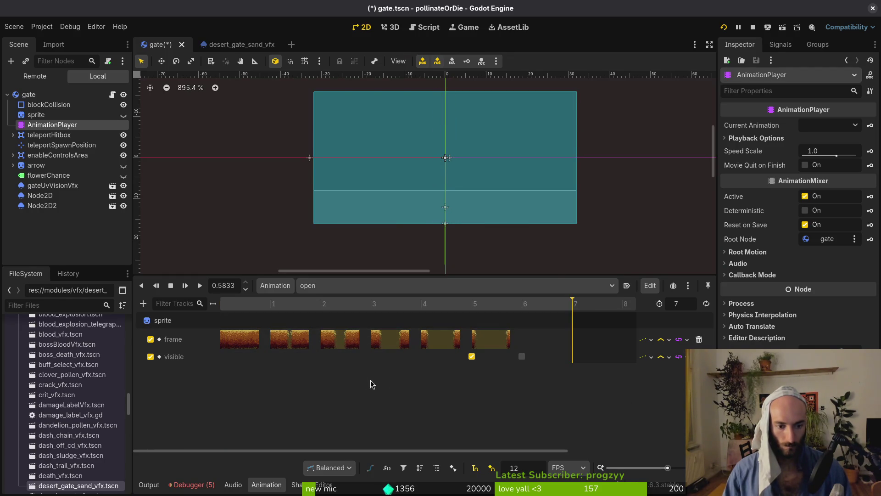
left_click(330, 292)
left_click(335, 336)
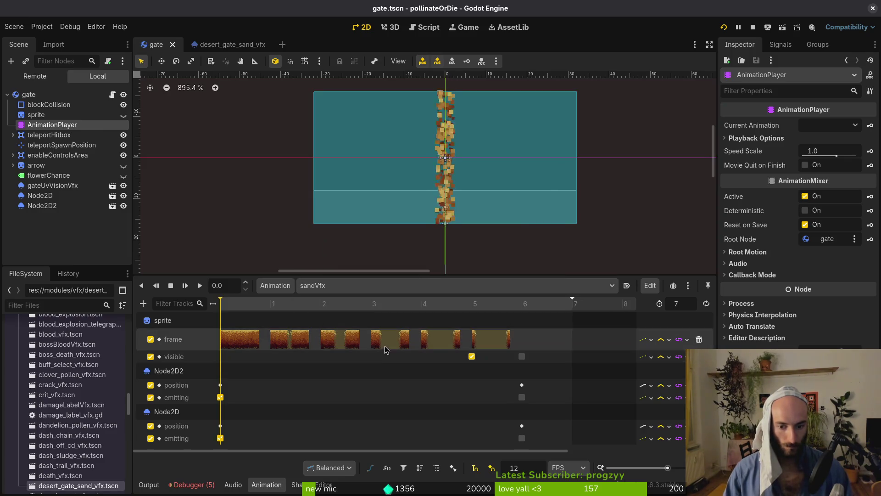
- Review the RESET and close animations, leaving close shown in the timeline
left_click(335, 286)
left_click(335, 320)
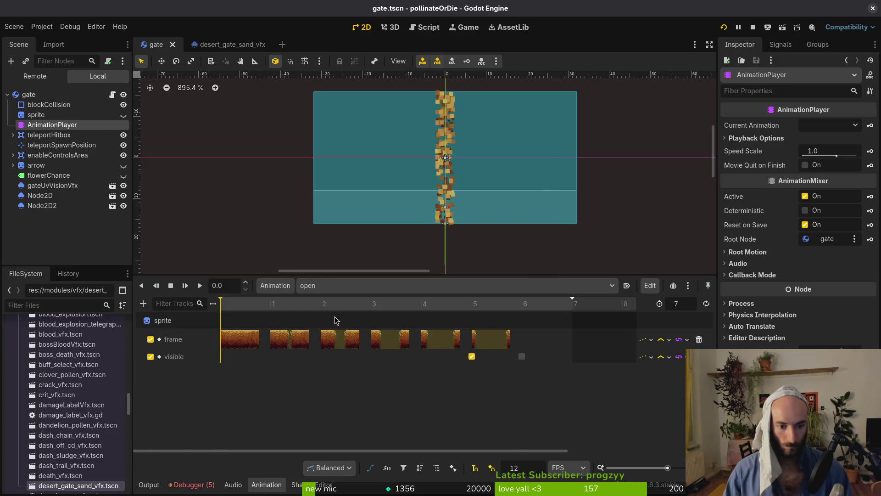
left_click(335, 286)
left_click(324, 301)
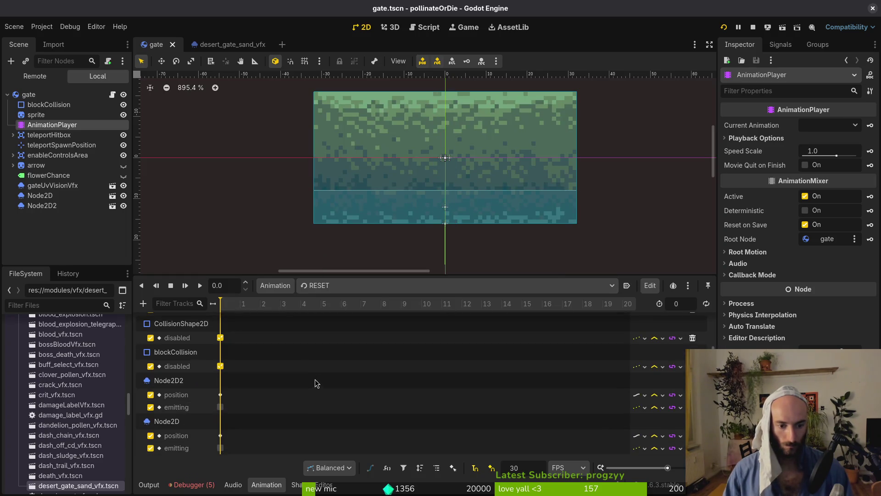
scroll(297, 401, "up", 2)
left_click(321, 286)
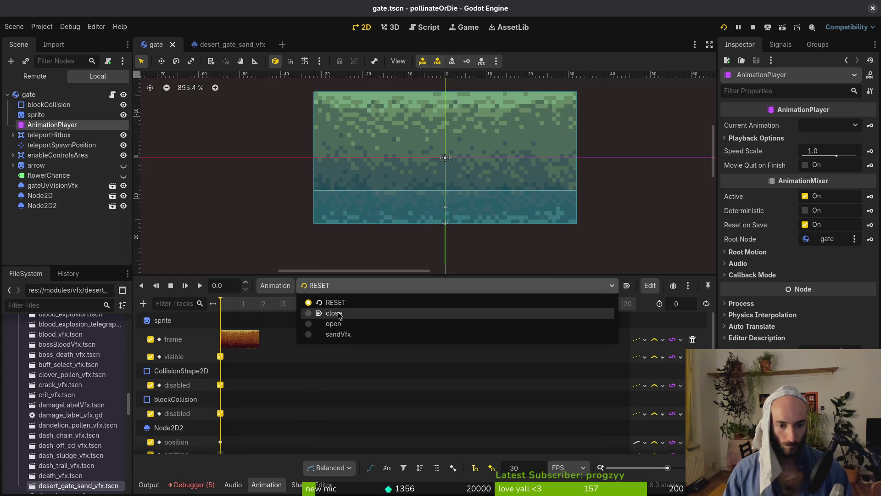
left_click(340, 314)
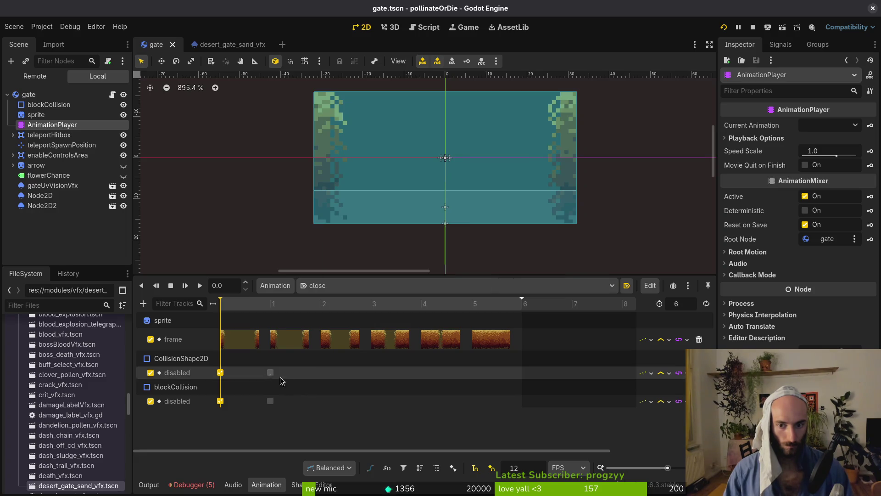
left_click(334, 285)
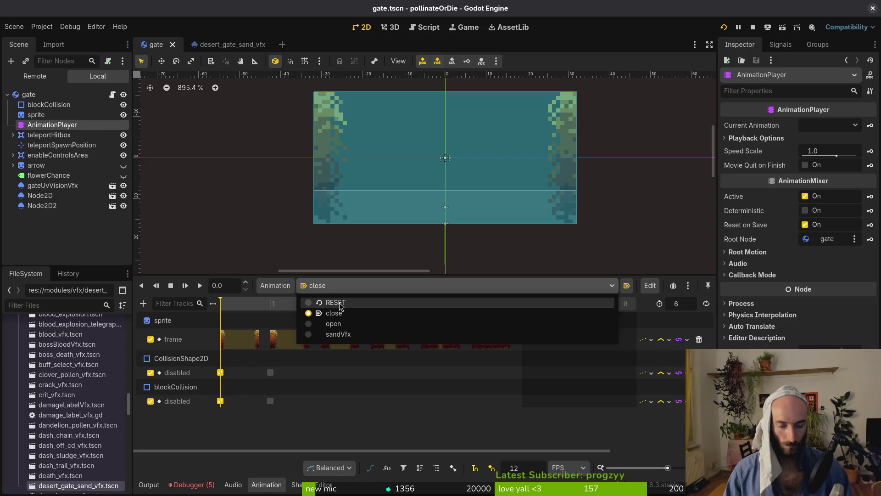
left_click(321, 285)
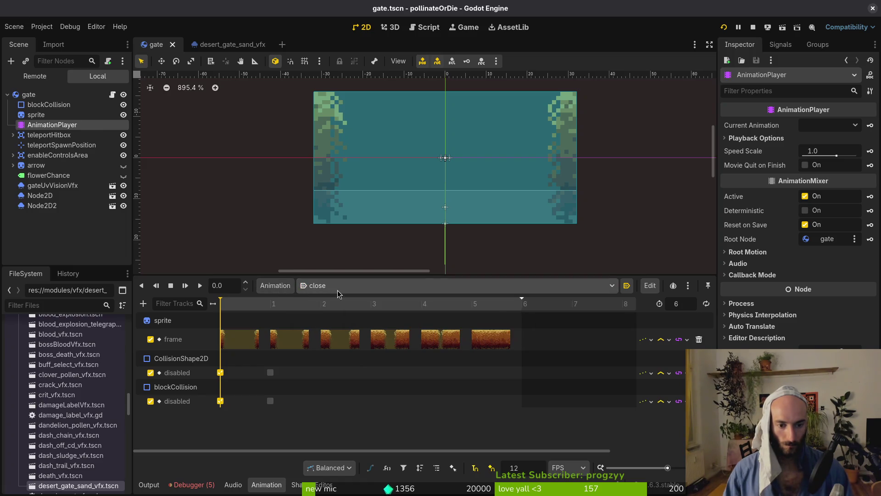
left_click(322, 285)
- Save the gate scene and scroll through gate.gd in Neovim
left_click(340, 320)
key("ctrl+s")
key("alt+Tab")
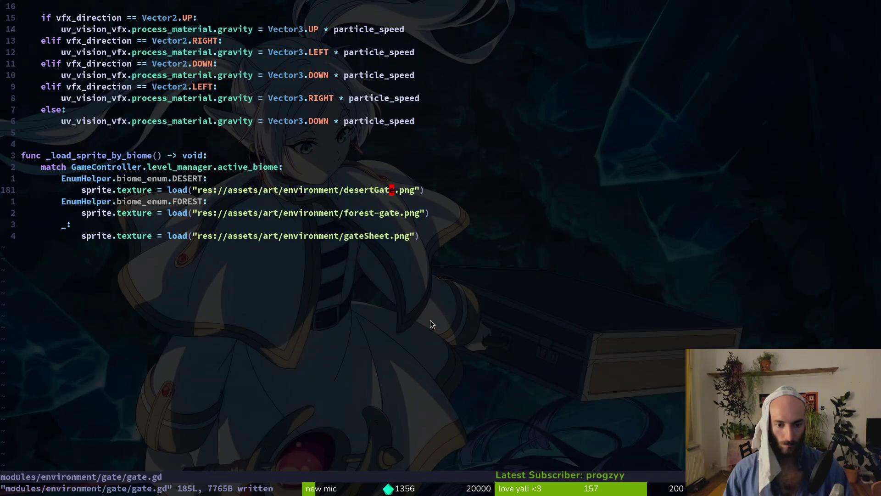
key("space")
key("f")
key("f")
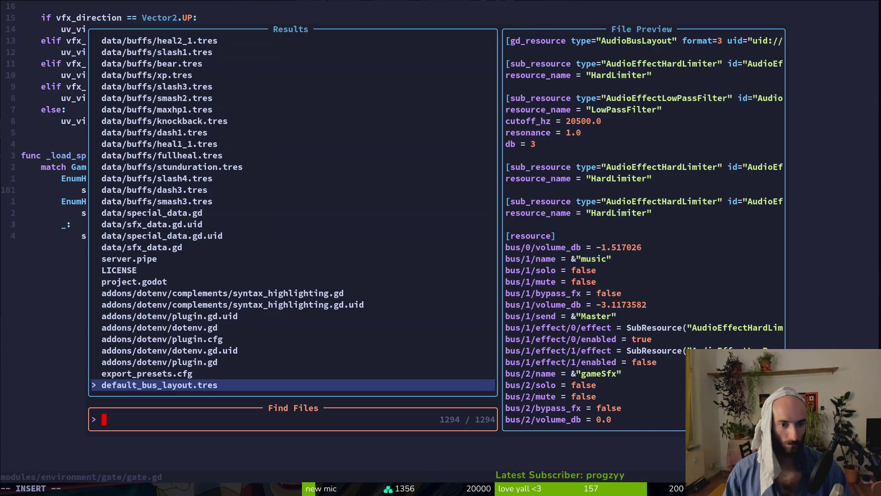
key("Escape")
key("ctrl+u")
key("ctrl+u")
key("ctrl+u")
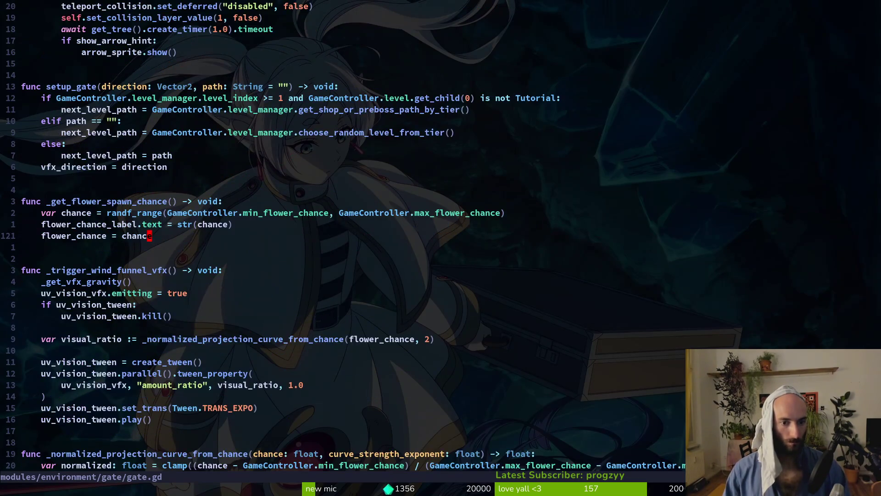
key("ctrl+u")
key("ctrl+u")
key("ctrl+u")
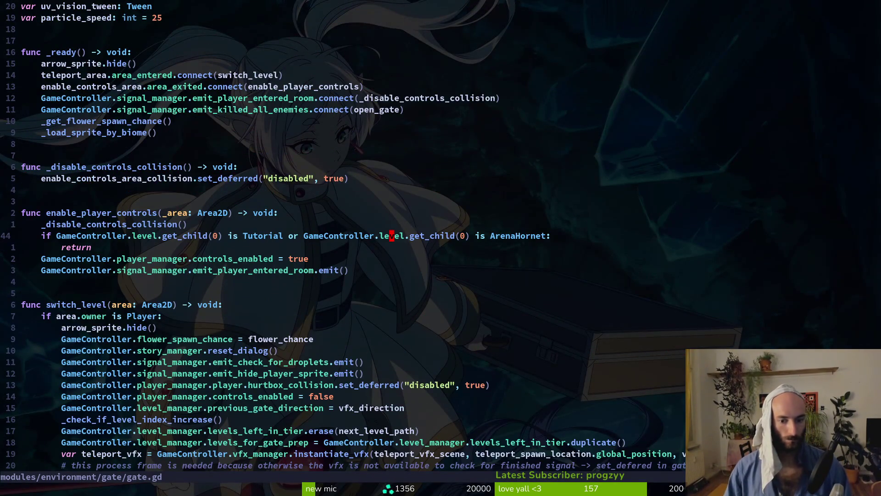
key("ctrl+u")
key("ctrl+d")
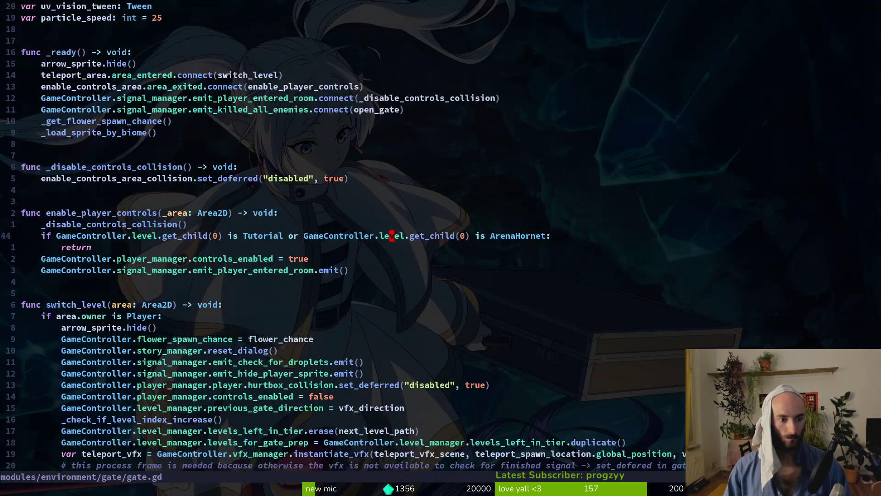
key("ctrl+d")
key("ctrl+d")
type("/")
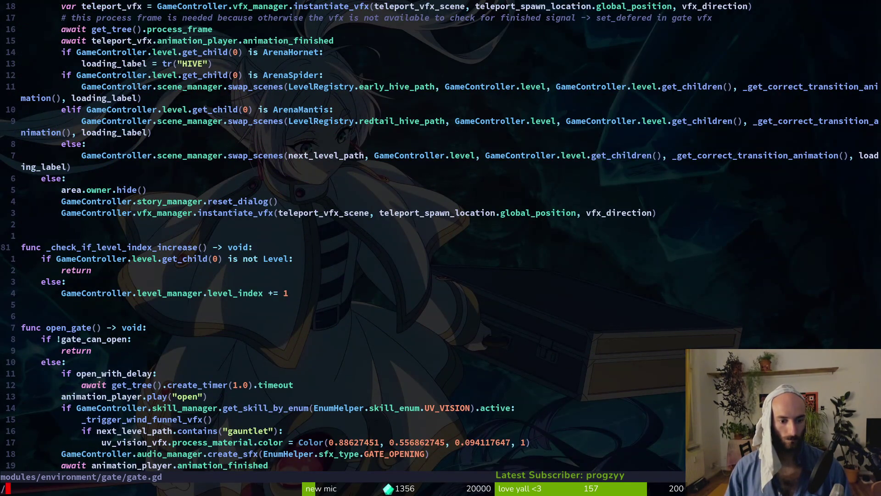
- Search gate.gd and then the whole project for 'close'
type("close")
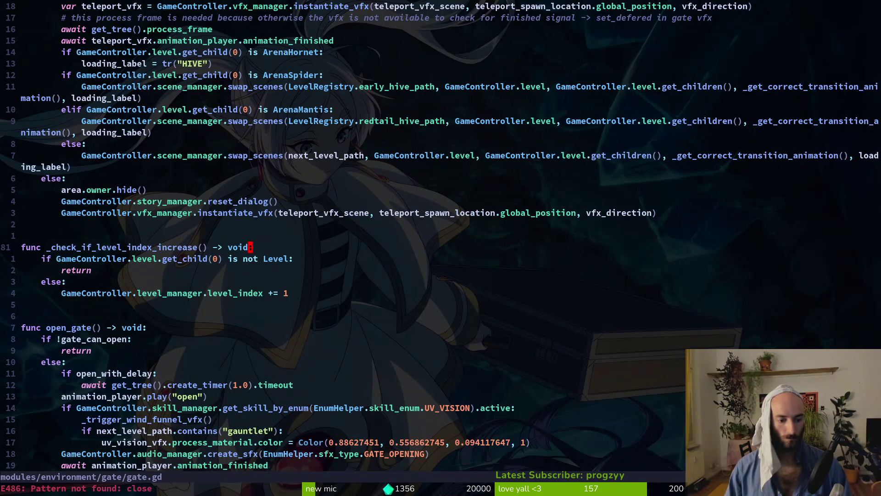
key("alt+Tab")
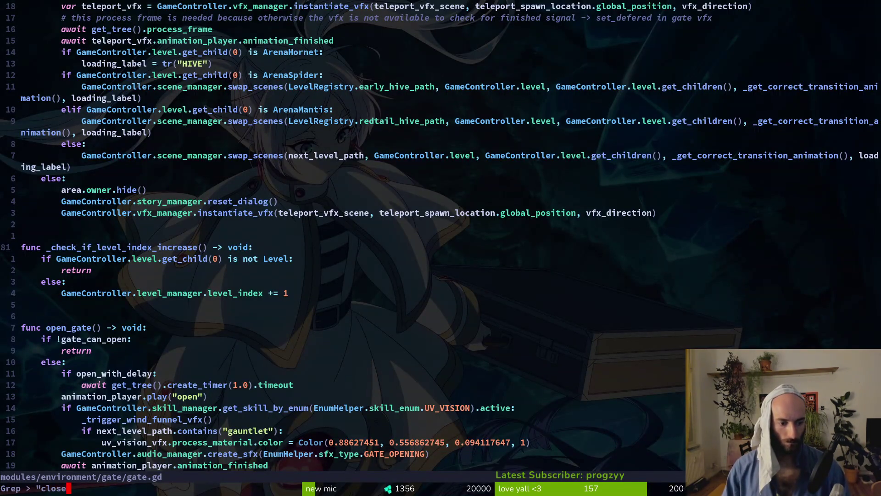
key("Return")
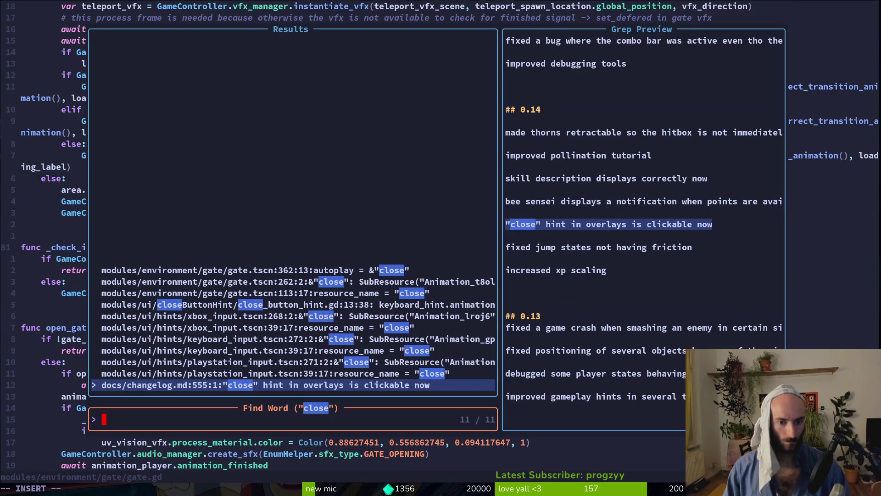
key("Down")
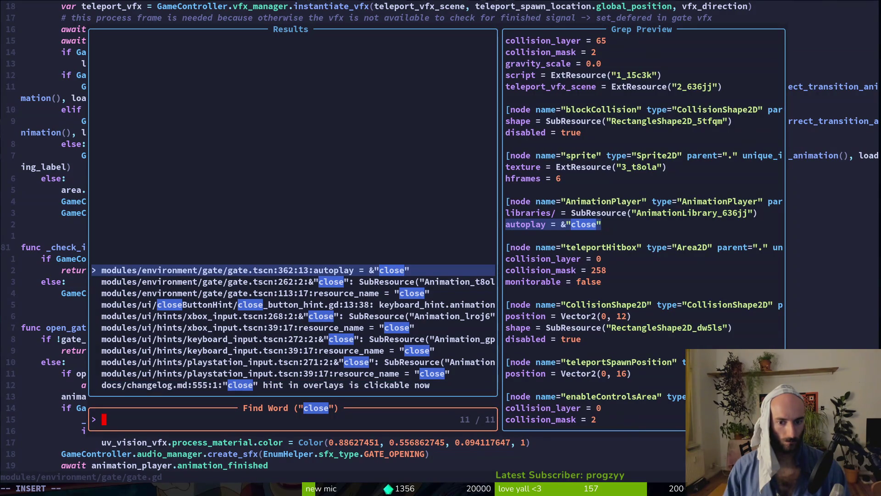
key("Down")
key("Escape")
key("Escape")
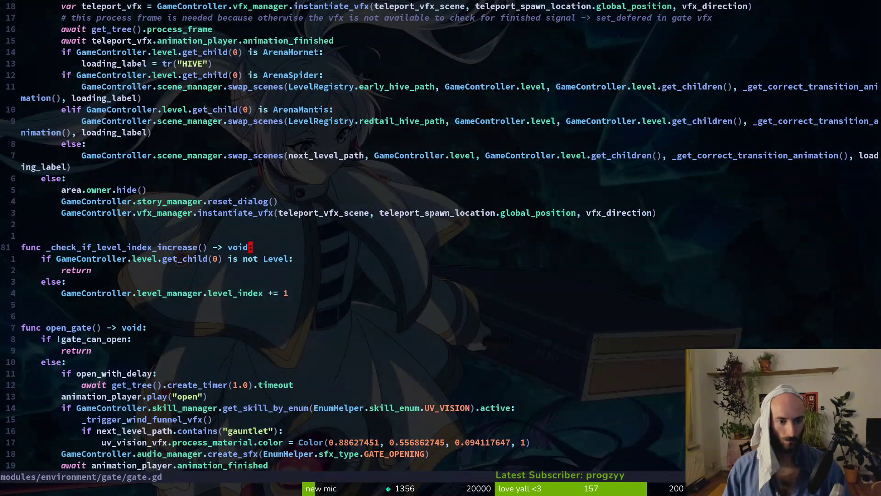
- Move up 17 lines and search for 'open' to reach the open_gate function
key("1")
key("7")
key("k")
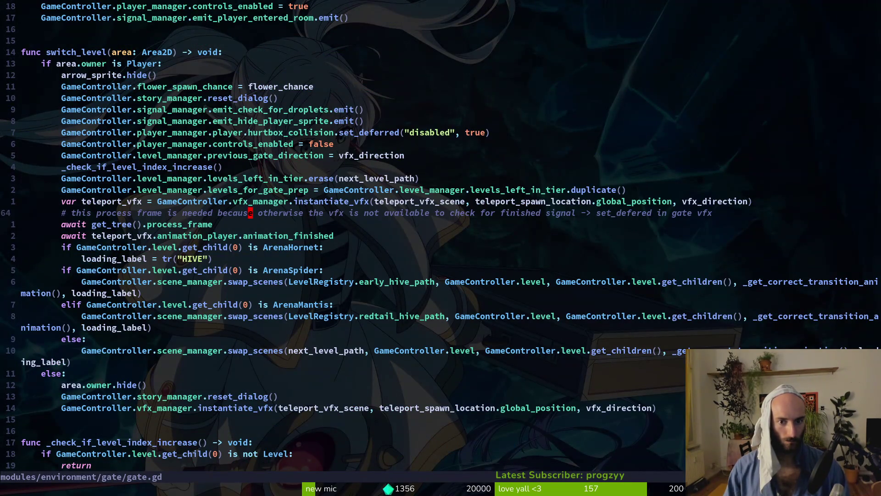
type("open")
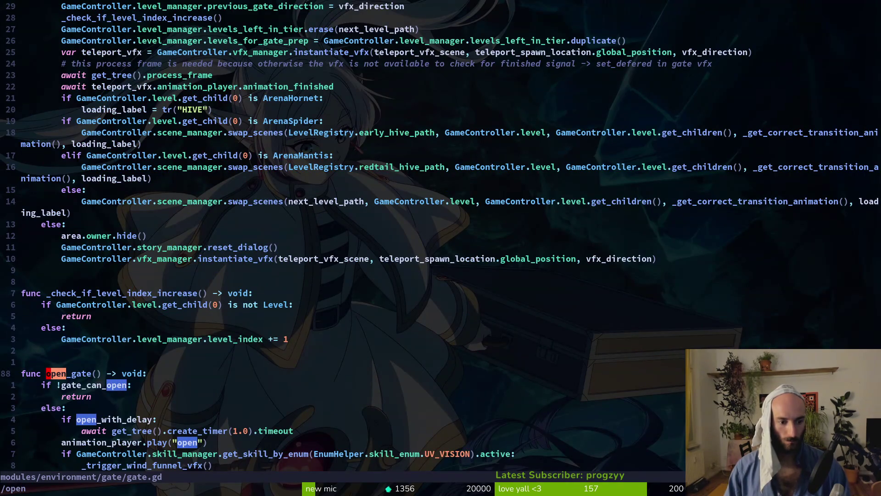
key("Return")
key("ctrl+d")
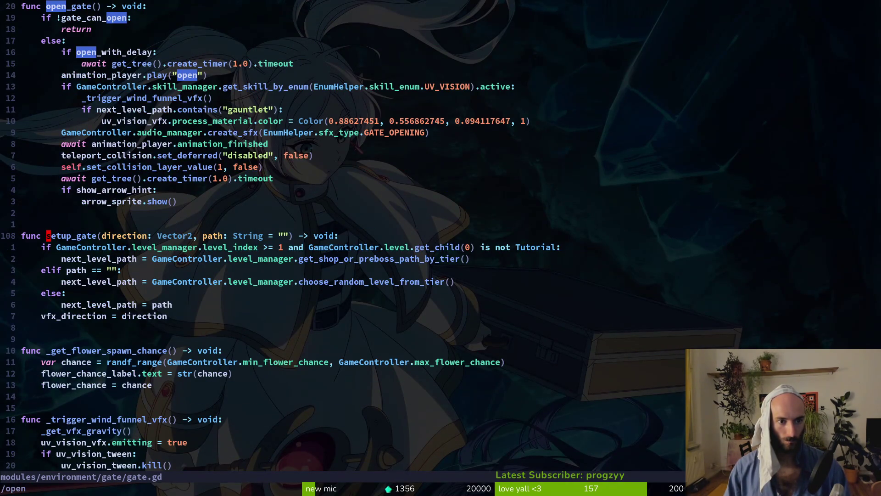
- Duplicate the line playing the 'open' animation and start a new line above it
key("1")
key("4")
key("k")
key("y")
key("y")
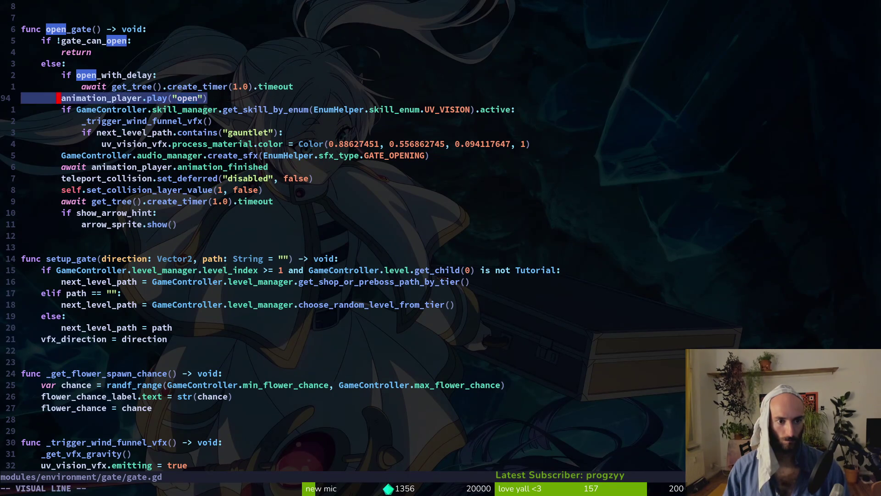
key("p")
key("shift+o")
type("if")
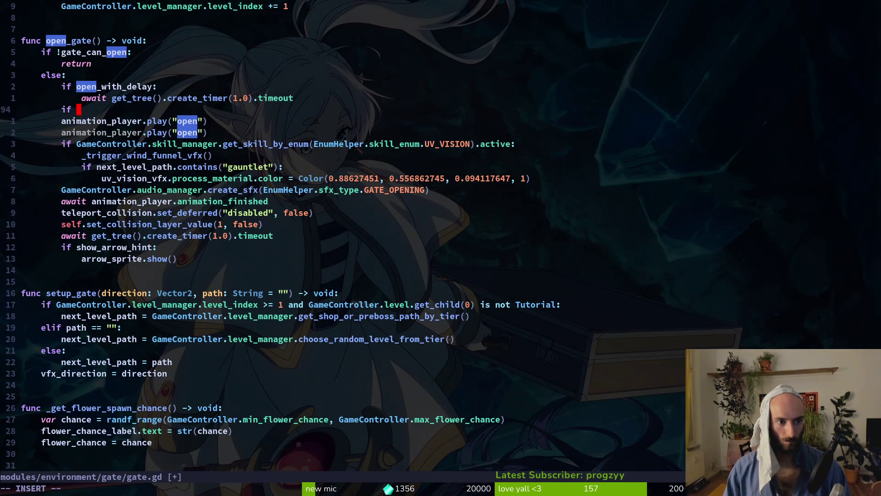
- Add the condition 'if GameController.biome_enum == EnumHelper.biome_enum.DESERT:' and save gate.gd with :wq
type("GameController.")
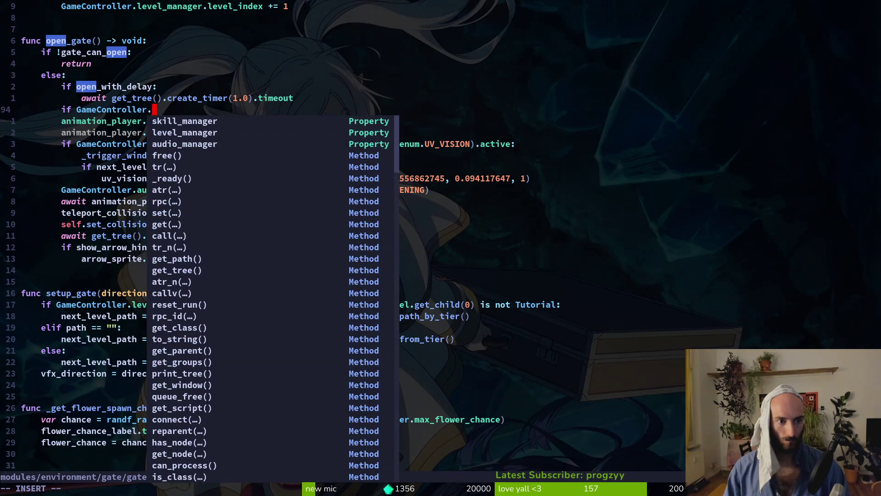
type("bi")
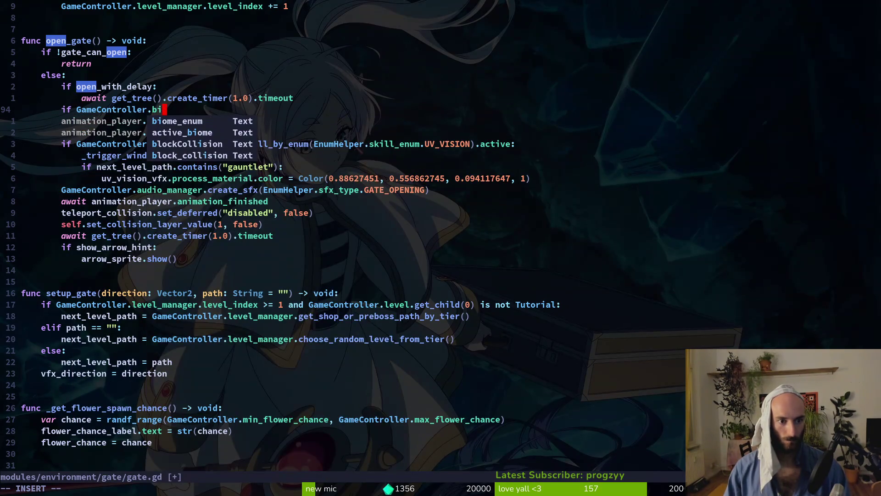
key("Return")
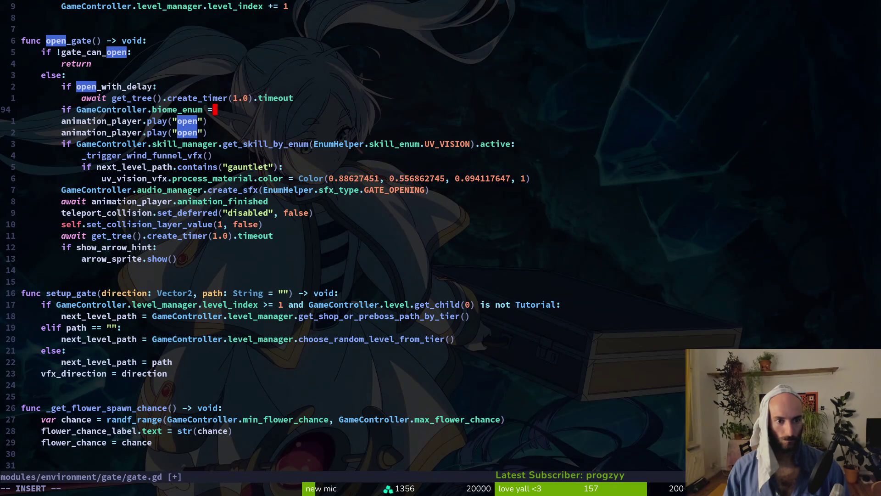
type("= En")
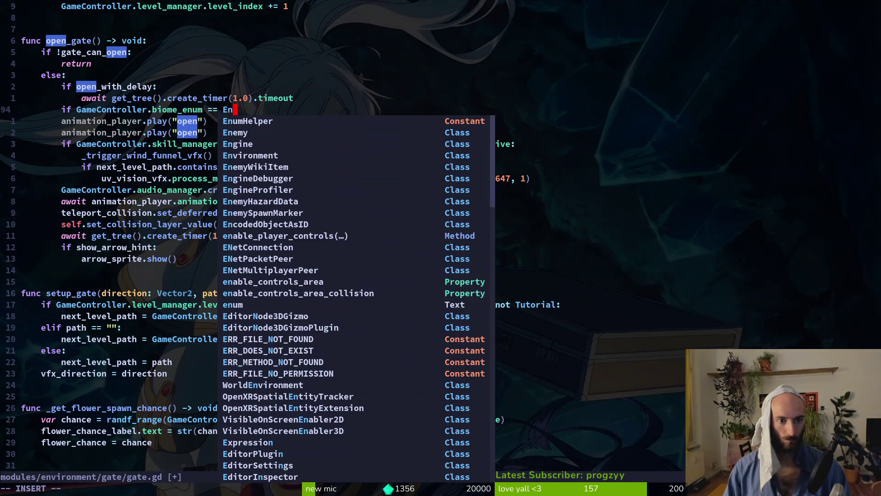
key("Return")
type(".")
key("Return")
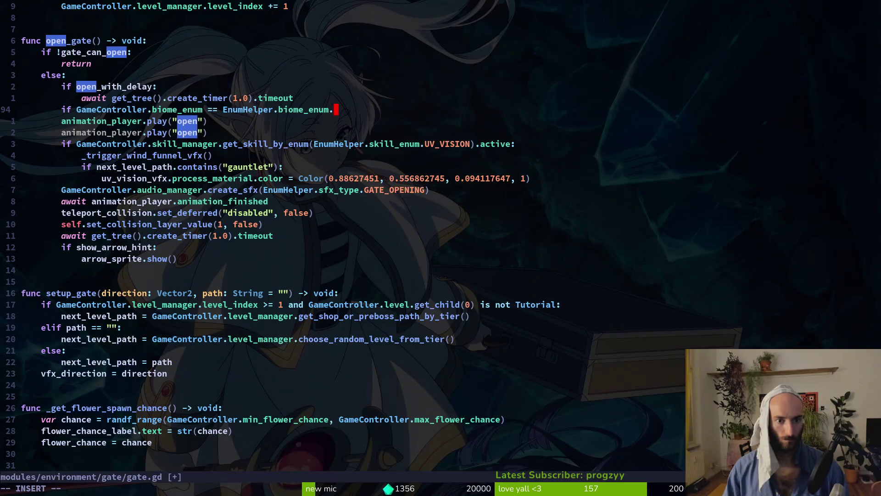
type(".de")
key("Return")
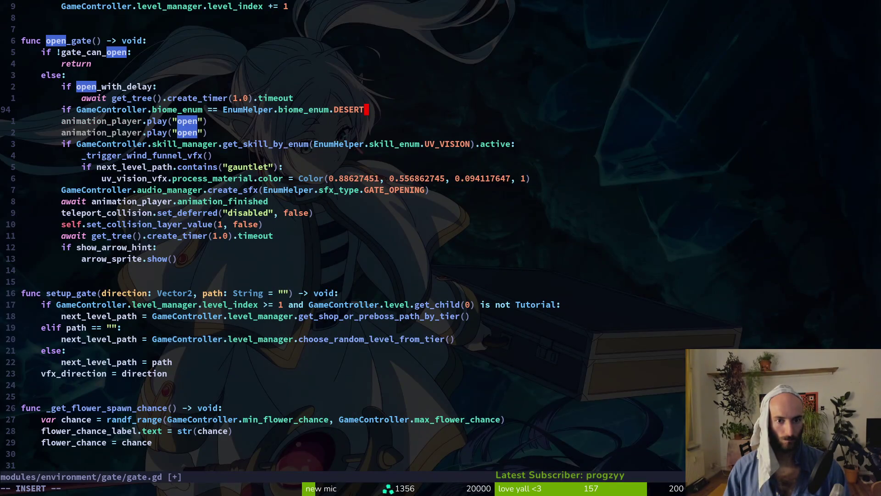
type(":")
key("Escape")
key("Tab")
type("sandVfx")
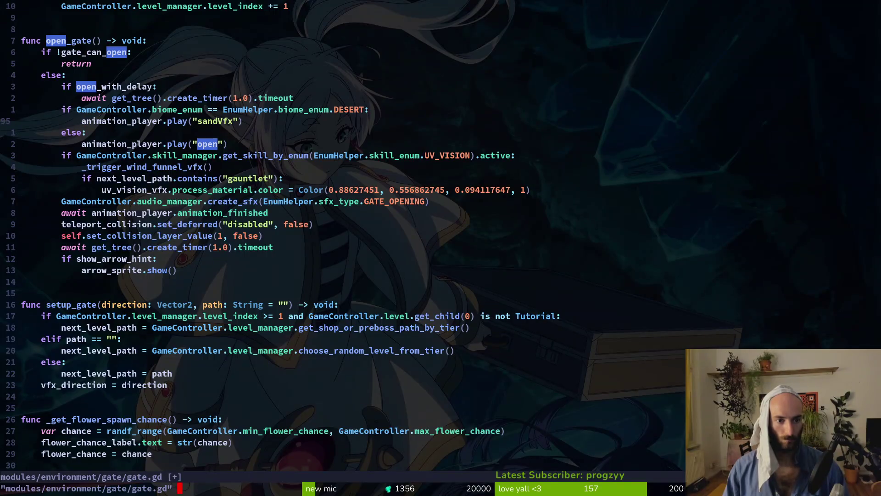
key("Return")
key("F5")
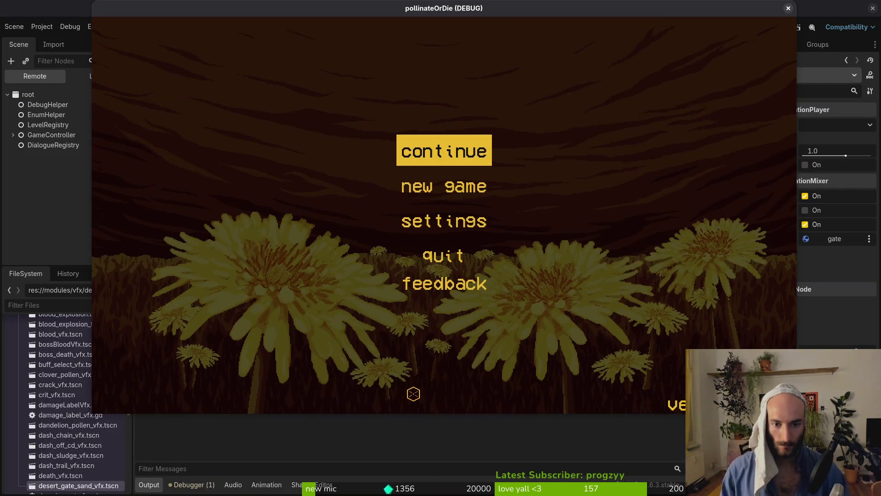
- Continue from the main menu and slash the spider, flies and flower on the way to the cactus
key("Return")
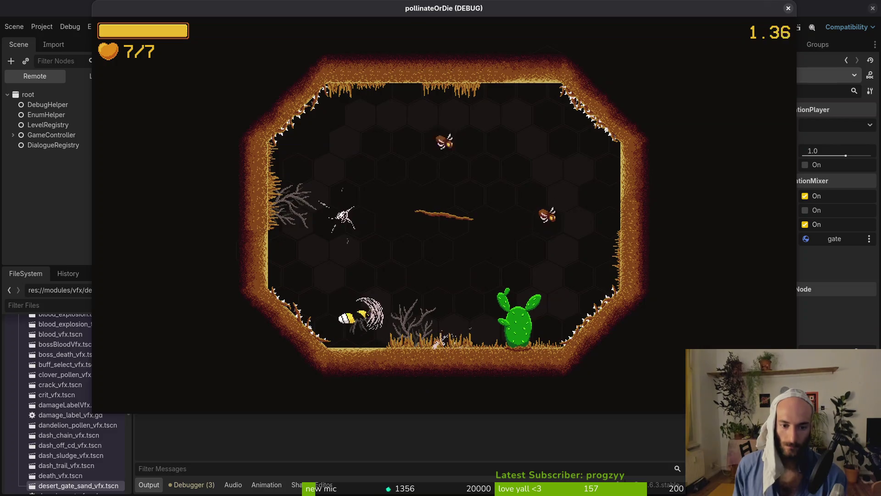
key("w")
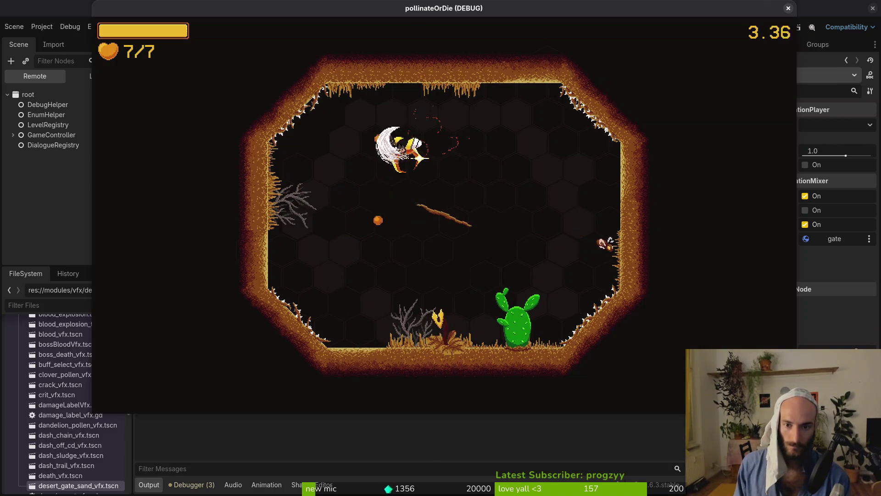
key("d")
left_click(593, 257)
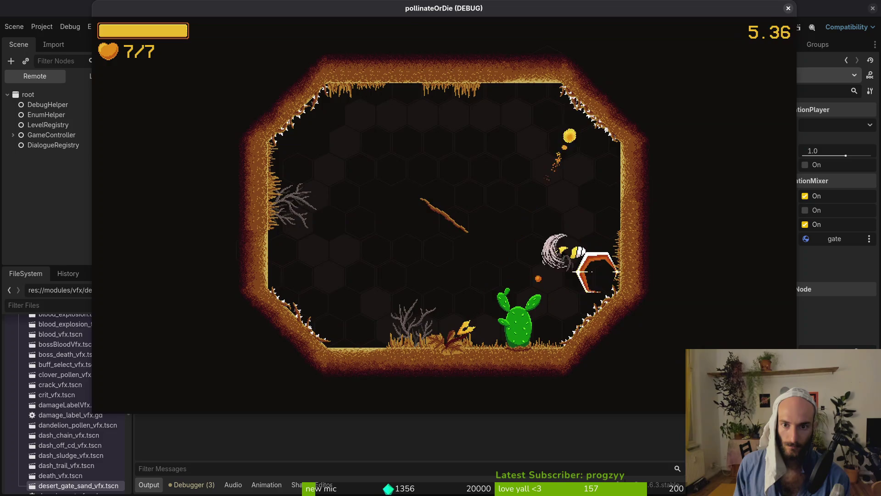
left_click(455, 340)
key("w")
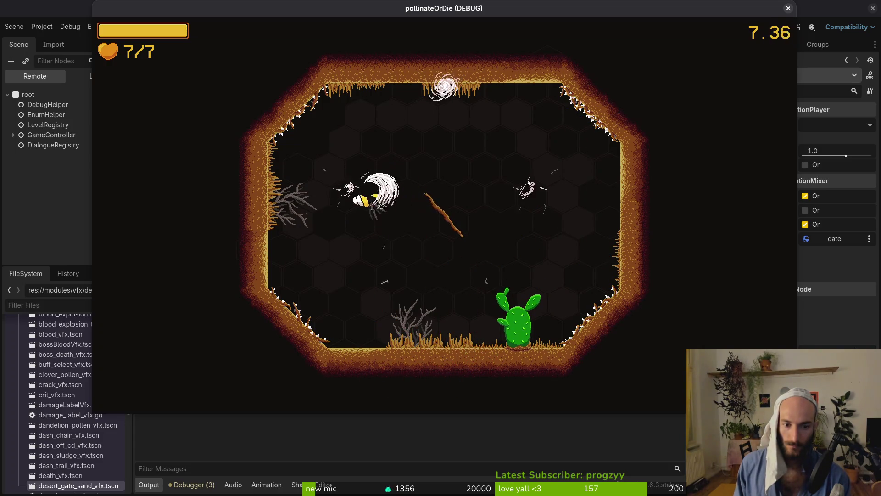
key("w")
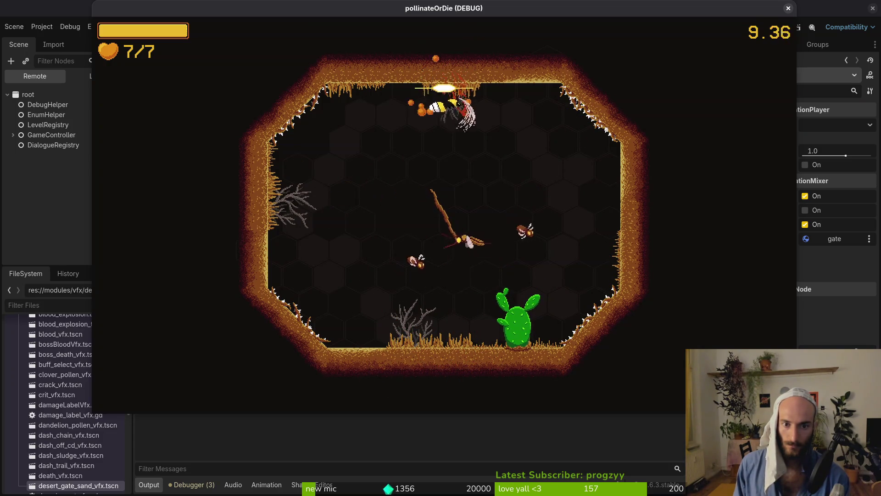
key("s")
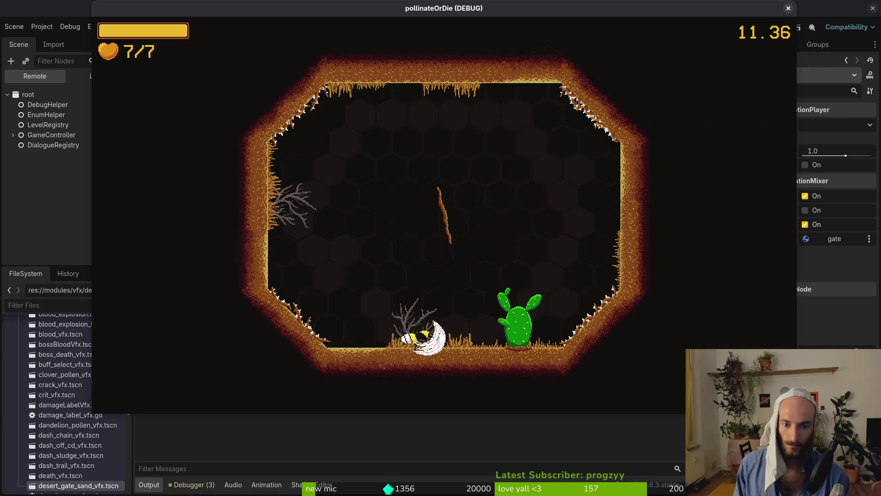
key("w")
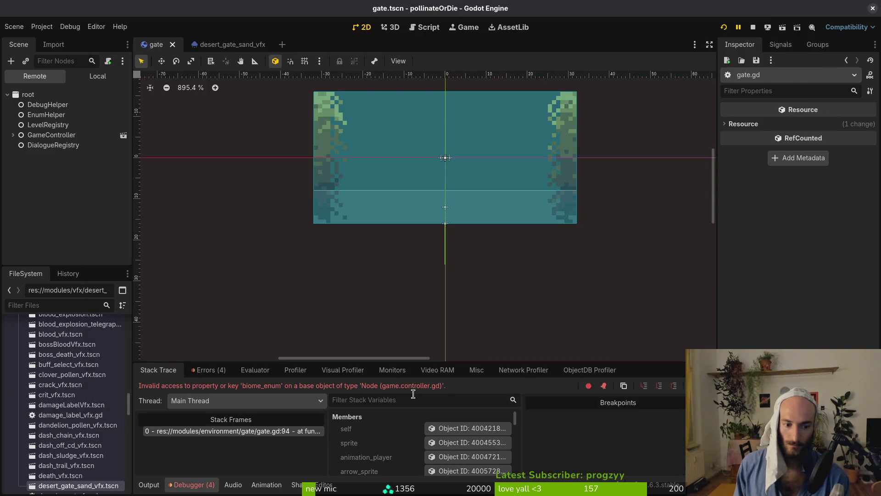
- Reopen gate.gd in vim through the file finder and return to the open_gate edit
key("alt+Tab")
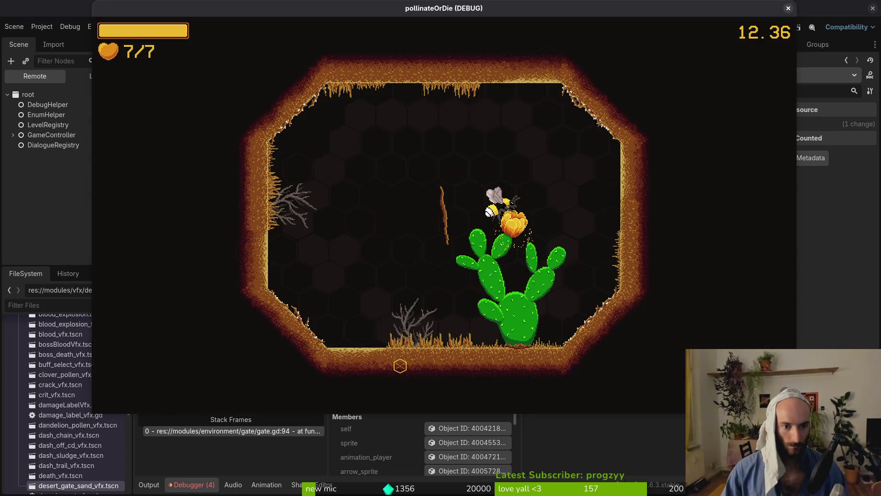
key("Return")
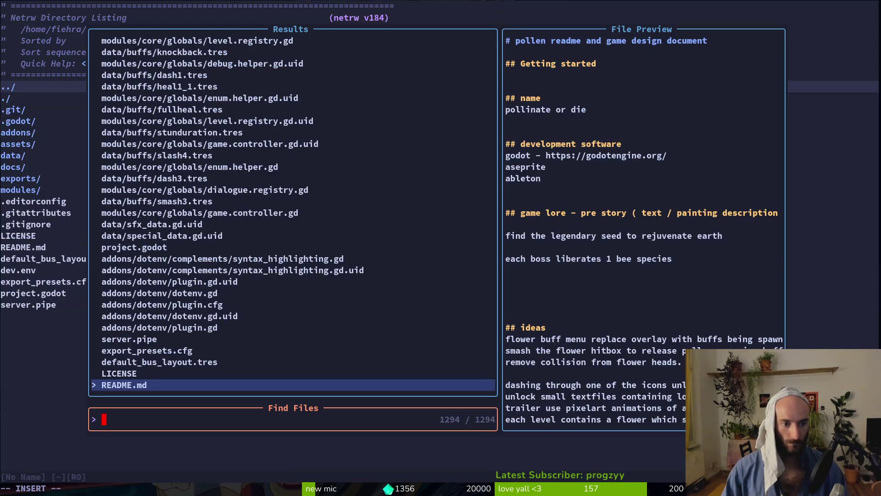
type("gate")
key("Return")
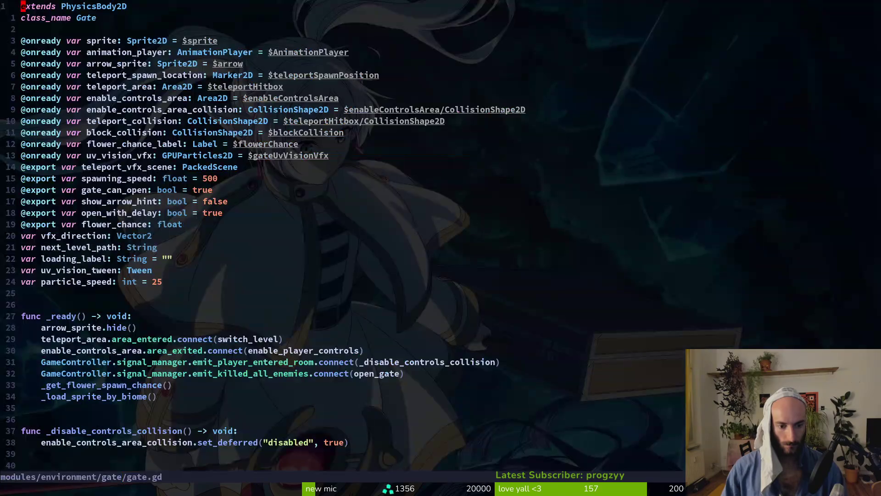
key("u")
key("ctrl+r")
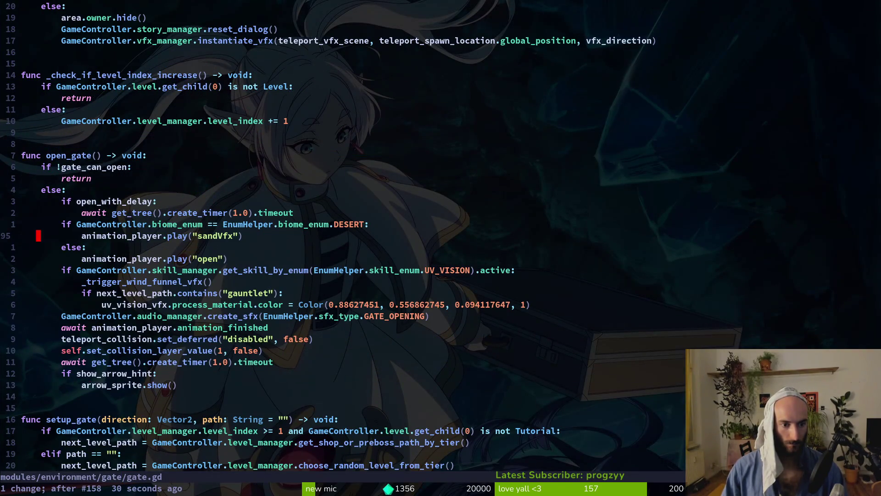
- Change line 94's check to GameController.level_manager.active_biome after peeking for the level manager file
type("ilev")
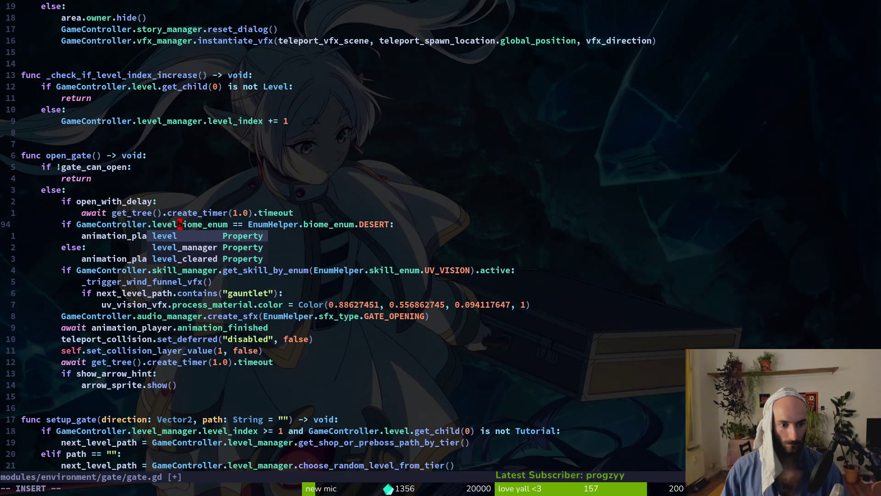
key("Return")
type("_manager.")
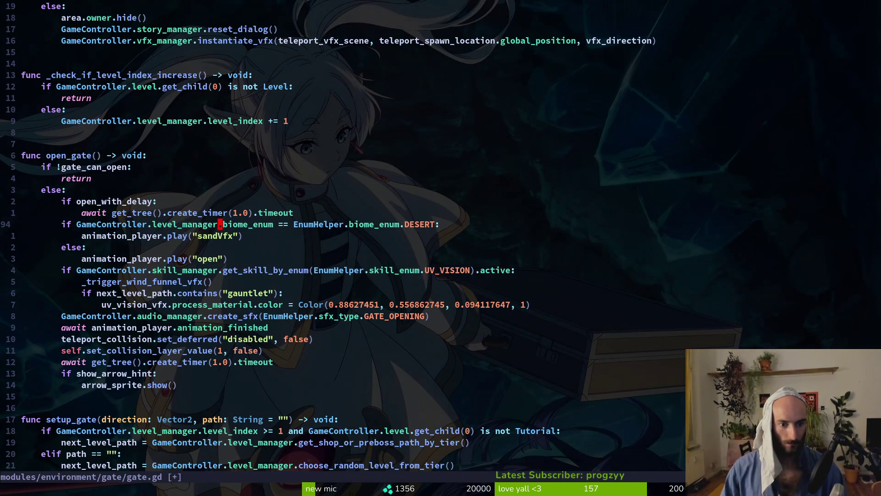
key("Escape")
key("space")
key("f")
key("f")
type("lemana")
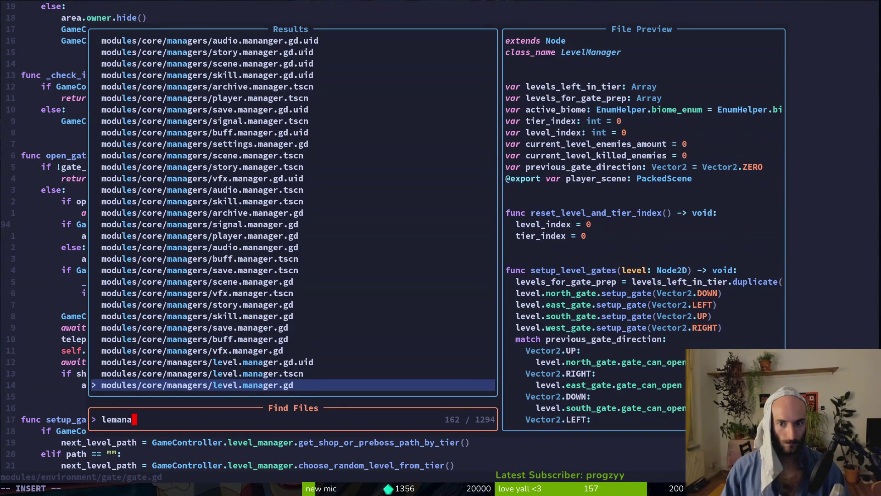
key("Escape")
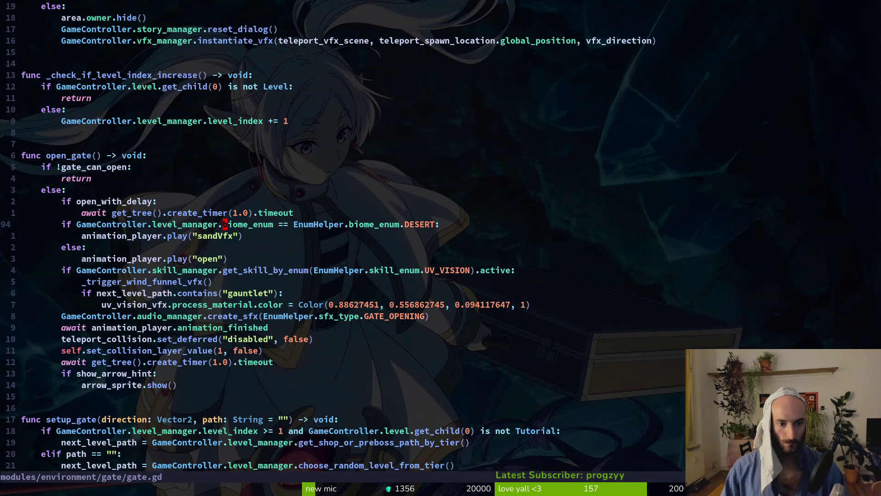
type("active_biome")
key("Escape")
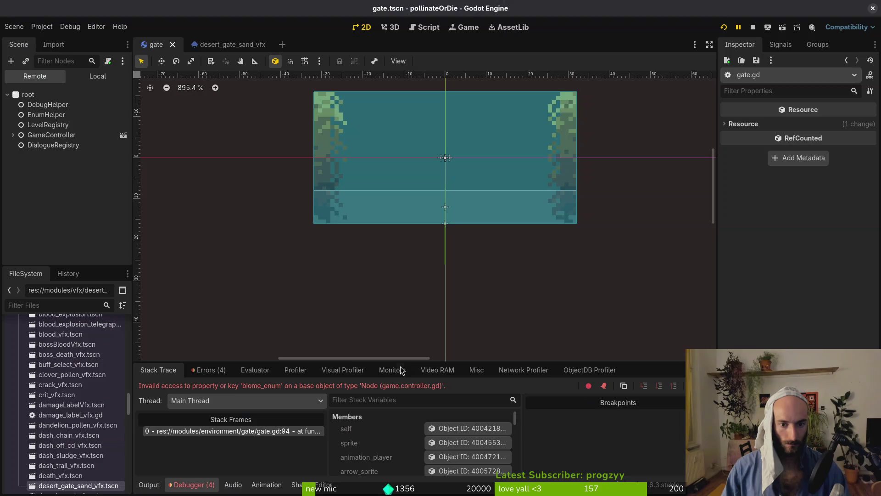
key("alt+Tab")
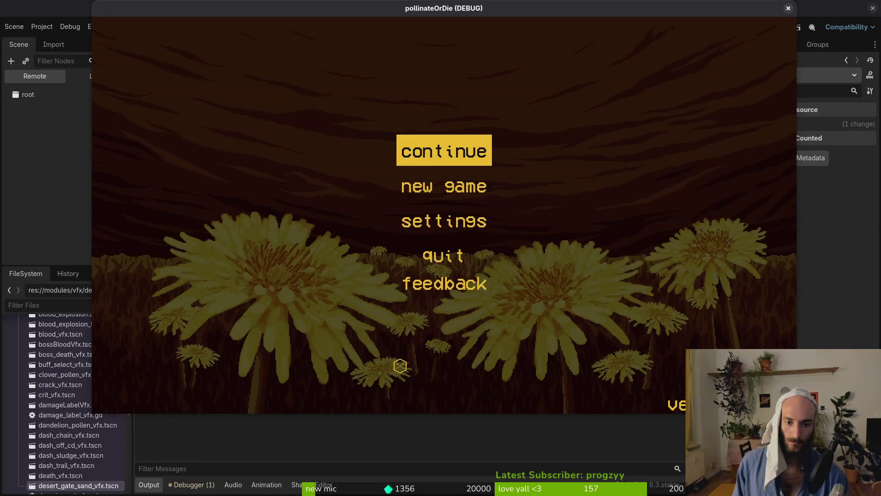
- Continue into the game and bring up the debug level-select grid
key("Return")
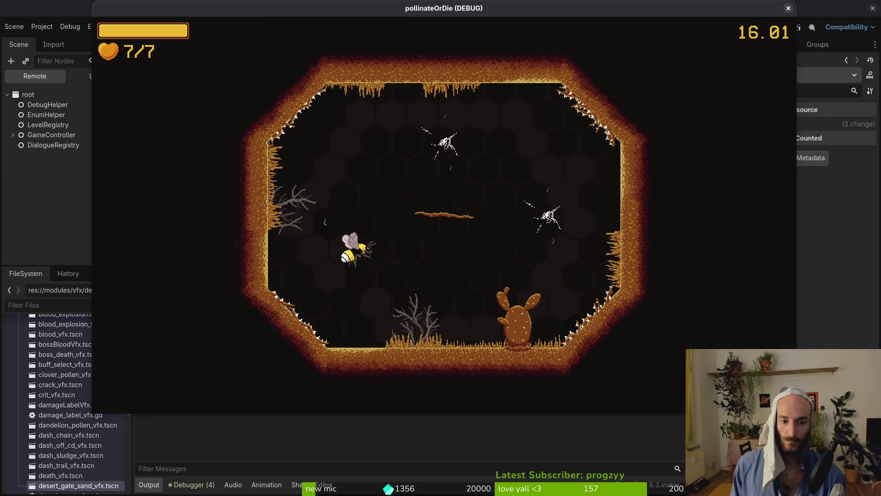
key("Escape")
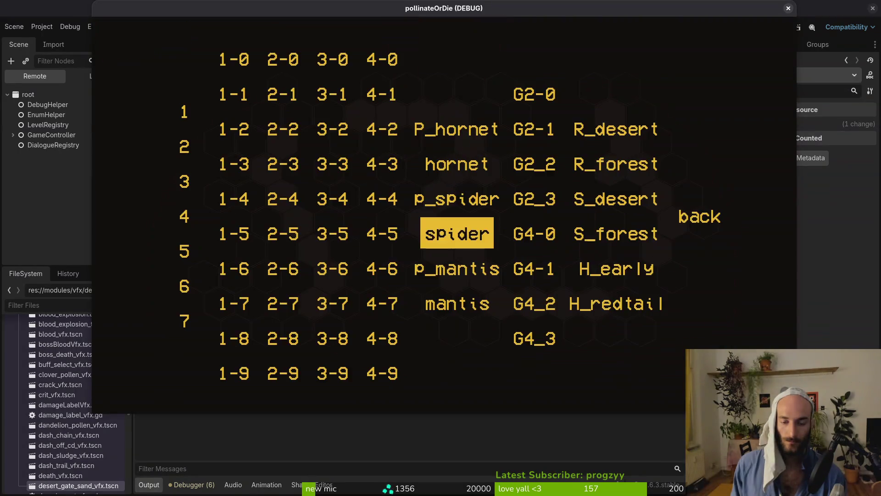
- Load the H_early level from the level-select grid and skip its opening dialogue
key("Right")
key("Right")
key("Right")
key("Down")
key("Left")
key("Down")
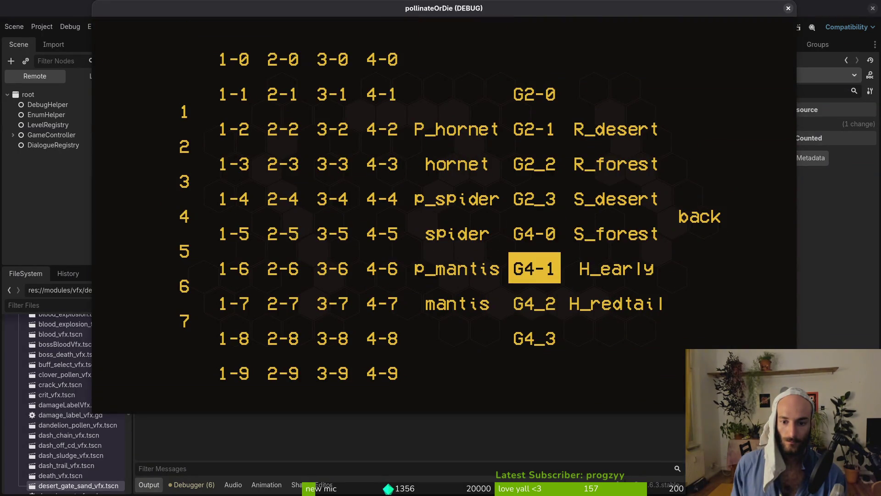
key("Down")
key("Up")
key("Return")
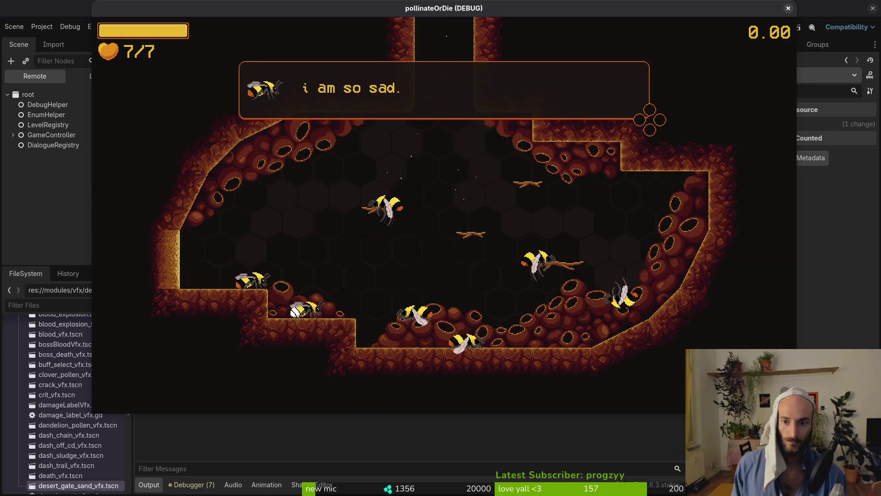
key("Return")
key("Return")
key("Return")
key("Return")
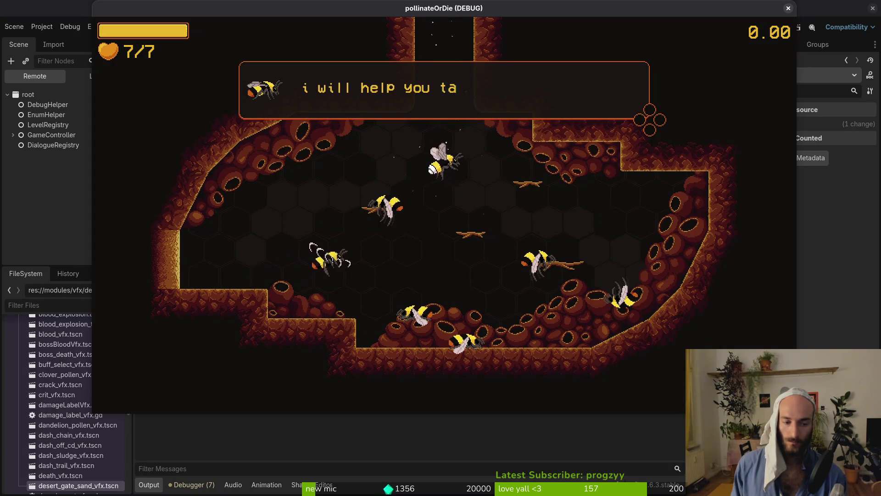
key("Return")
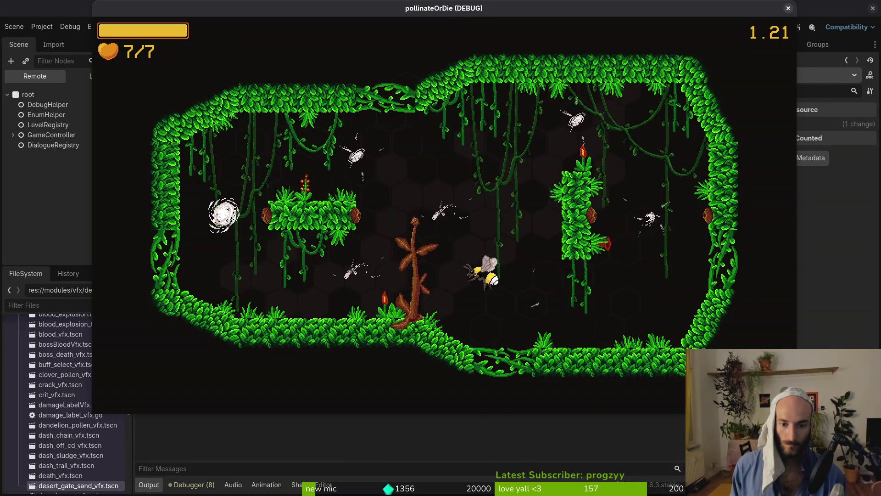
- Fight through the jungle arena, slashing the green beetle, then stop the game with F8
key("a")
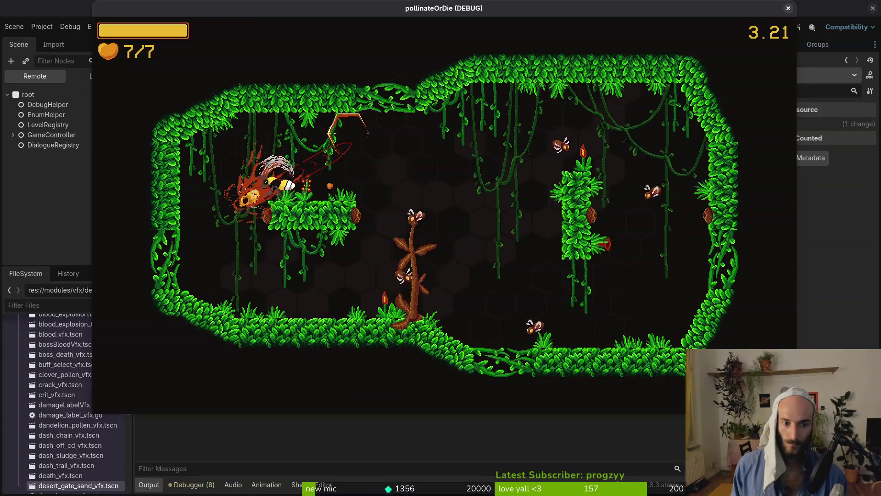
key("d")
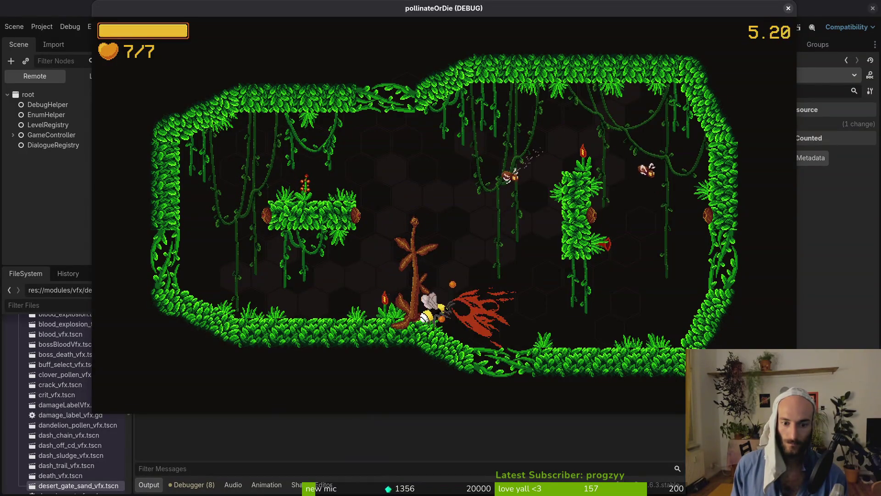
key("d")
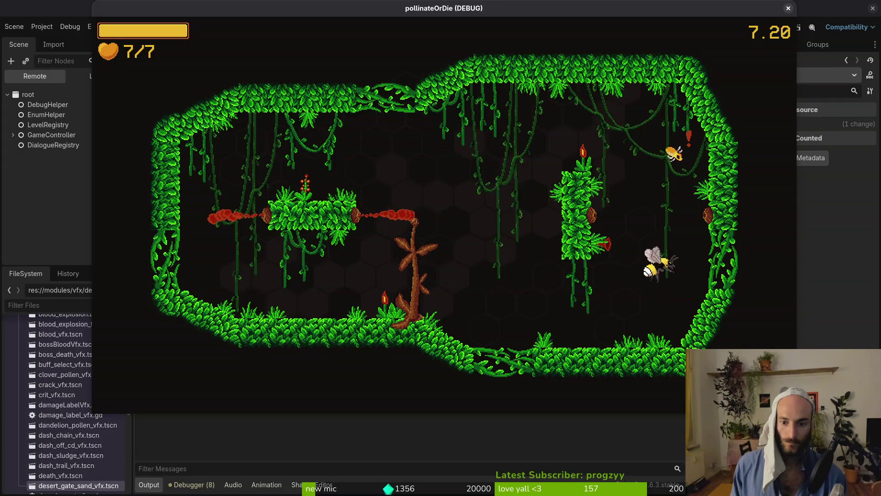
key("a")
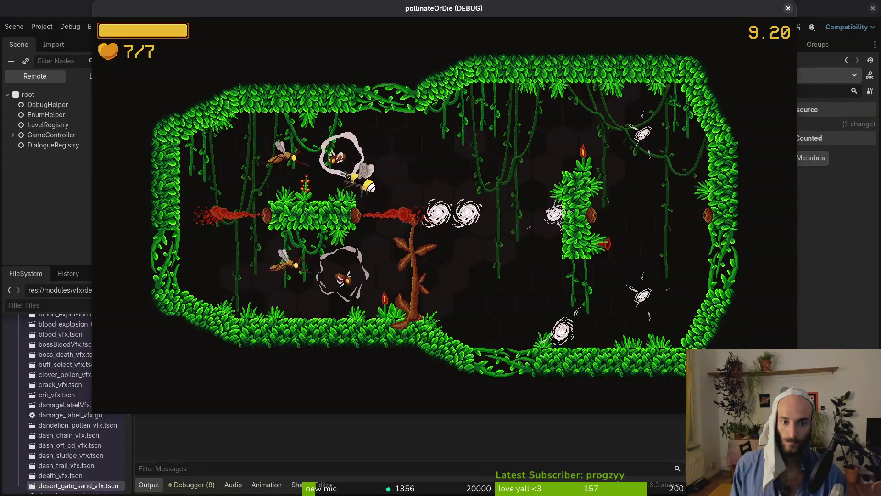
key("d")
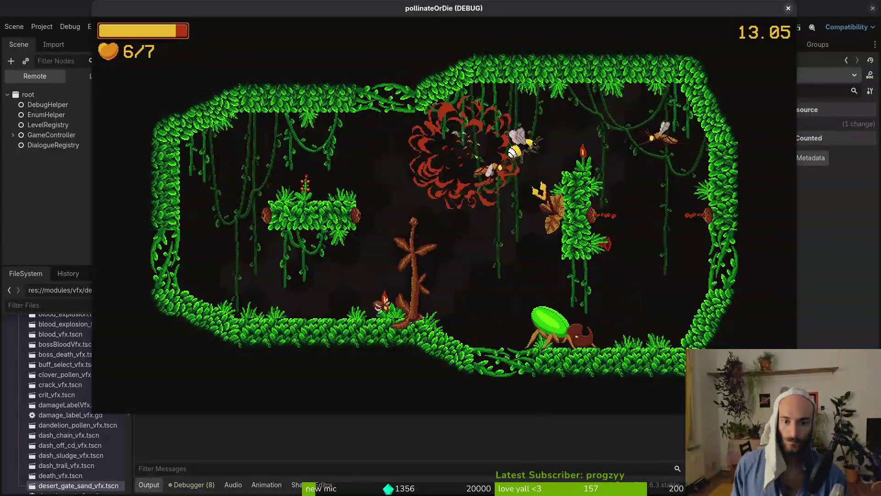
key("s")
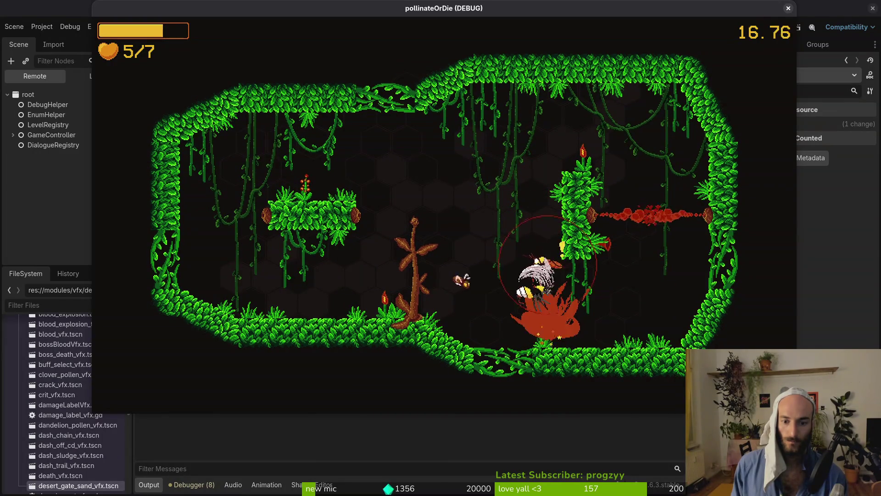
key("w")
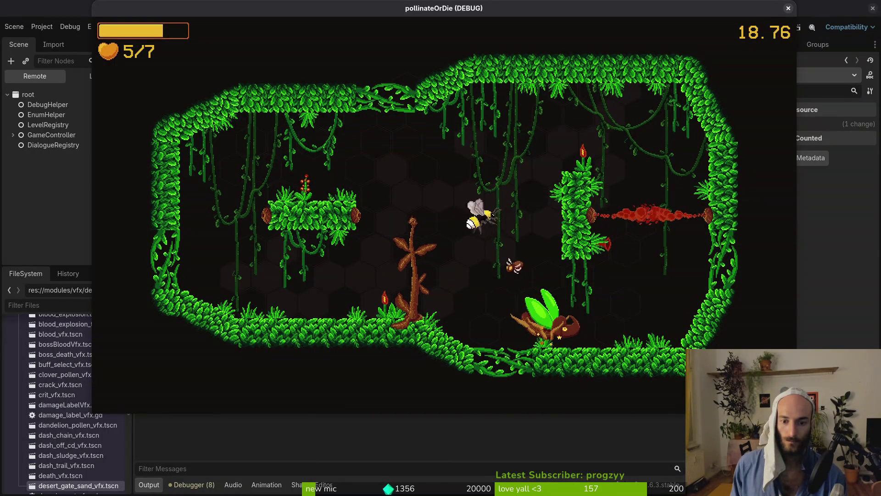
key("space")
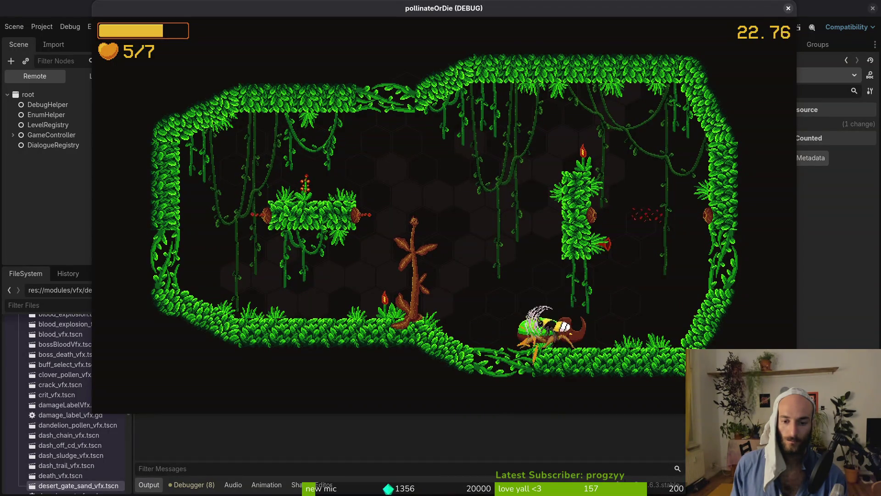
key("w")
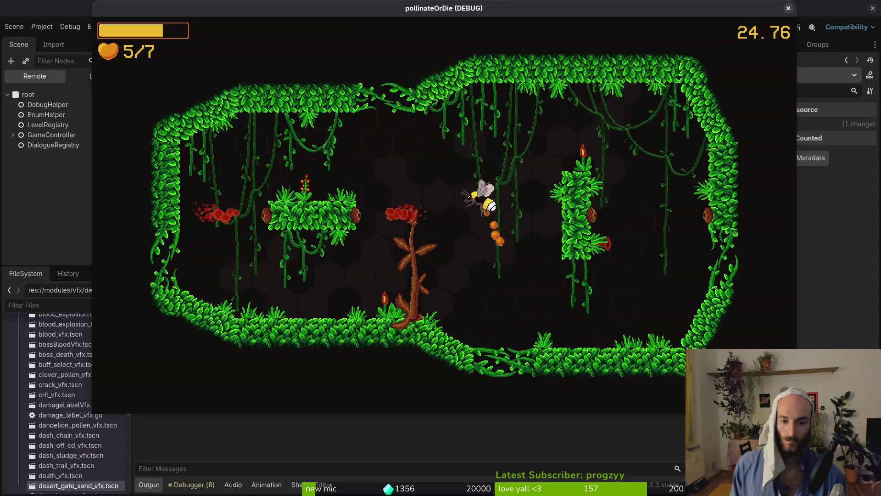
key("a")
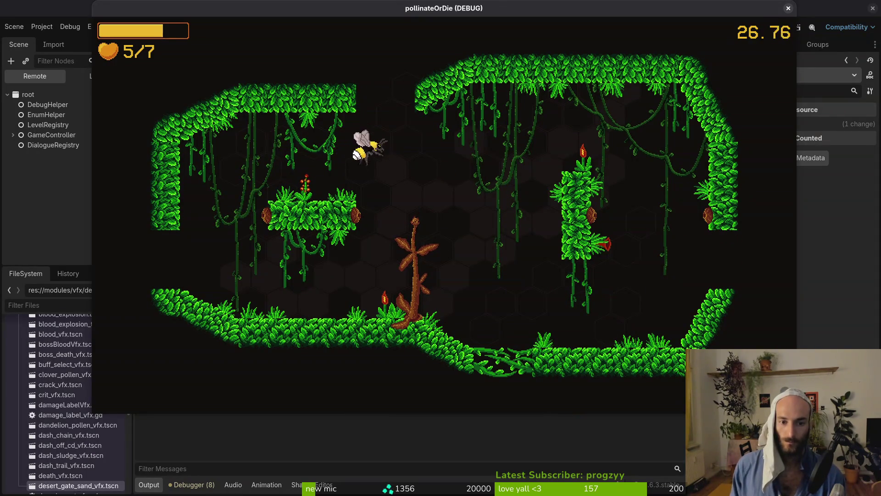
key("w")
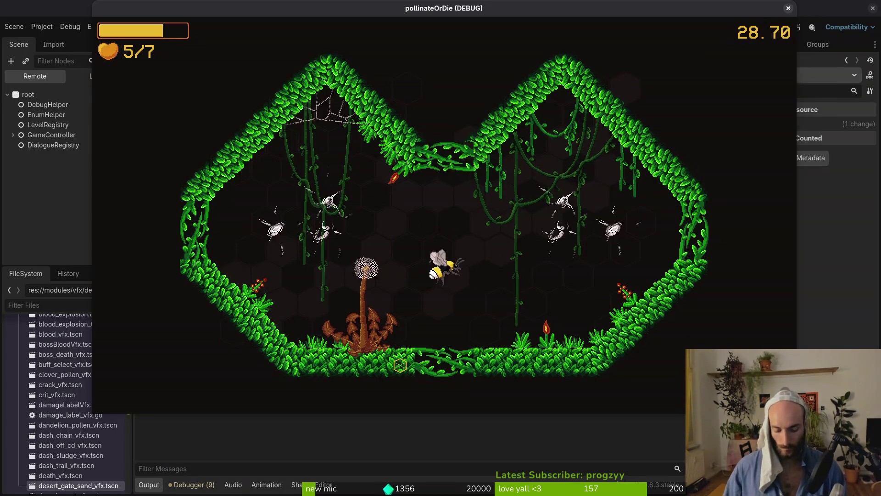
key("F8")
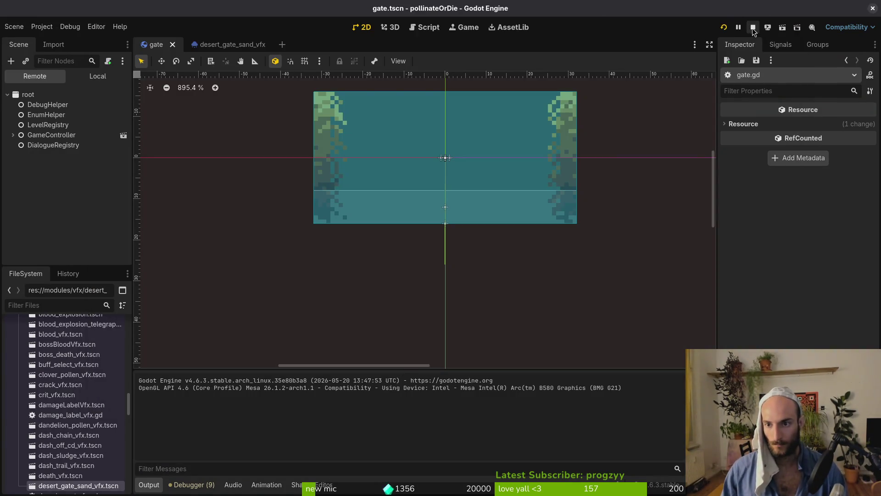
key("super+1")
- Quit vim and stage gate.gd, gate.tscn and the new sand VFX scene in tig status
type("q")
key("Return")
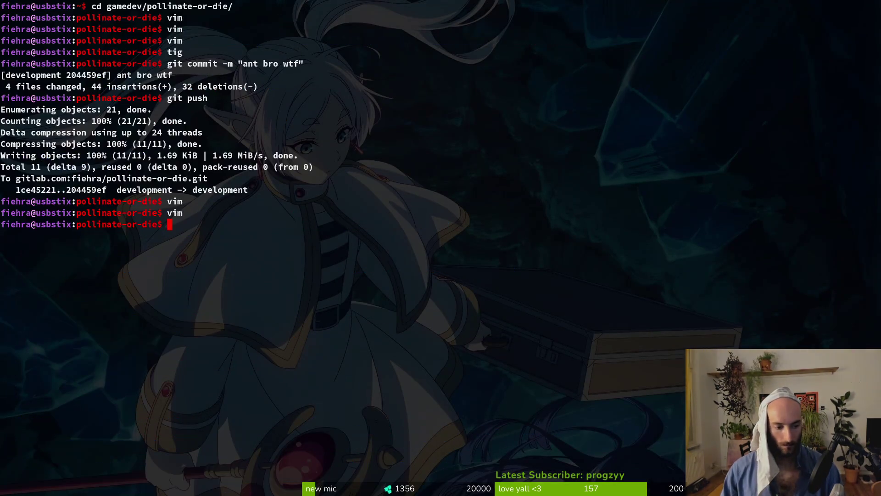
type("tig")
key("Return")
key("s")
key("Down")
key("Down")
key("Down")
key("u")
key("Return")
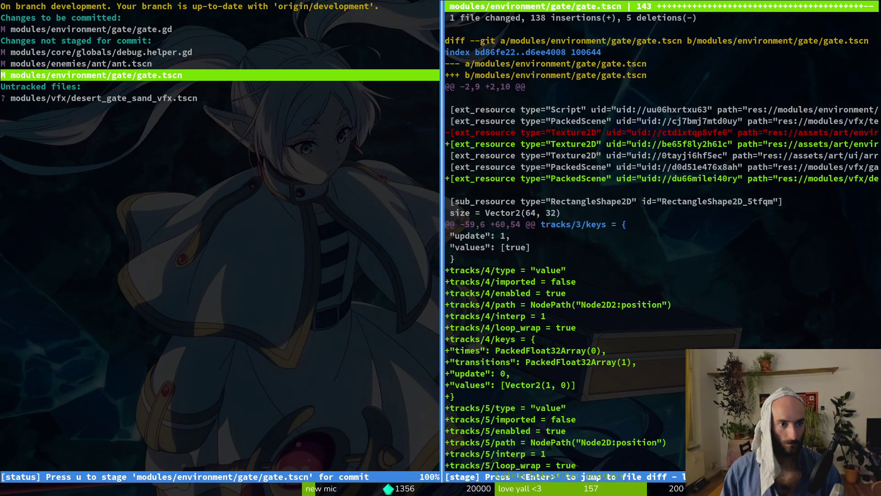
key("u")
key("Down")
key("q")
key("q")
key("q")
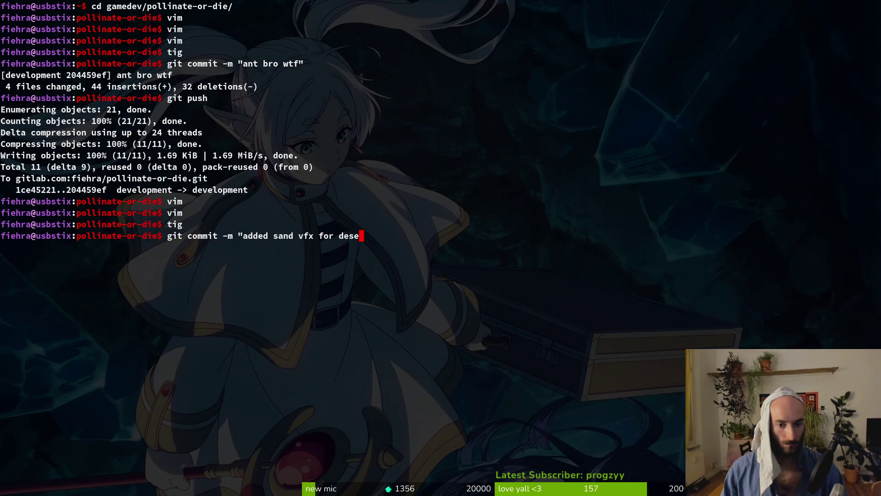
- Commit the staged desert gate sand VFX changes
type("s\"")
key("Return")
type("tig")
key("Return")
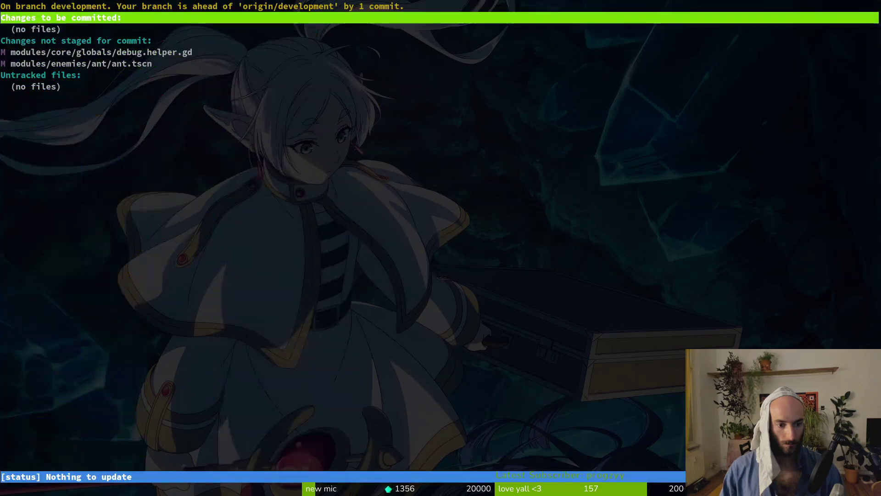
- Stage ant.tscn and commit the ant patrol raycast removal
key("Down")
key("Down")
key("Down")
key("Down")
key("Return")
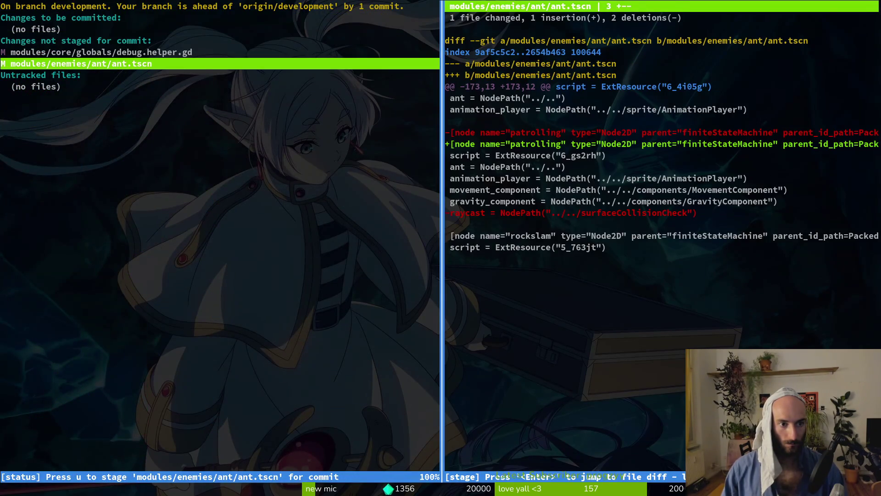
type("uQg")
type("git commit -m \"removed raycast from ant patrolling\"")
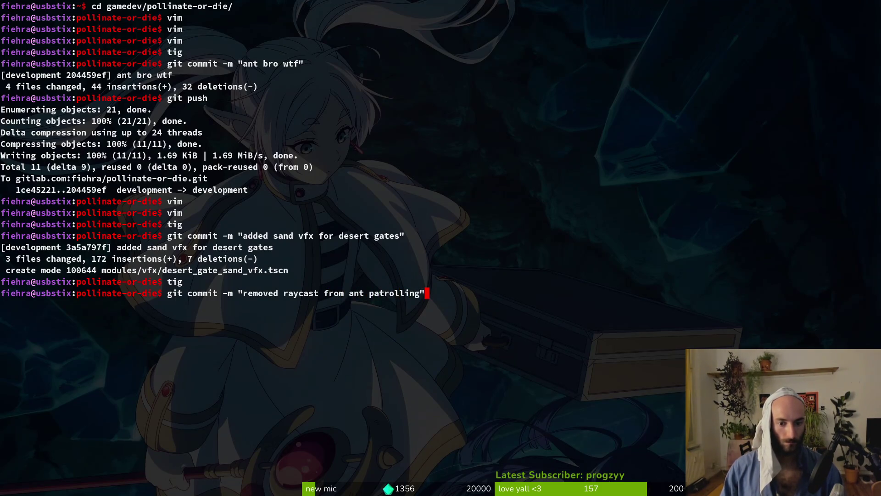
key("Return")
- Push both commits to the development branch and check the result in the browser
type("git push")
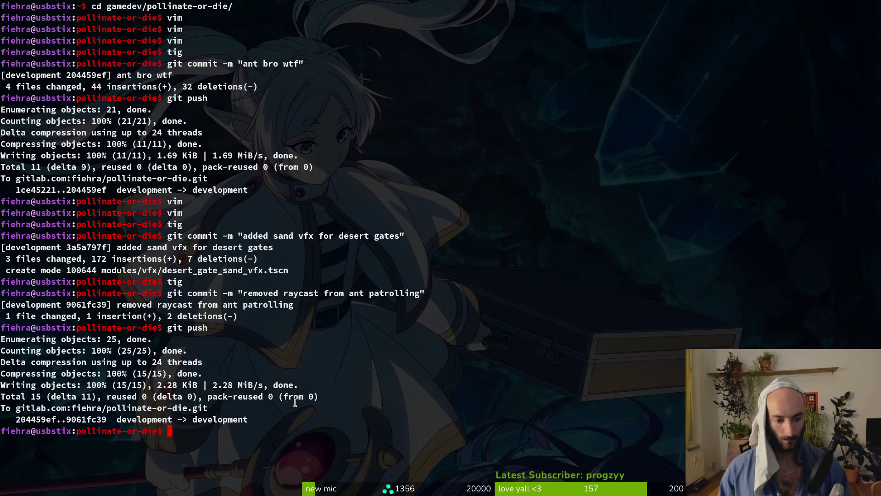
key("alt+Tab")
scroll(455, 147, "up", 2)
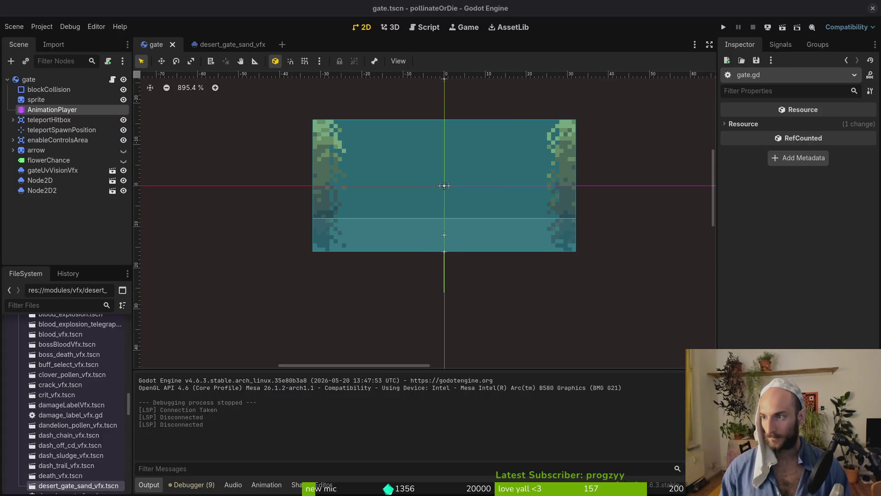
key("alt+Tab")
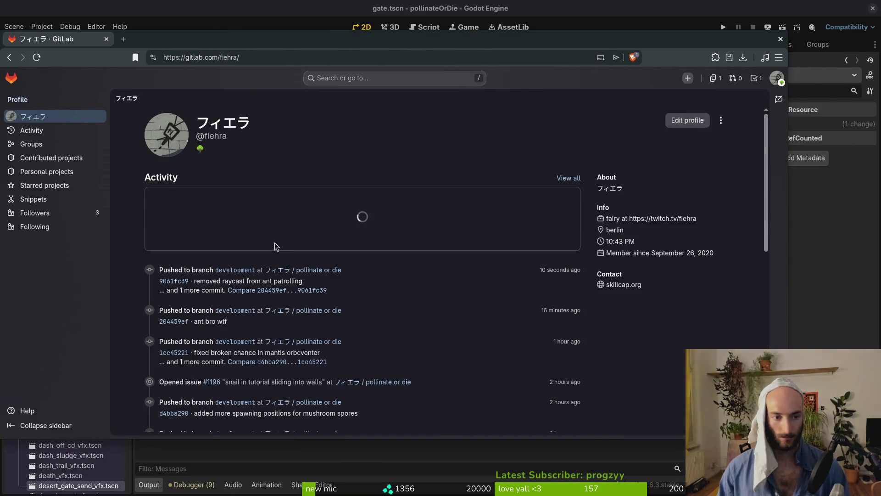
- Check the closed 'sand gates for desert' work item in pollinate or die, then close the browser
left_click(326, 270)
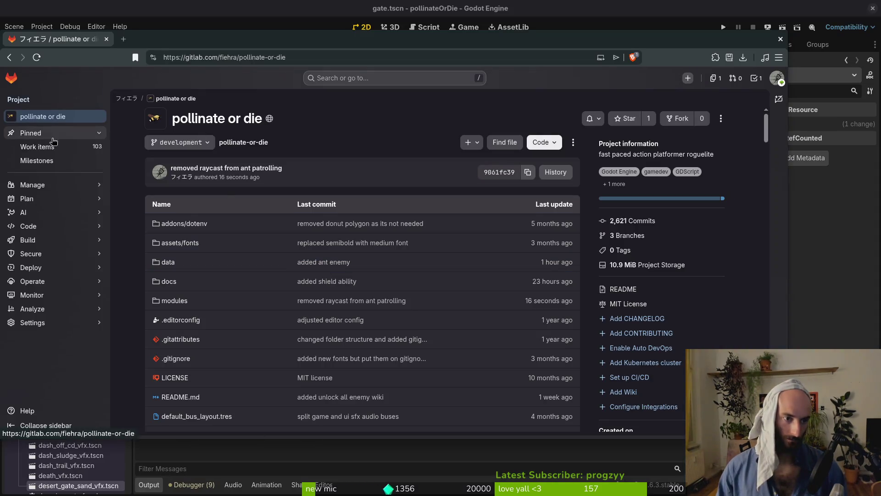
left_click(37, 146)
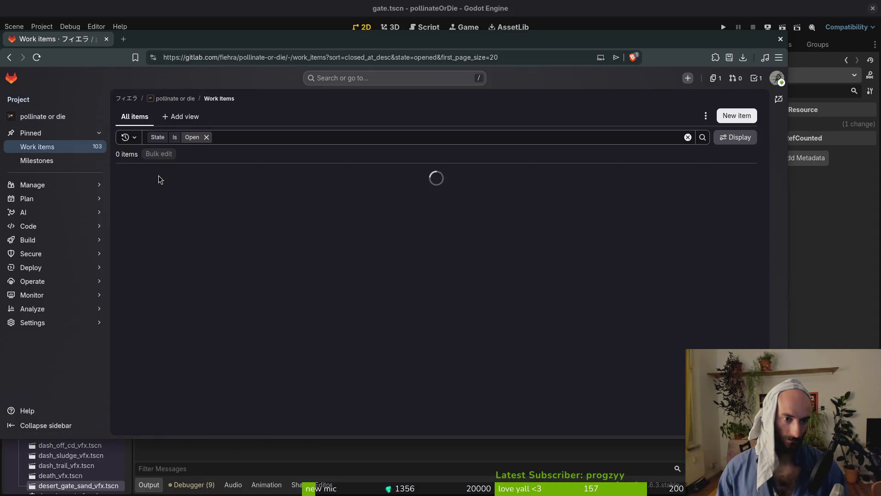
left_click(166, 206)
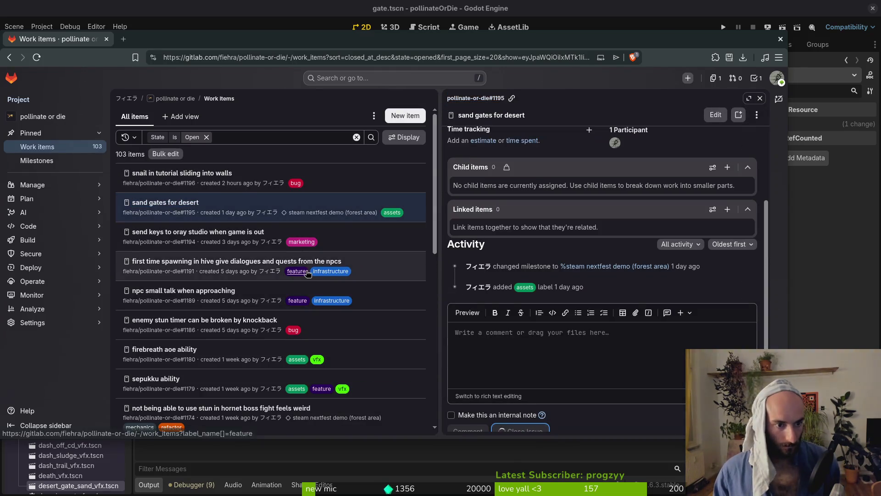
left_click(781, 39)
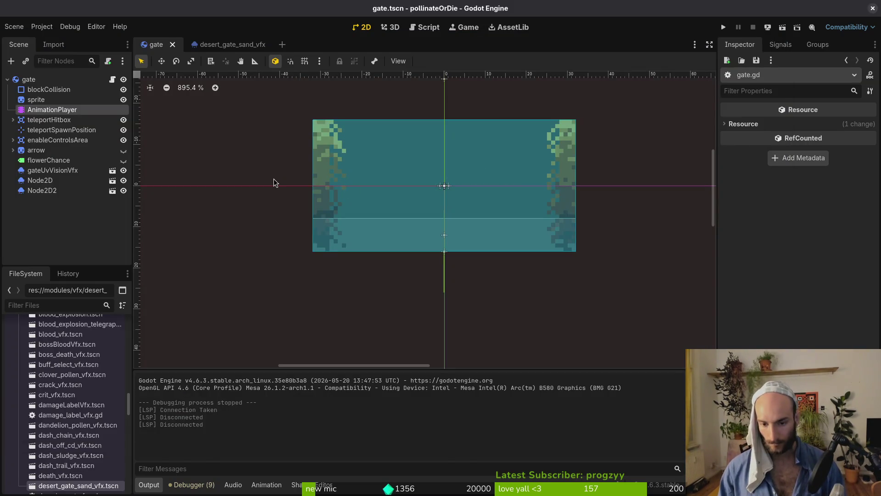
- Open the tutorial_5 scene through Quick Open
key("alt+Tab")
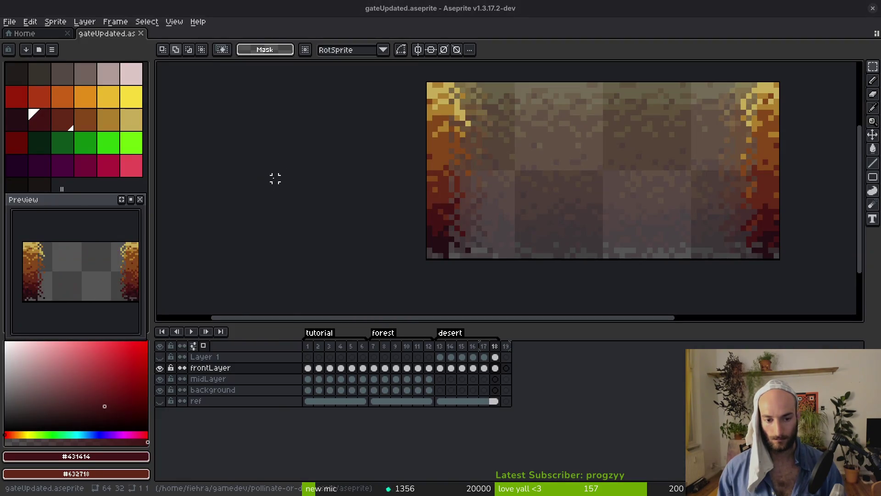
key("alt+Tab")
key("shift+alt+o")
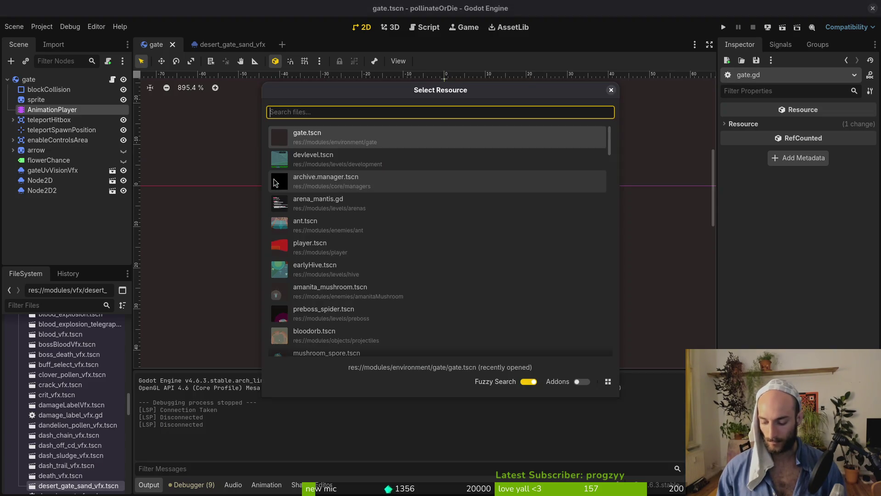
type("tut6")
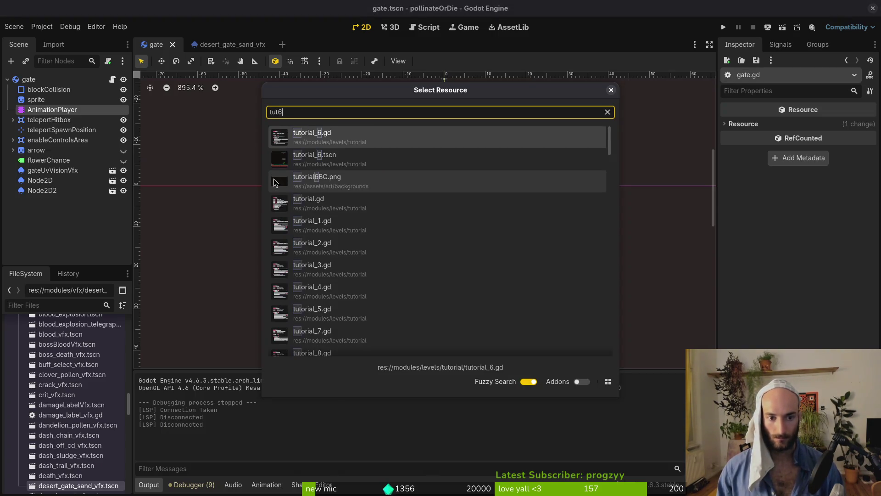
key("BackSpace")
type("5")
key("Down")
key("Return")
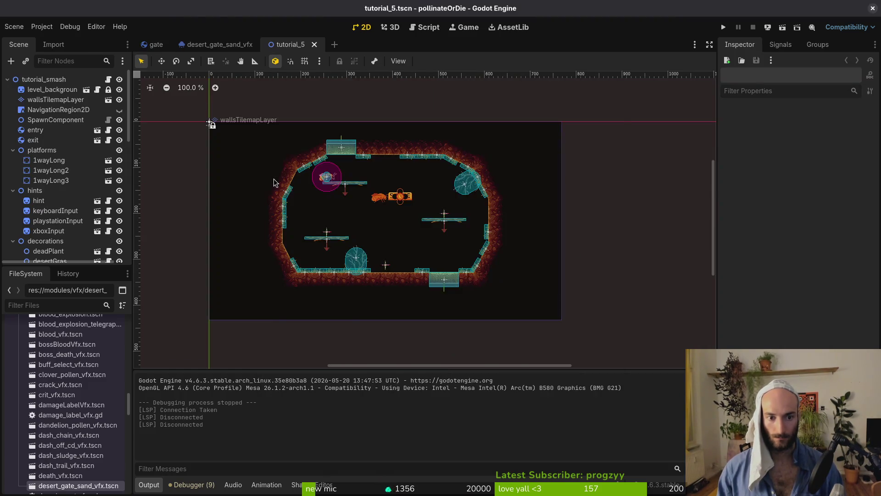
- Open the tutorial_7 scene and snail.tscn through Quick Open
key("shift+alt+o")
type("tut7")
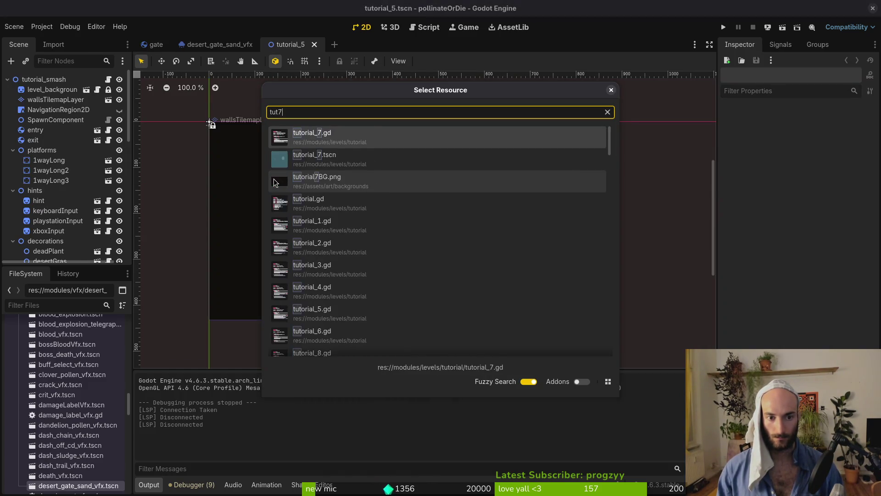
key("Down")
key("Return")
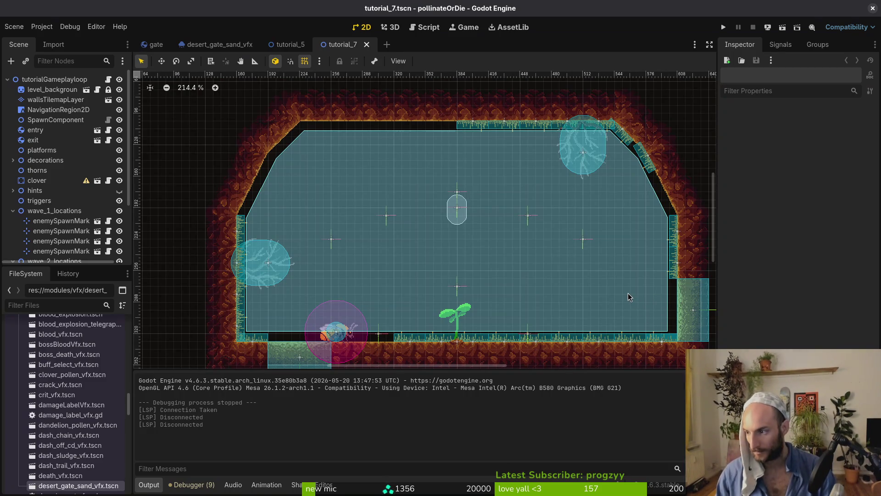
key("ctrl+shift+o")
key("Escape")
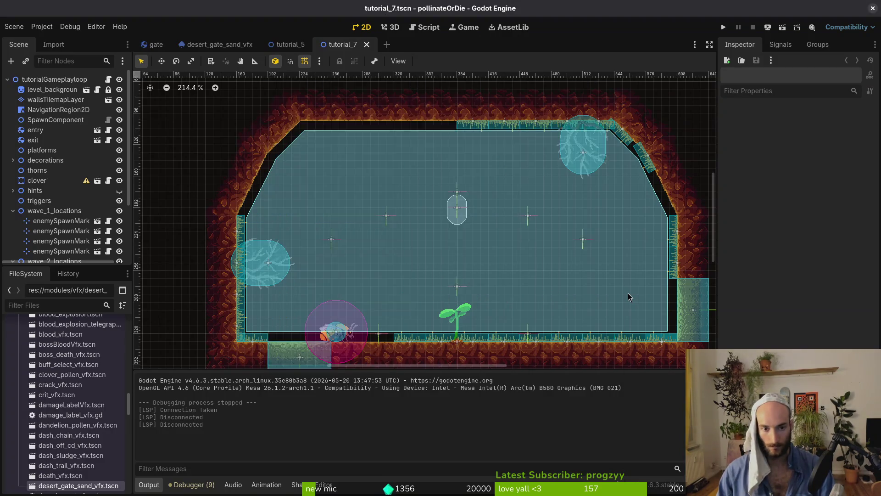
key("alt+shift+o")
type("snail.tscn")
key("Return")
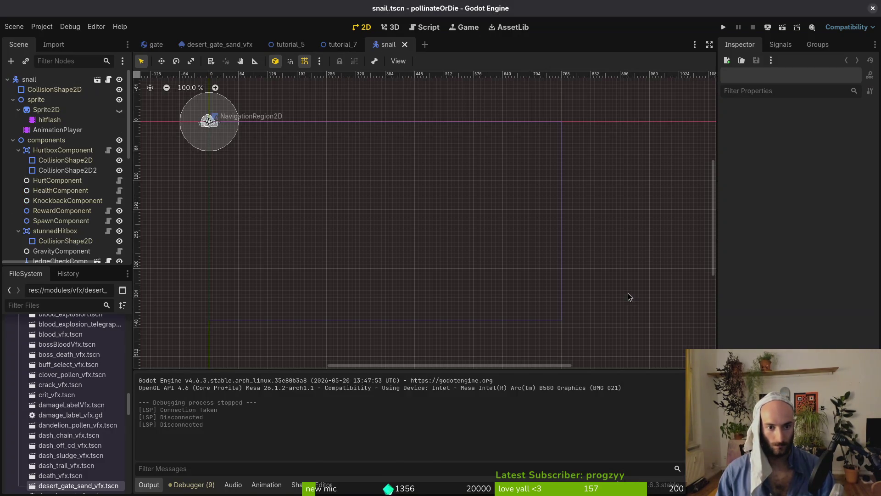
- Collapse the stunnedHitbox, areas and timers groups in the snail scene tree
scroll(202, 138, "up", 12)
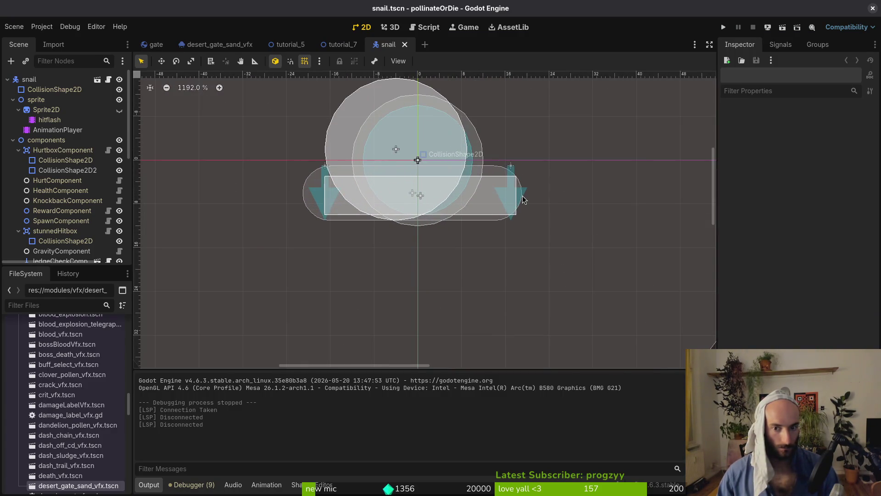
left_click(523, 200)
left_click(360, 222)
scroll(428, 223, "up", 2)
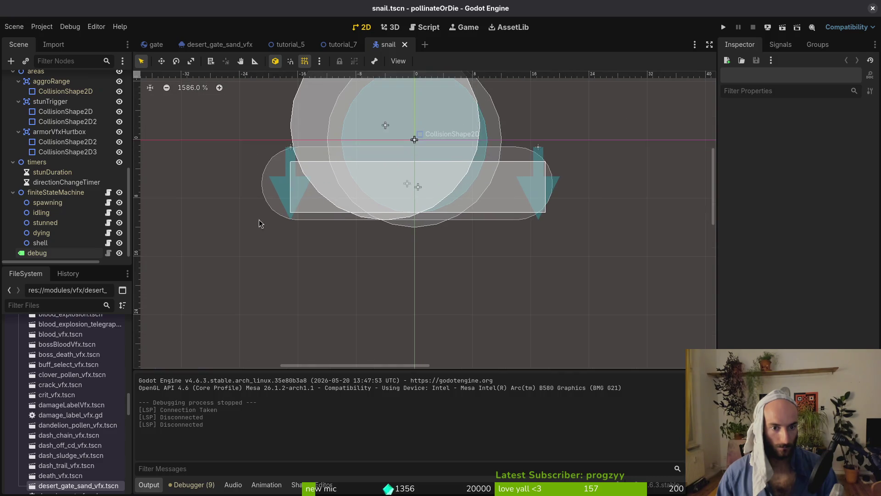
scroll(32, 99, "up", 5)
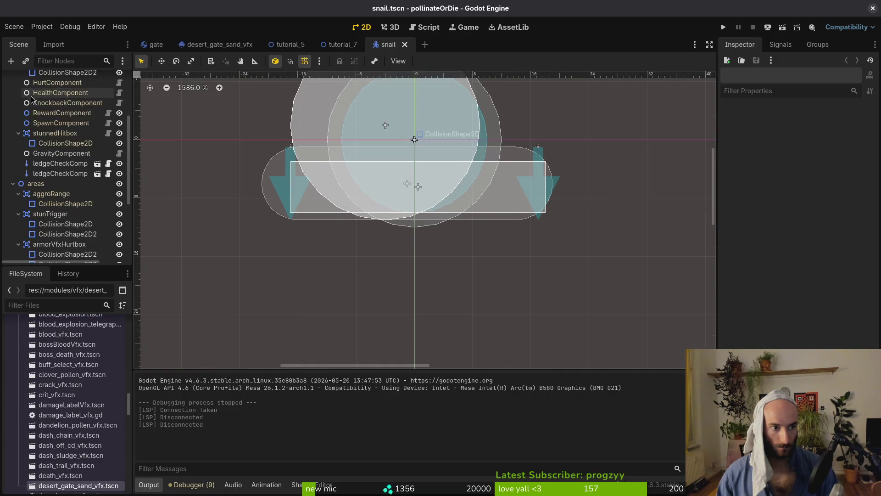
left_click(19, 133)
left_click(13, 174)
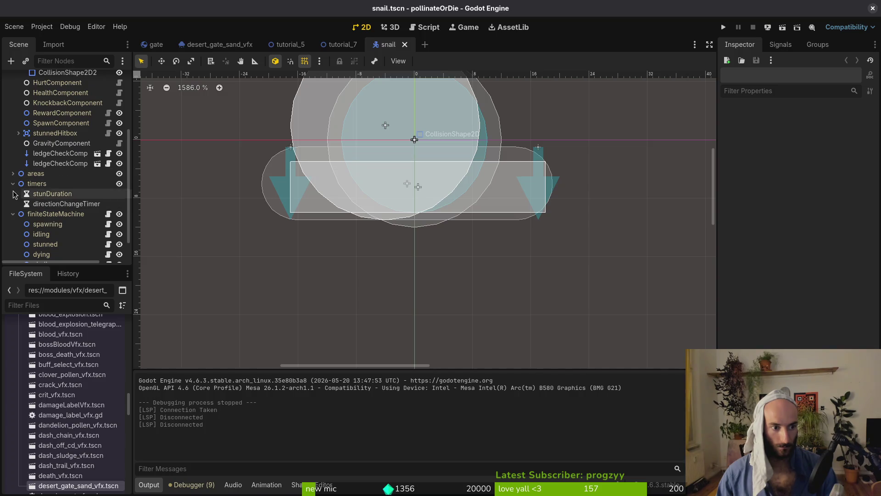
left_click(13, 184)
- Toggle the components group and the HurtboxComponent's collision shapes in the tree
scroll(16, 175, "up", 4)
left_click(18, 150)
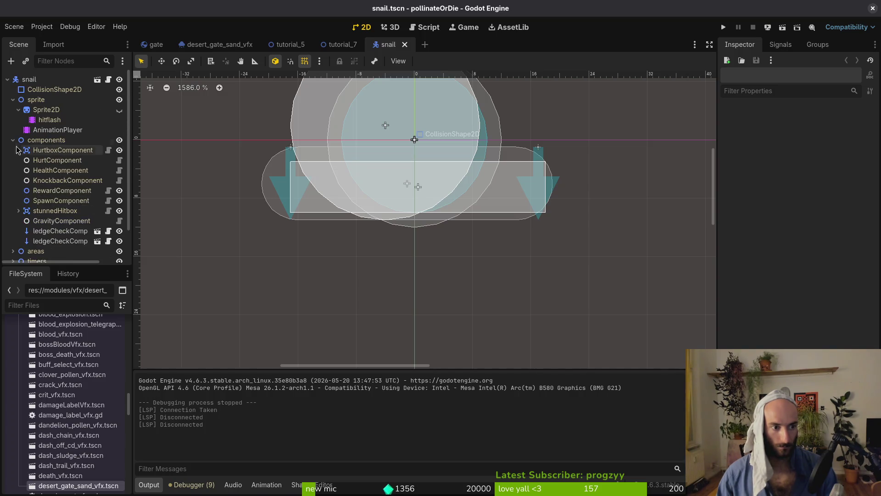
left_click(12, 140)
left_click(12, 140)
left_click(19, 150)
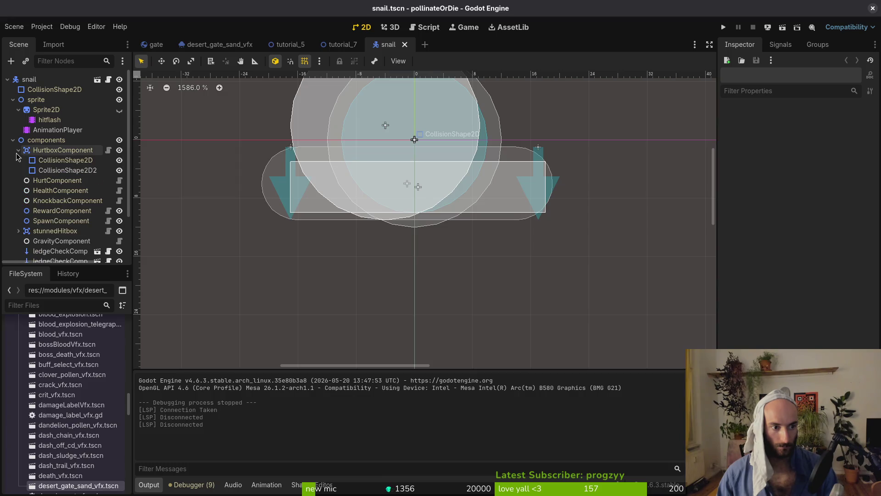
left_click(19, 150)
- Move the aggroRange collision shape down to (0, 8) and further, then undo the last move
left_click(49, 232)
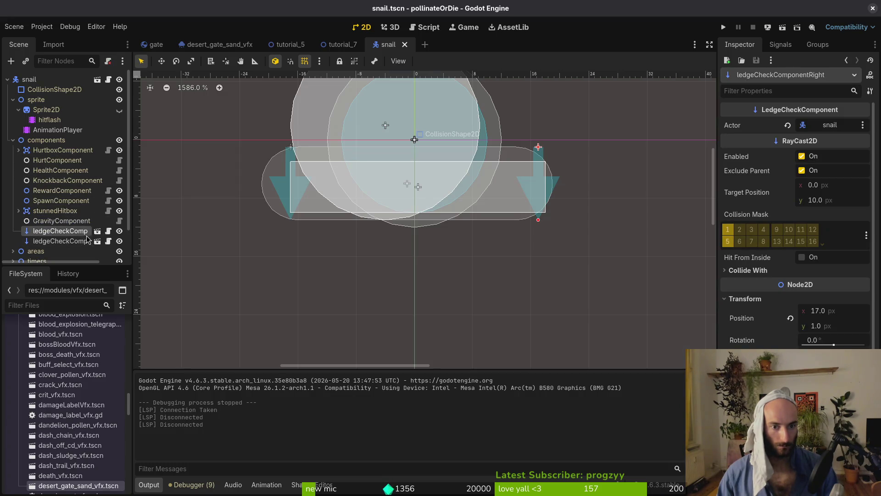
right_click(519, 155, "alt")
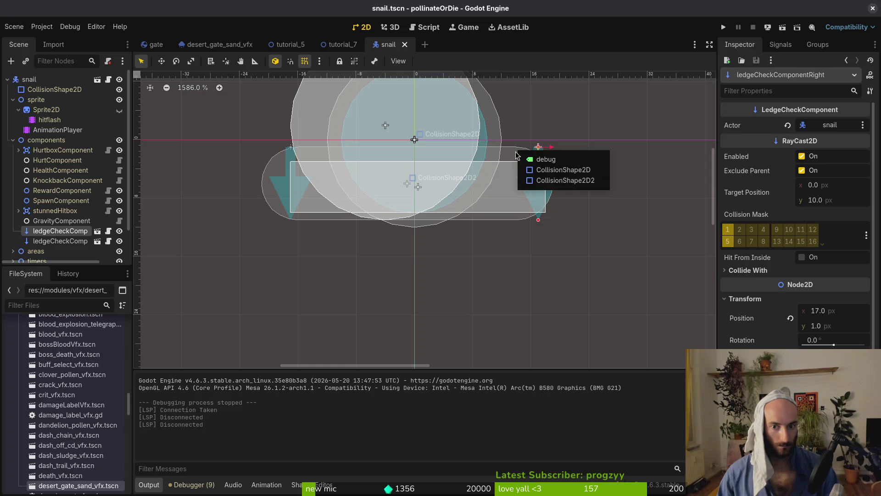
left_click(565, 171)
left_click_drag(455, 161, 535, 198)
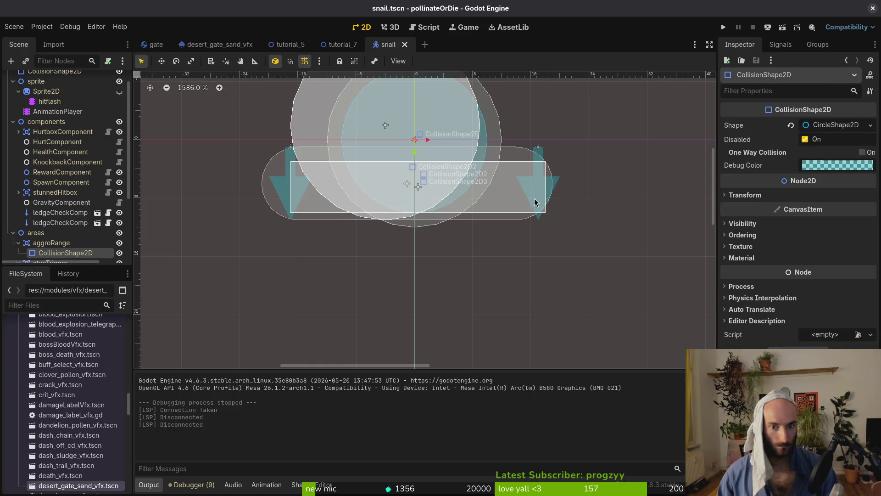
right_click(524, 159, "alt")
left_click(551, 169)
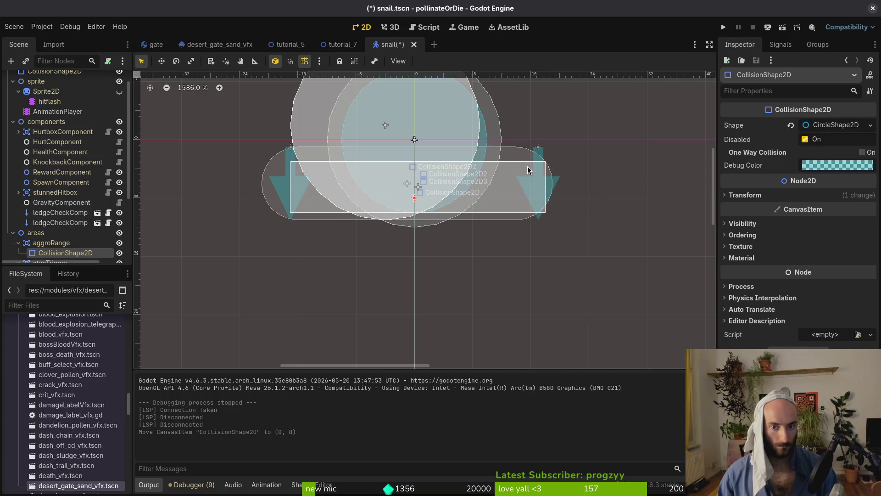
mouse_move(500, 158)
left_mouse_down()
mouse_move(502, 173)
mouse_move(425, 289)
left_mouse_up()
key("ctrl+z")
- Shift the capsule CollisionShape2D2 slightly left, then undo the move
scroll(528, 216, "down", 5)
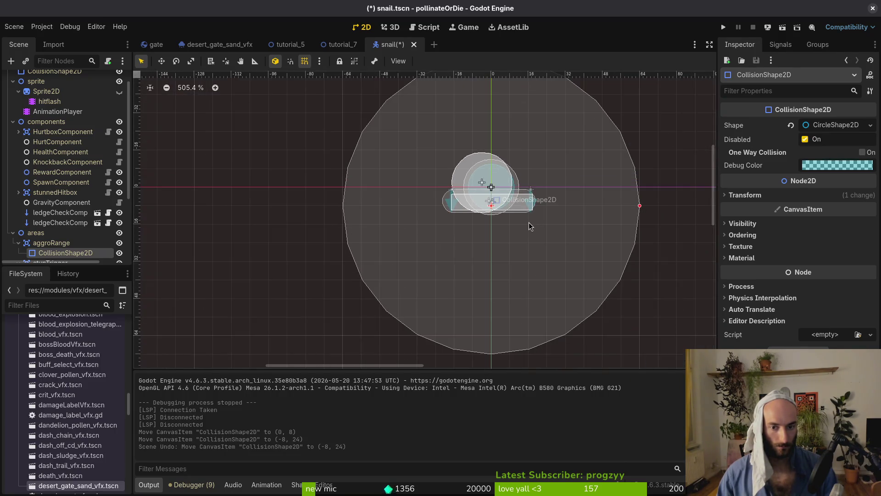
scroll(530, 226, "up", 3)
right_click(536, 206)
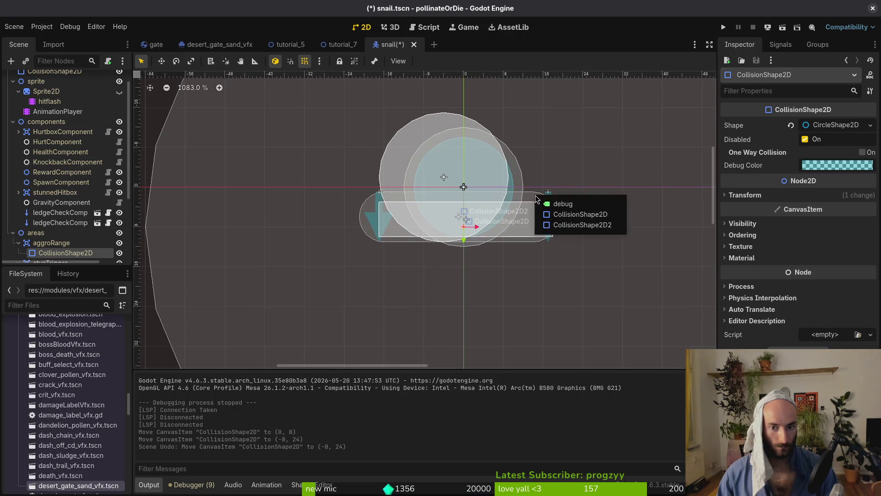
left_click(551, 222)
mouse_move(531, 252)
left_mouse_down()
mouse_move(478, 288)
mouse_move(528, 278)
mouse_move(537, 251)
left_mouse_up()
key("ctrl+z")
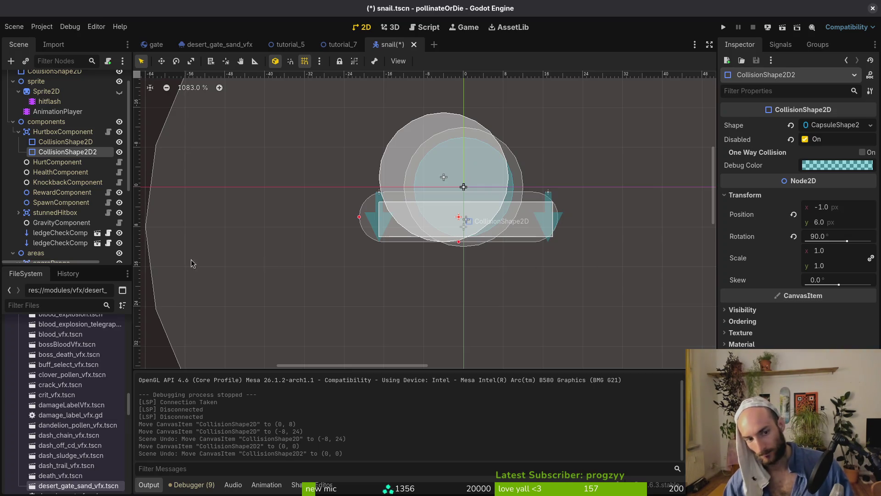
- Inspect the HurtboxComponent's collision settings, save snail.tscn, and clear away to the desktop
left_click(63, 132)
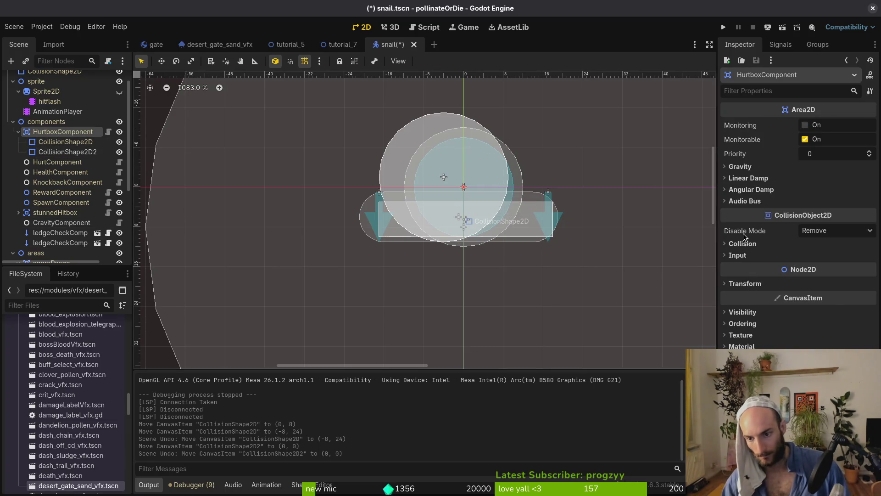
left_click(743, 243)
left_click(310, 262)
key("ctrl+s")
left_click(19, 213)
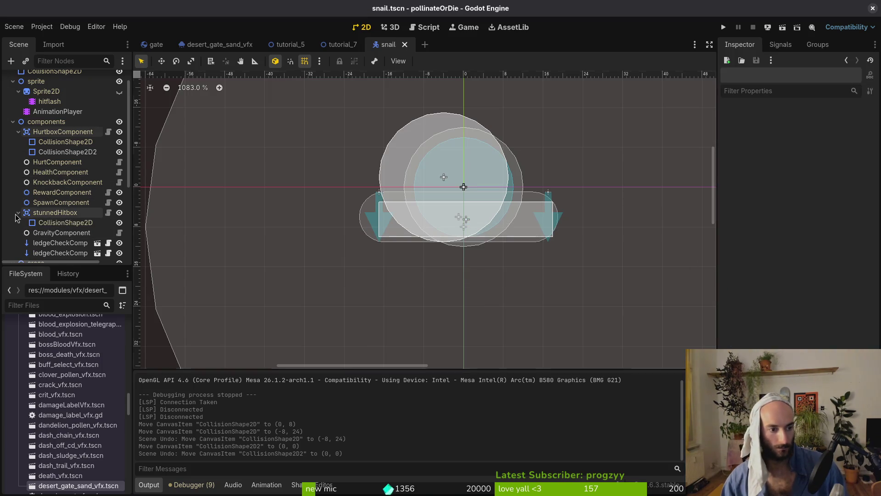
left_click(12, 122)
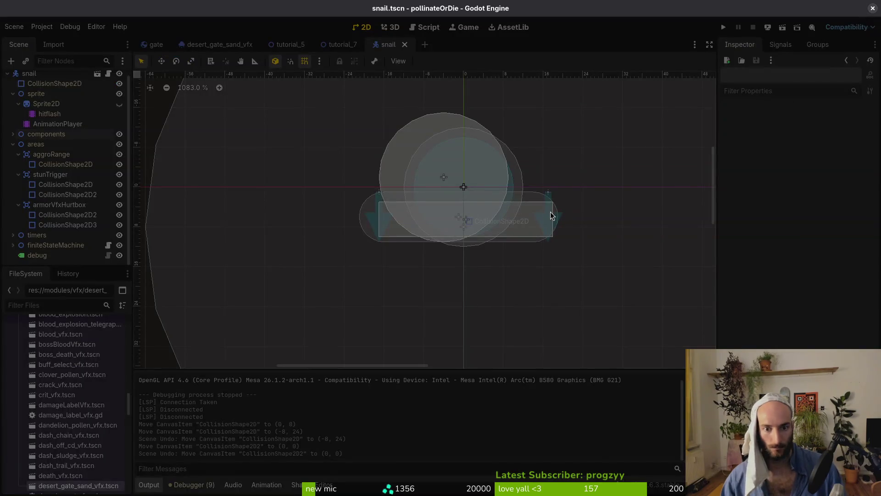
key("alt+Tab")
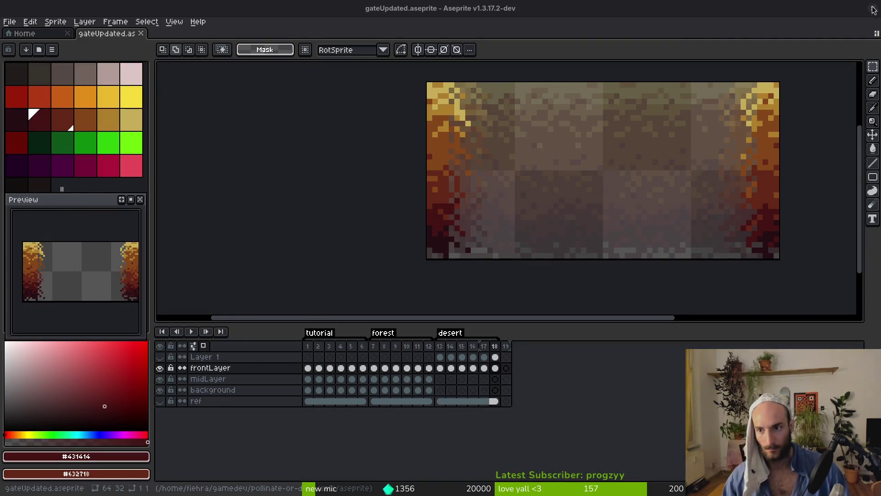
left_click(874, 9)
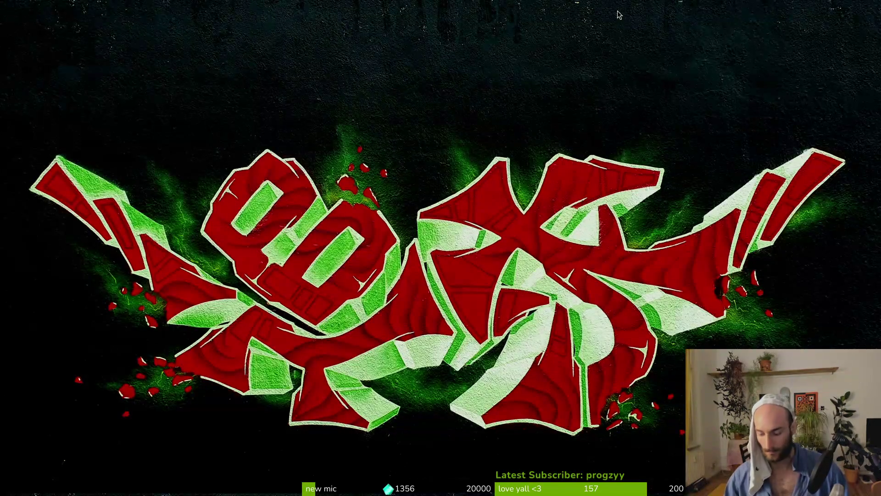
- Enter gamedev/pollinate-or-die and review the snail.tscn diff in tig status
type("cd gamedev/p")
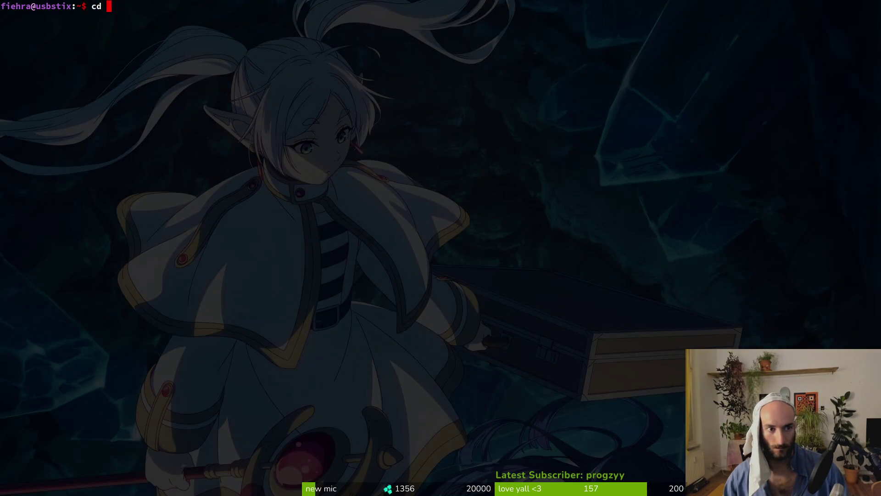
key("Tab")
key("Return")
type("tig status")
key("Return")
key("Down")
key("Down")
key("Down")
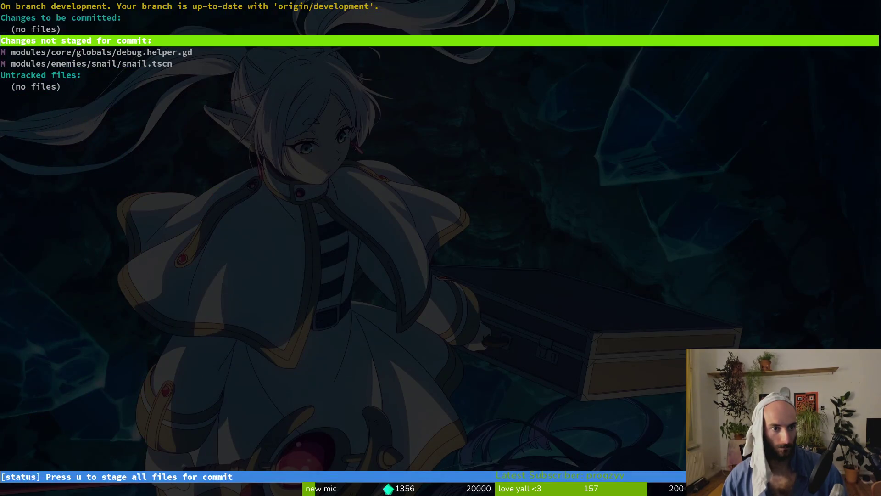
key("Return")
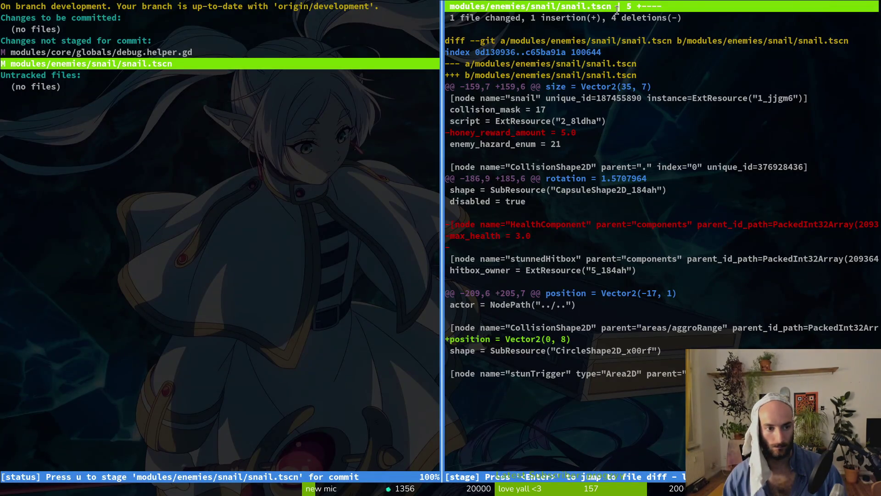
key("q")
key("q")
- Check the unstaged debug.helper.gd file in tig, then close the terminal
type("tig")
key("Return")
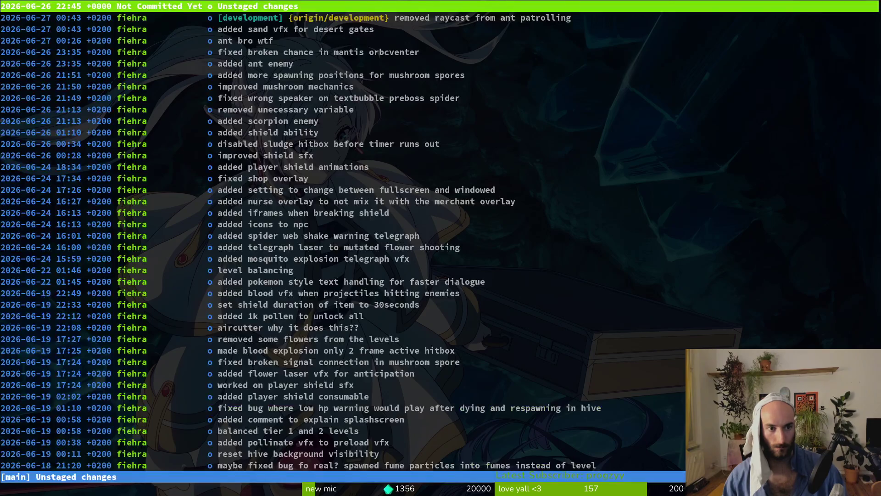
key("s")
key("Down")
key("Down")
key("q")
key("q")
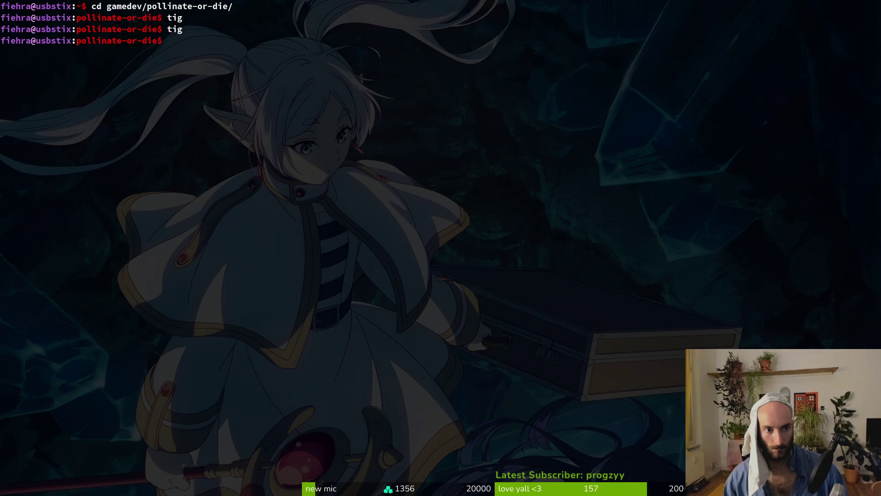
key("super+2")
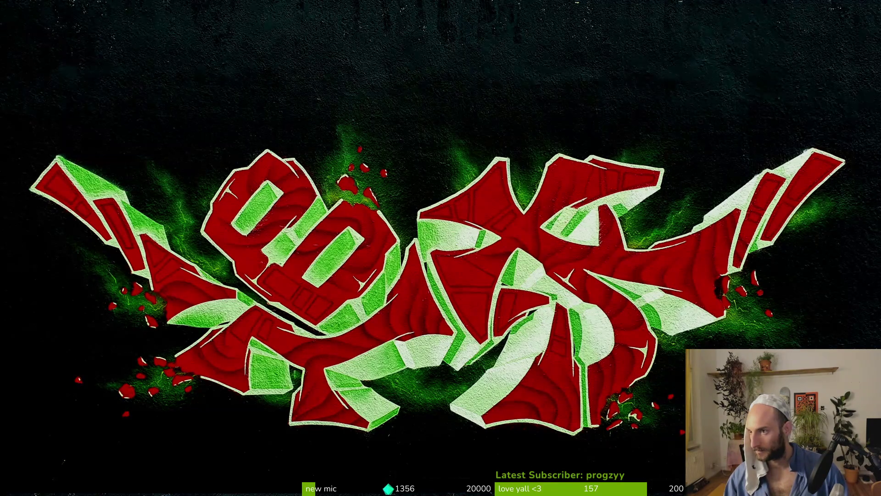
- Preview a game-dev stream from Twitch's Raid Channel list, then return to the list
key("super+1")
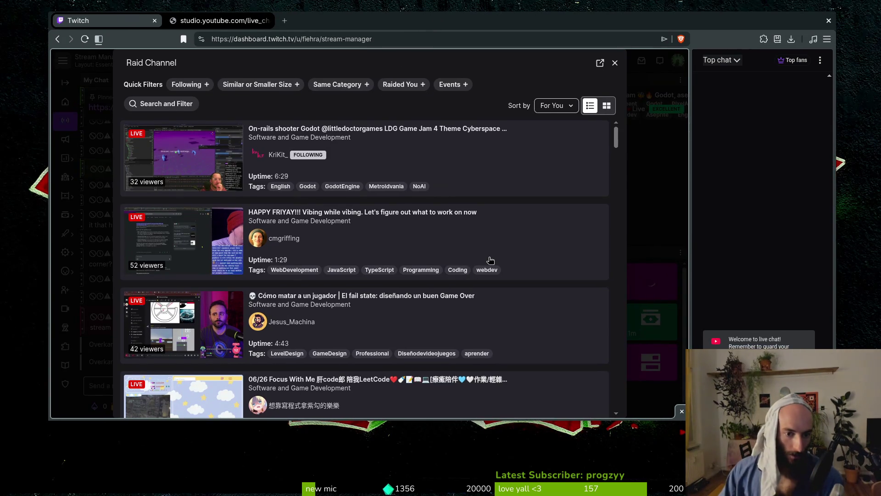
scroll(505, 230, "down", 5)
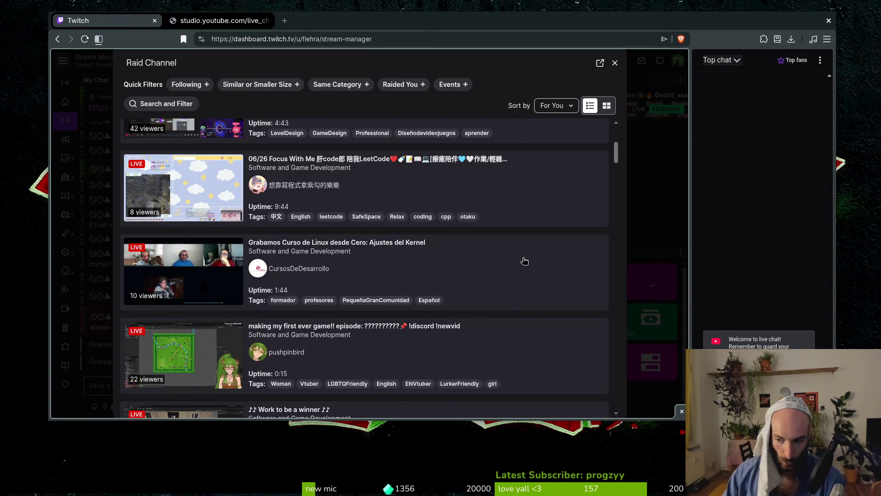
scroll(478, 262, "down", 2)
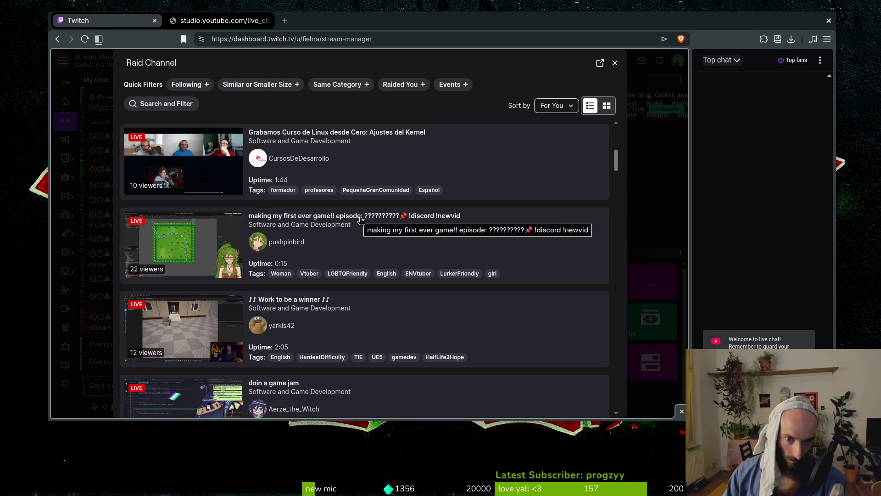
left_click(179, 235)
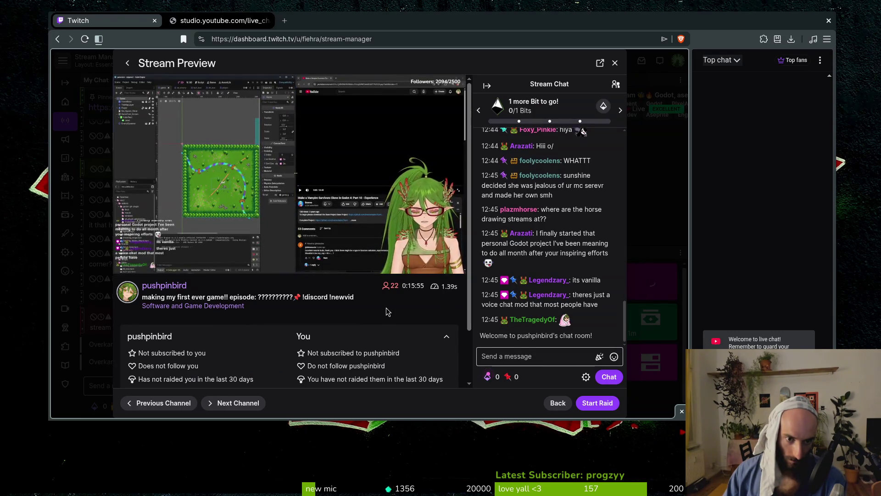
left_click(545, 404)
- Scroll through the remaining live Software and Game Development streams
scroll(494, 311, "down", 2)
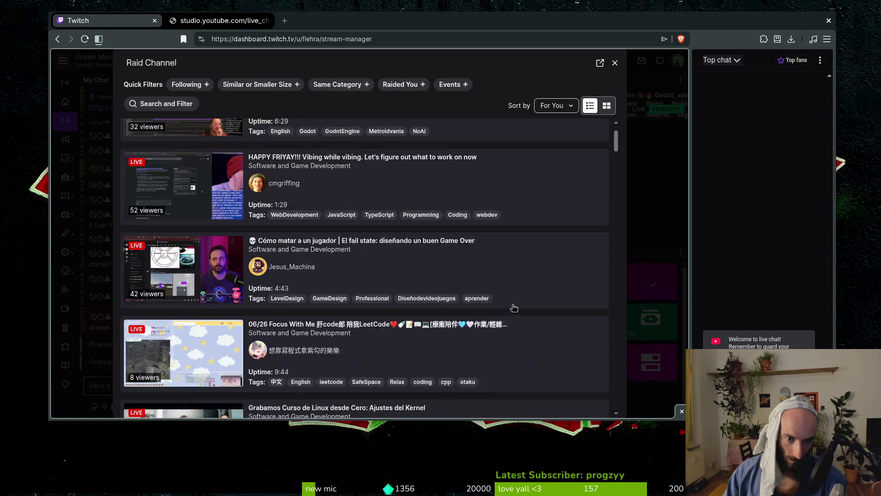
scroll(503, 321, "down", 2)
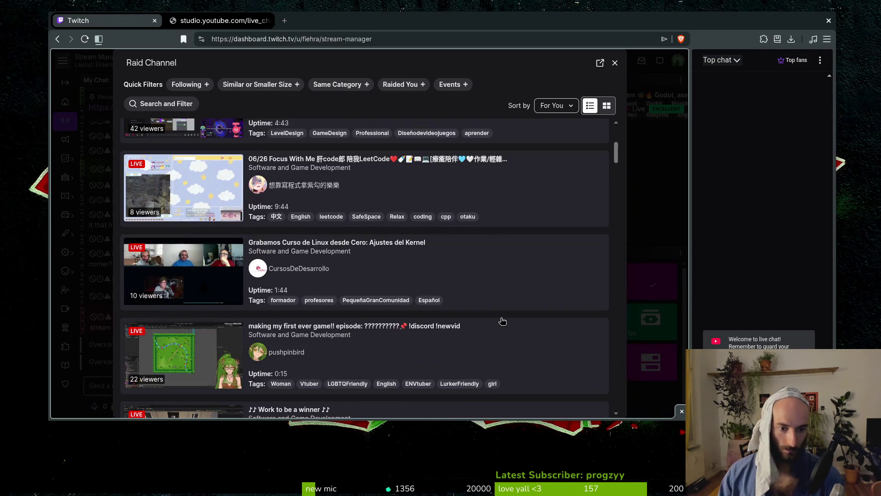
scroll(502, 324, "down", 2)
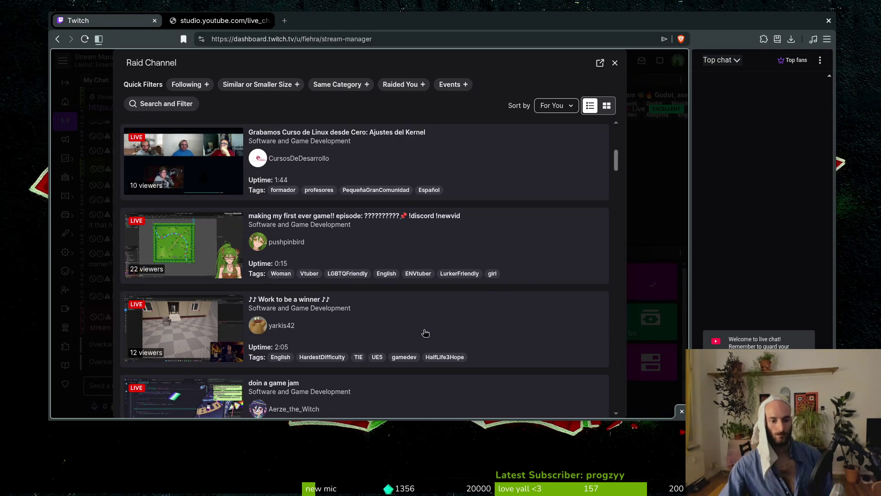
scroll(411, 310, "down", 1)
scroll(460, 305, "down", 2)
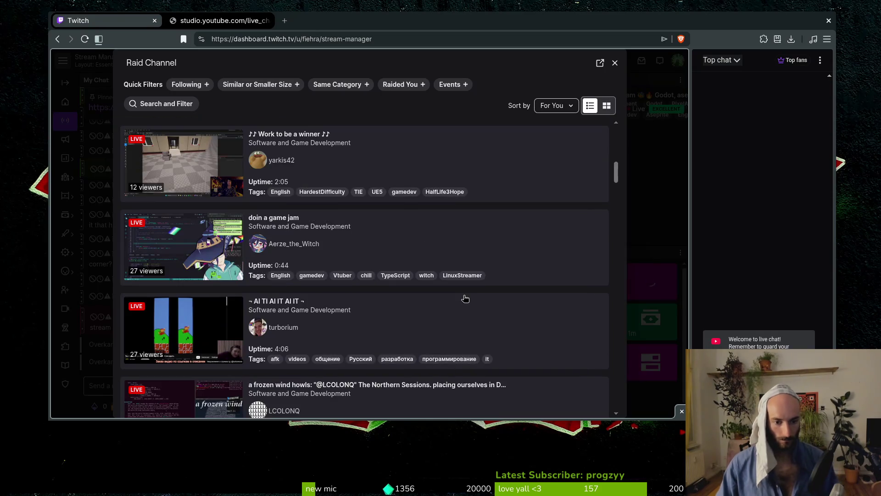
scroll(463, 300, "down", 1)
scroll(451, 305, "down", 2)
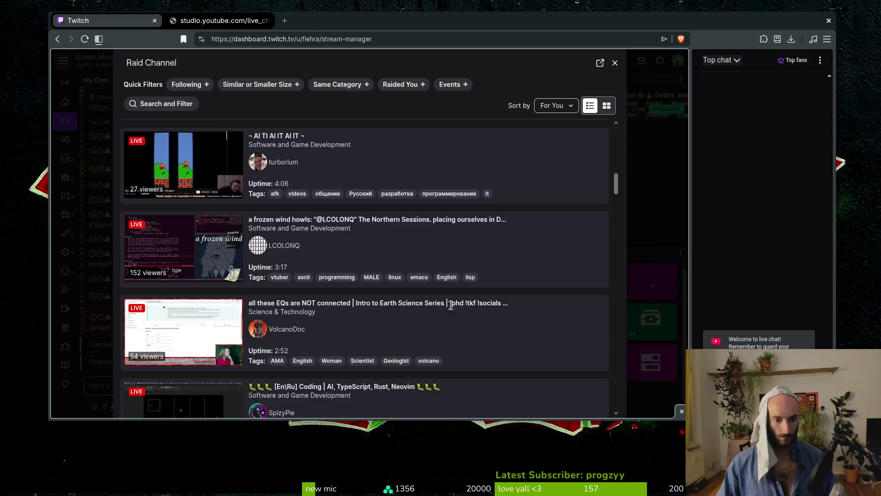
scroll(458, 301, "down", 1)
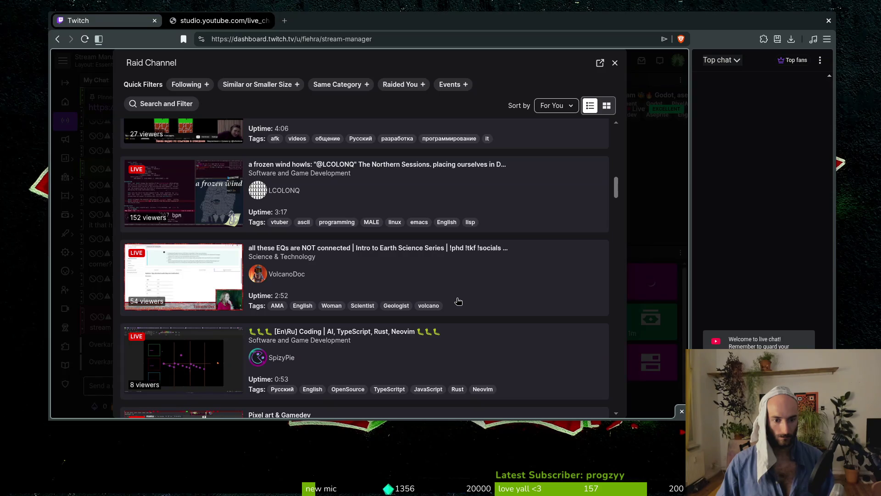
scroll(459, 302, "down", 4)
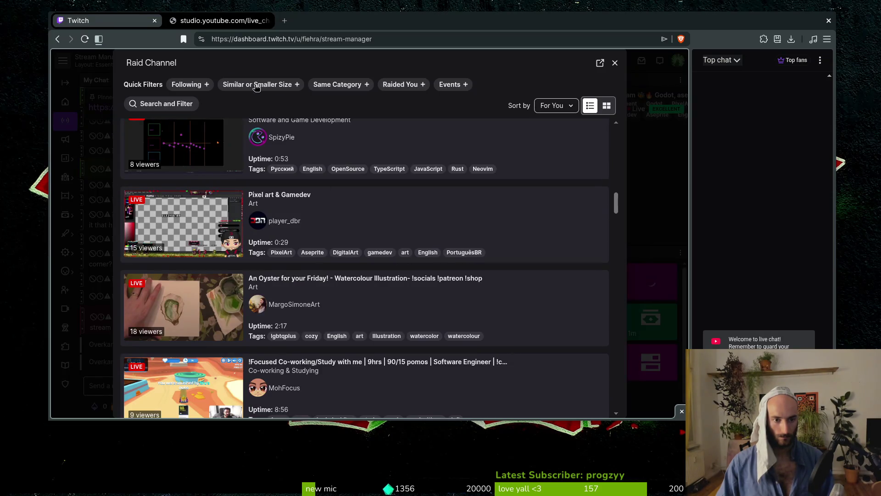
- Filter raid targets to Following and browse the followed live channels, e.g. Elden Ring, Age of Empires II
left_click(186, 84)
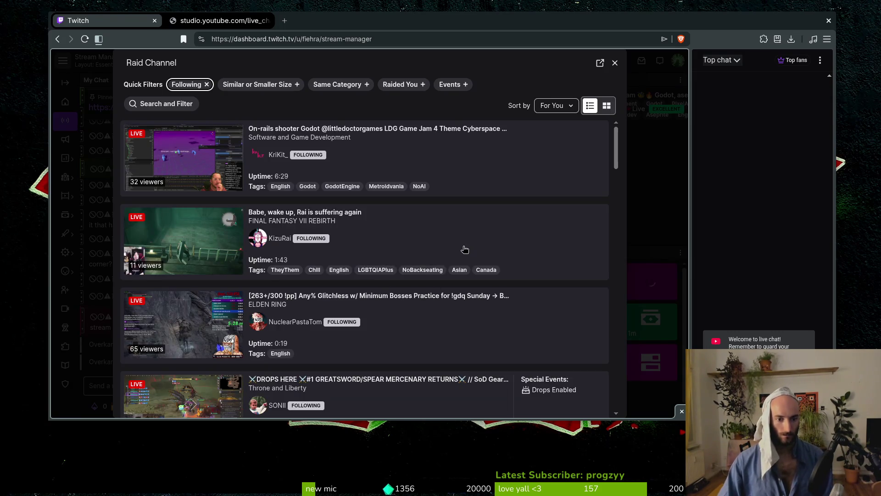
scroll(465, 250, "down", 2)
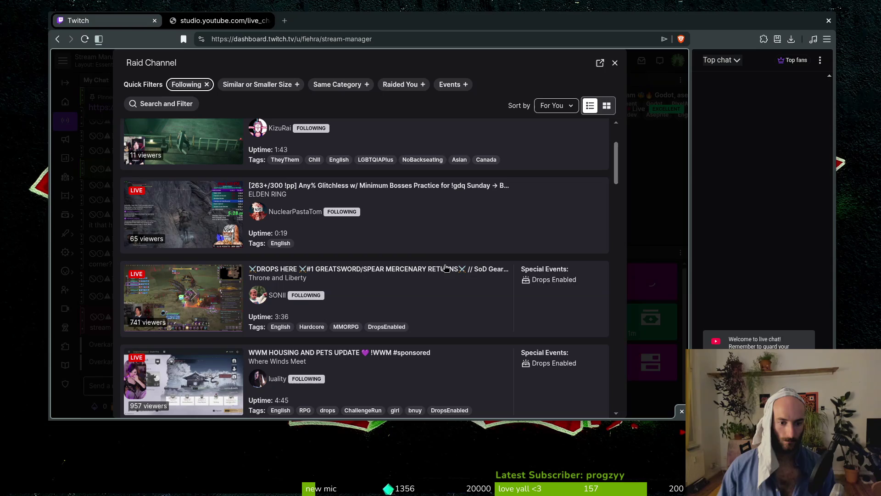
scroll(421, 273, "down", 2)
scroll(438, 269, "up", 3)
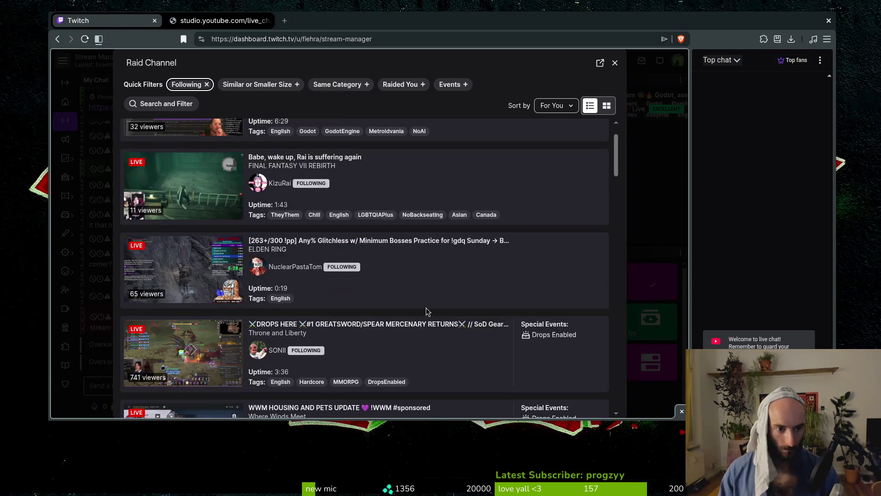
scroll(416, 303, "down", 2)
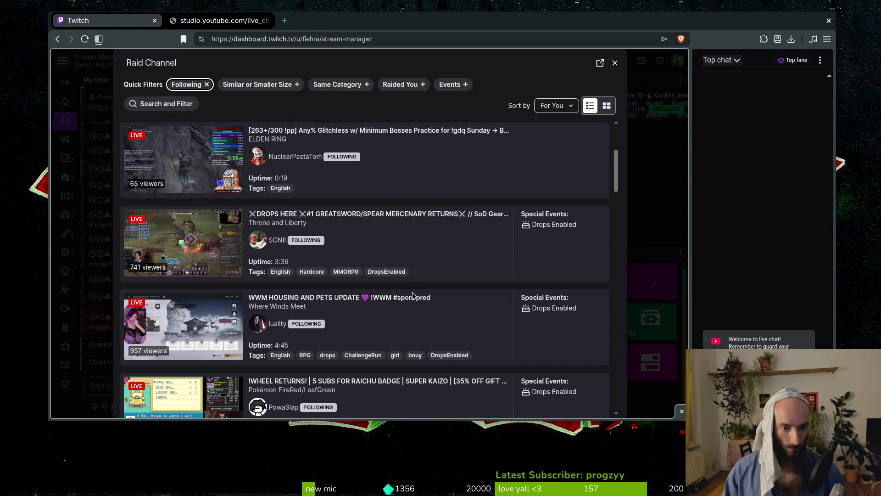
scroll(451, 272, "down", 6)
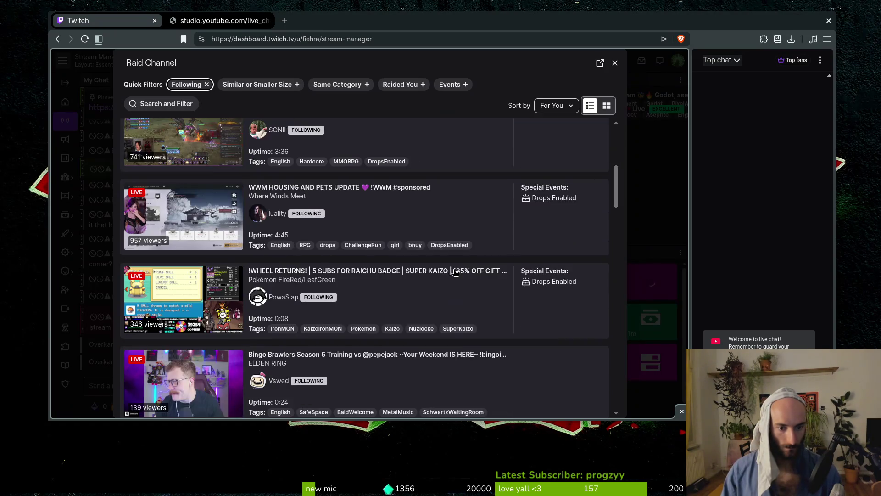
scroll(457, 274, "down", 1)
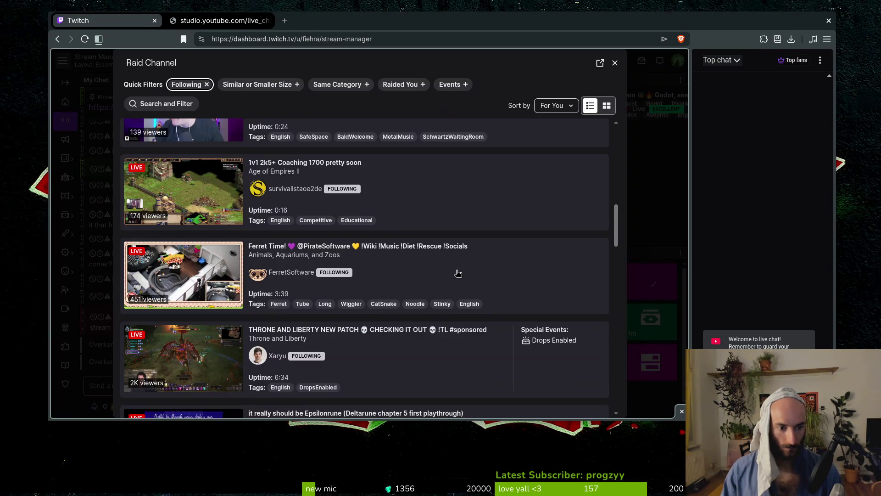
scroll(458, 273, "down", 2)
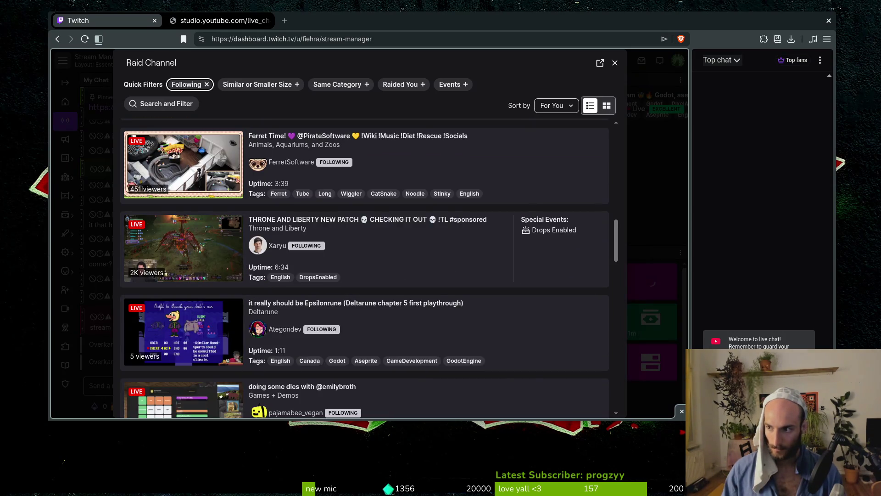
scroll(368, 299, "down", 2)
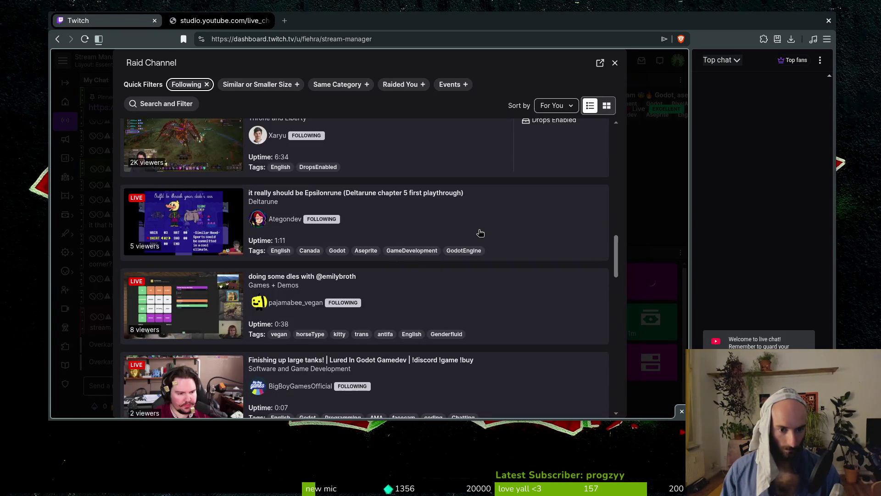
scroll(484, 232, "down", 1)
scroll(484, 235, "down", 2)
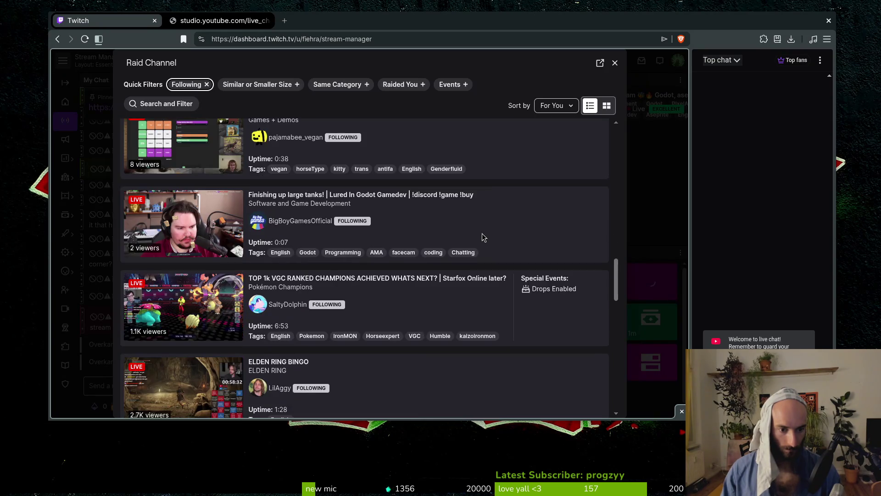
scroll(482, 235, "down", 2)
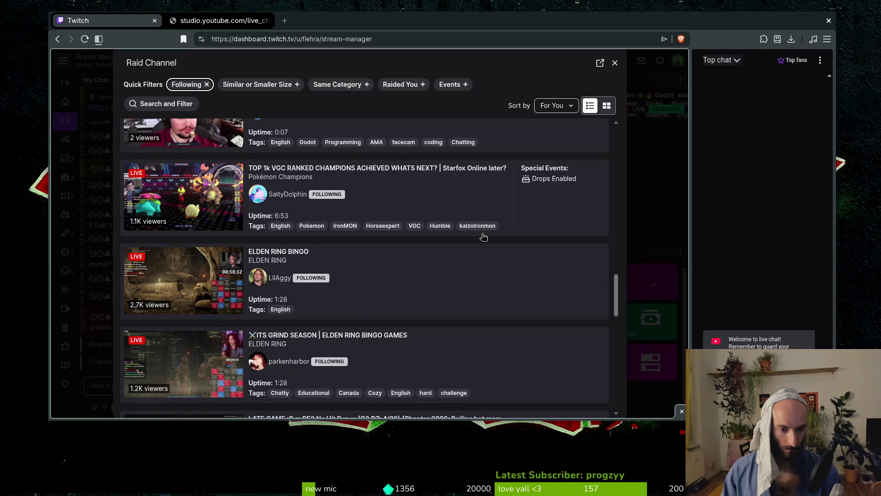
scroll(484, 236, "down", 1)
scroll(484, 237, "down", 3)
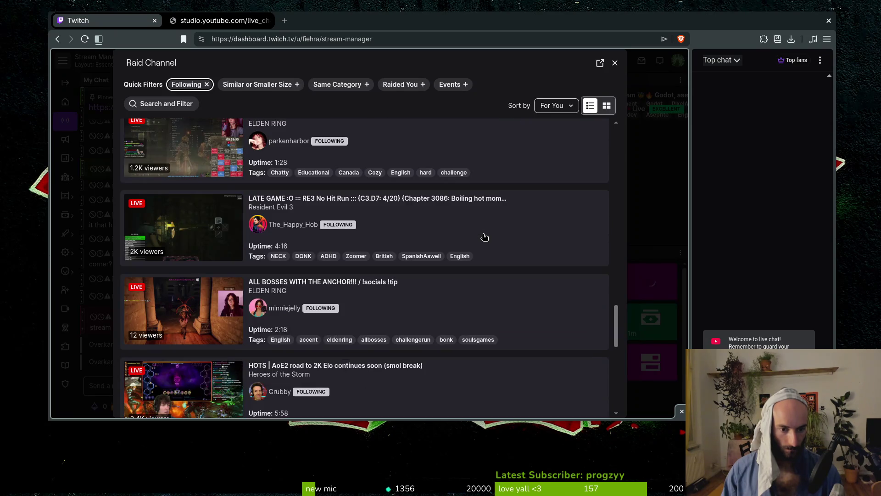
scroll(485, 237, "down", 3)
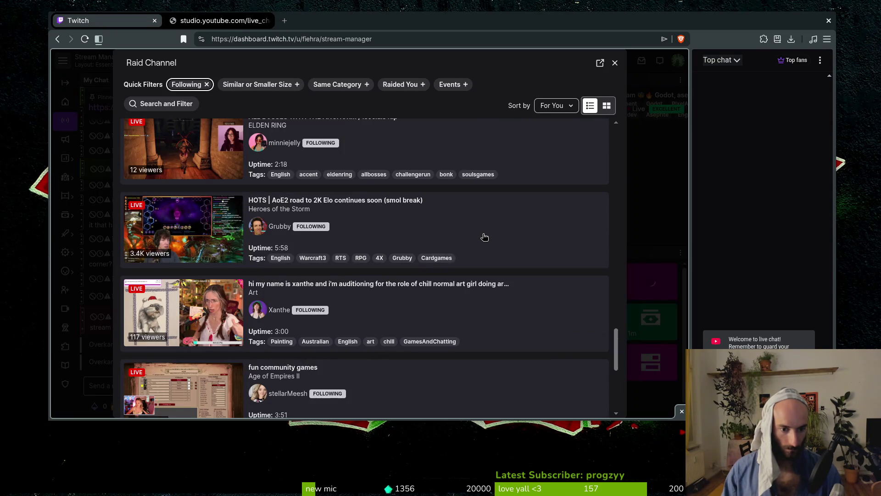